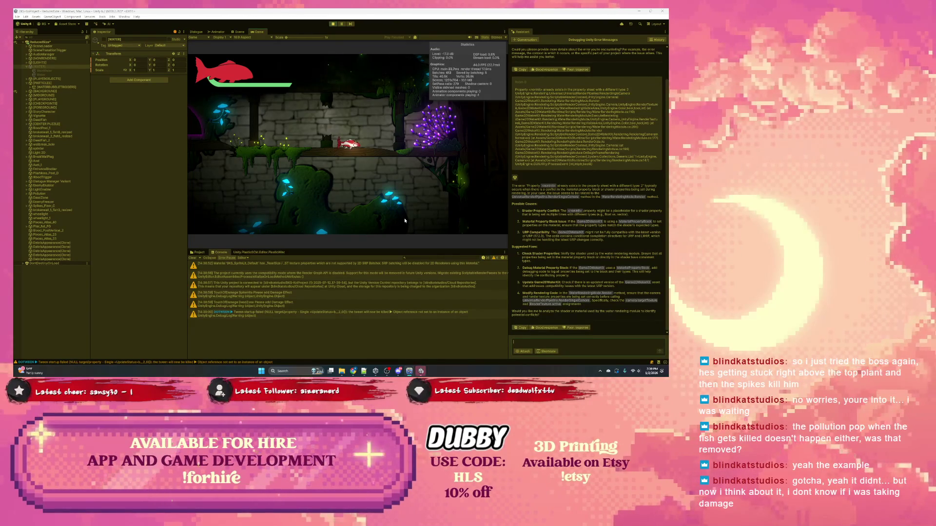
Step: Swim the fish left past the wooden wheel in the Game view, then return to the Scene view
{"action": "left_click", "coordinate": [363, 144]}
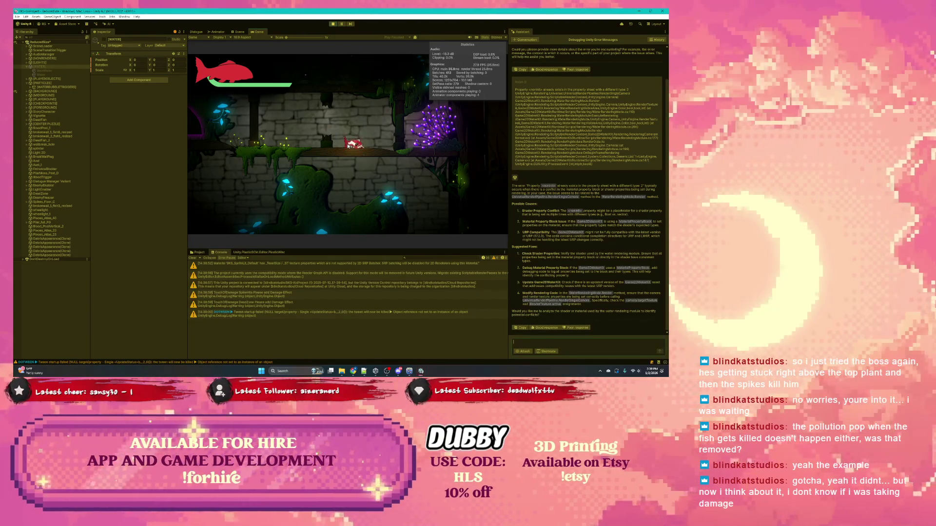
{"action": "key", "text": "Left"}
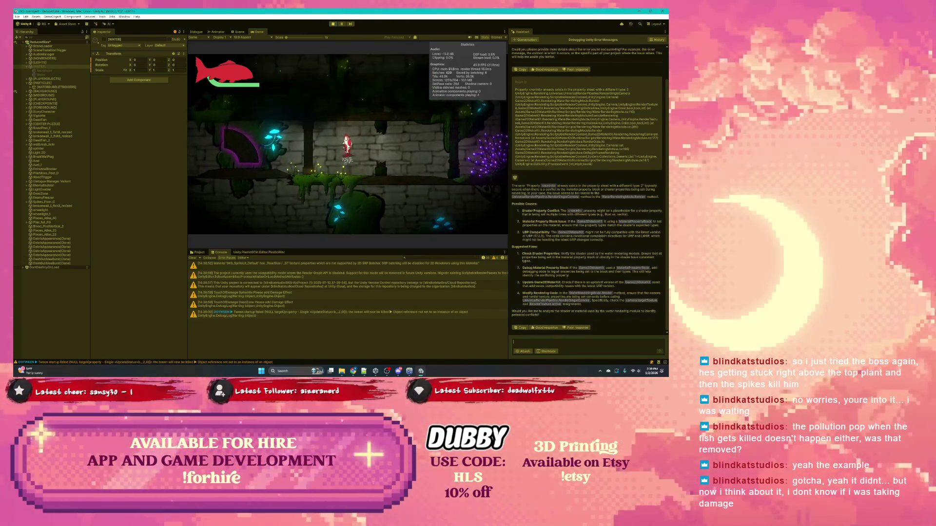
{"action": "key", "text": "Left"}
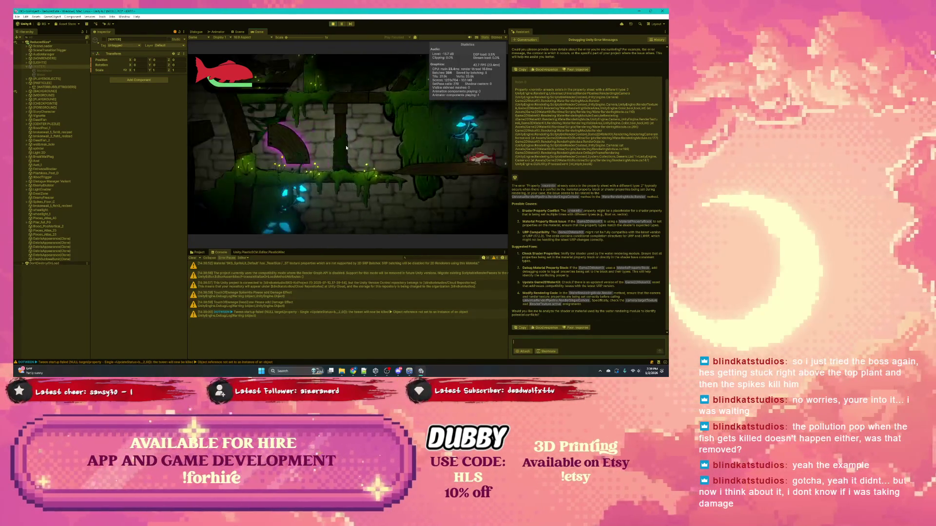
{"action": "key", "text": "Left"}
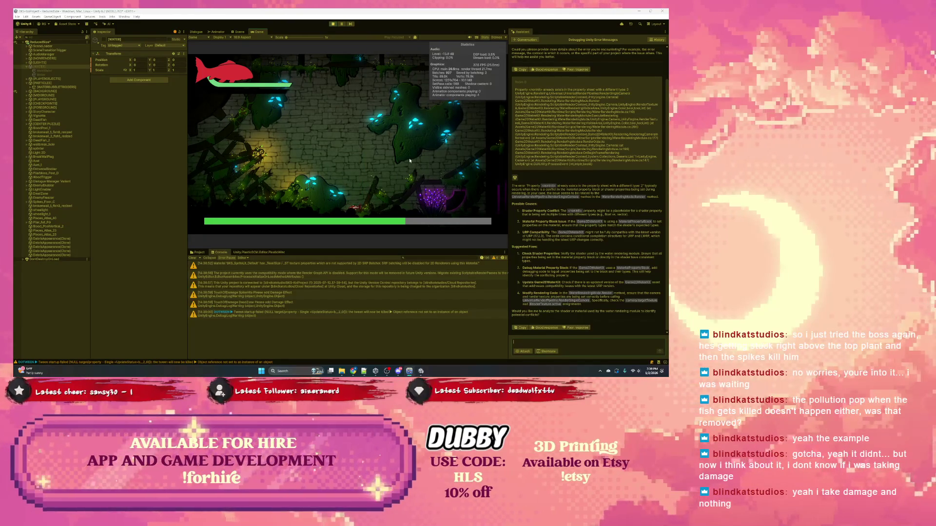
{"action": "left_click", "coordinate": [239, 32]}
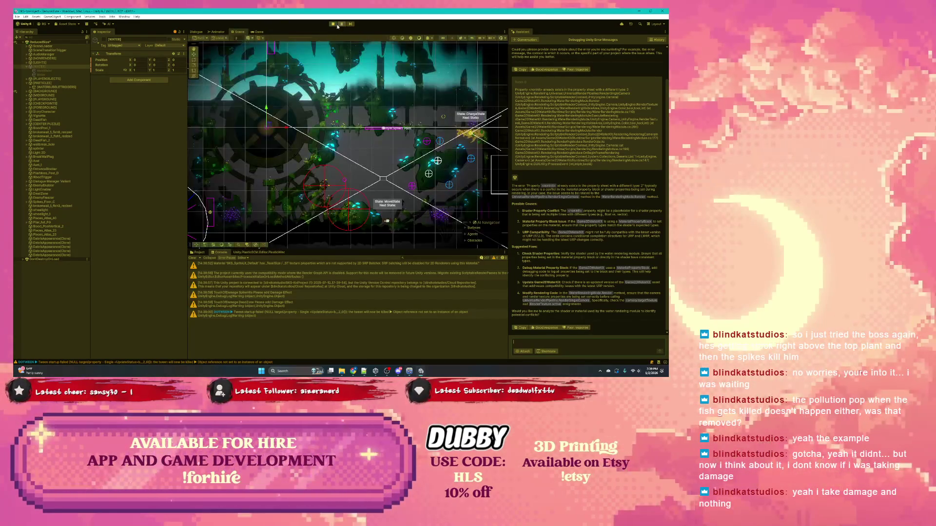
Step: Glance at the Dialogue graph, then zoom out and pan the Scene view to the water area
{"action": "left_click", "coordinate": [197, 32]}
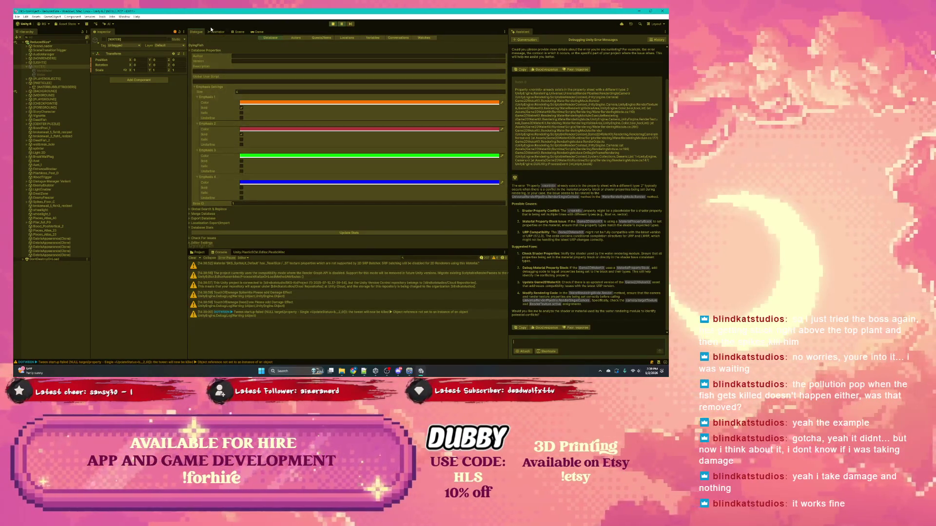
{"action": "left_click", "coordinate": [243, 32]}
{"action": "scroll", "coordinate": [323, 149], "scroll_direction": "down", "scroll_amount": 2}
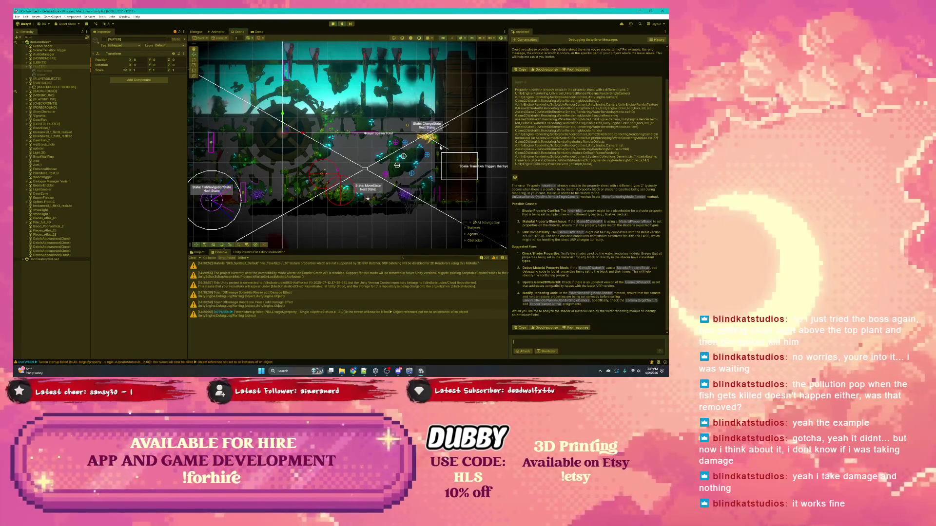
{"action": "left_click_drag", "start_coordinate": [438, 147], "coordinate": [418, 148]}
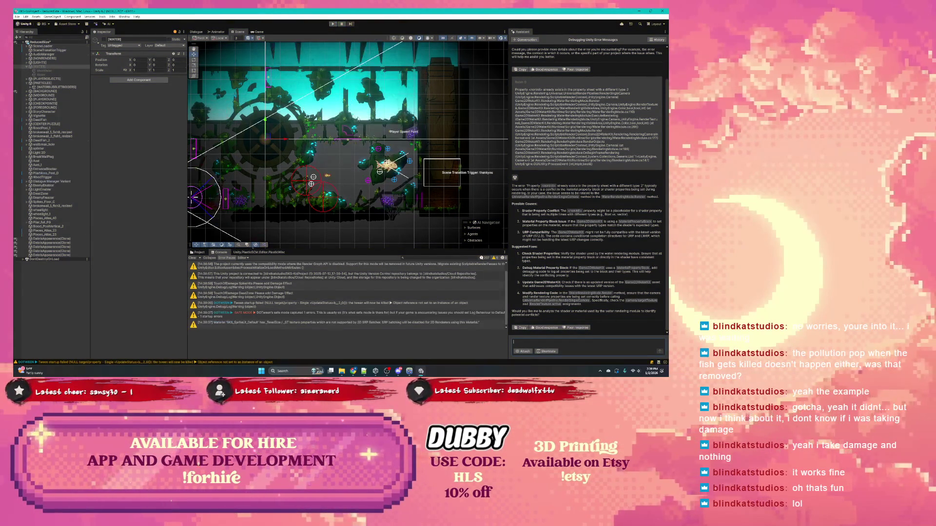
Step: Inspect the existing Water object and bring up the add-object options on the [WATER] group
{"action": "left_click", "coordinate": [41, 74]}
{"action": "left_click", "coordinate": [39, 66]}
{"action": "right_click", "coordinate": [45, 67]}
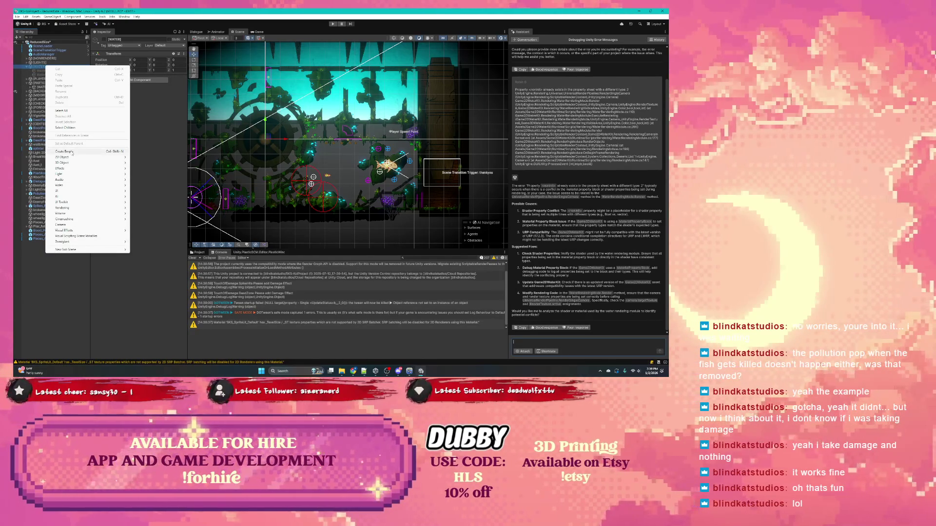
Step: Create a 2D Object > Game2D Water Kit > Water Object under [WATER]
{"action": "mouse_move", "coordinate": [76, 163]}
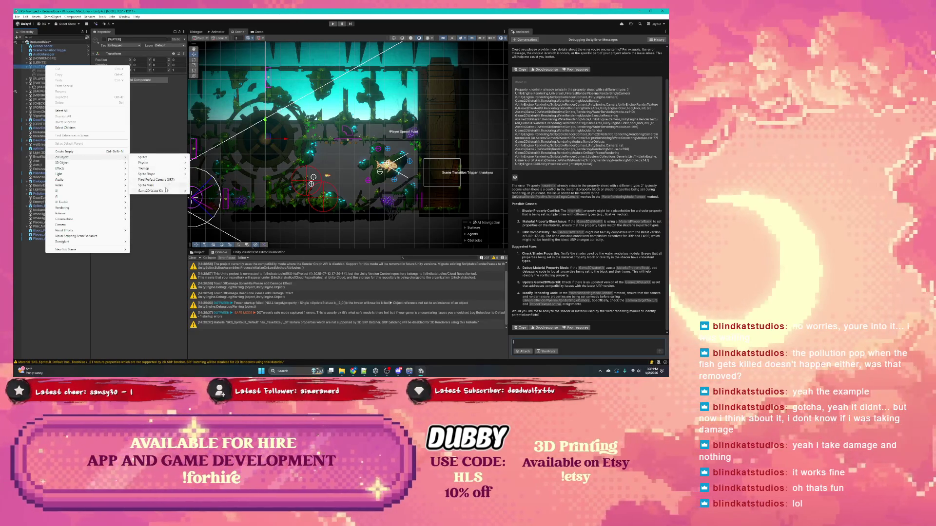
{"action": "mouse_move", "coordinate": [182, 193]}
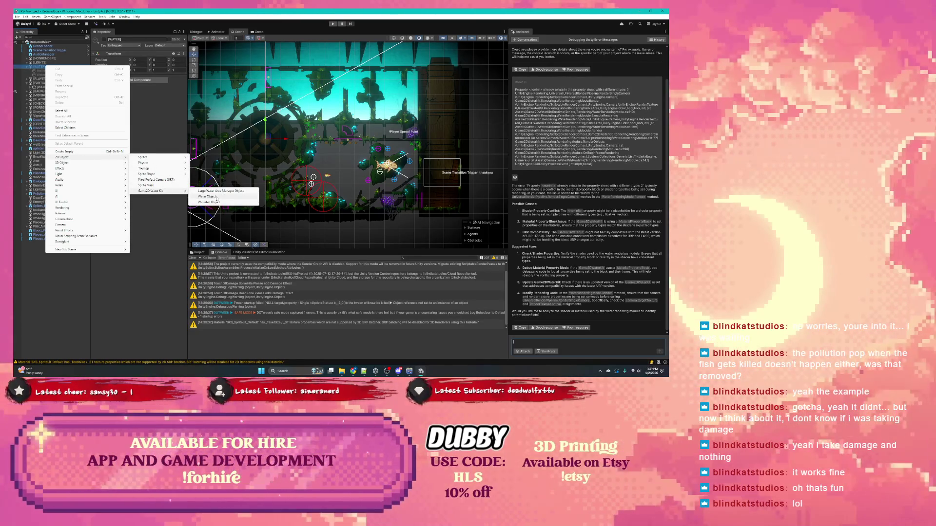
{"action": "left_click", "coordinate": [217, 197]}
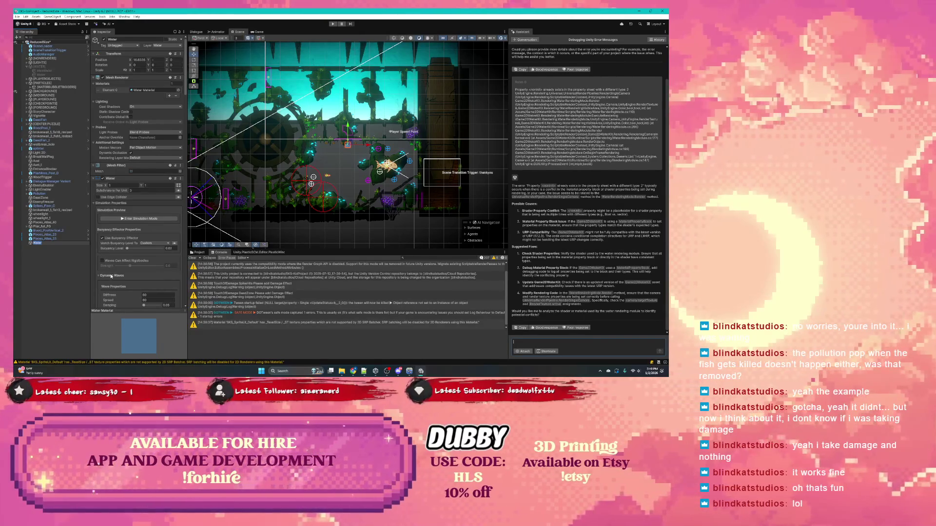
Step: Drag the new water's size to roughly 31 units wide by 24 tall
{"action": "left_click", "coordinate": [110, 276]}
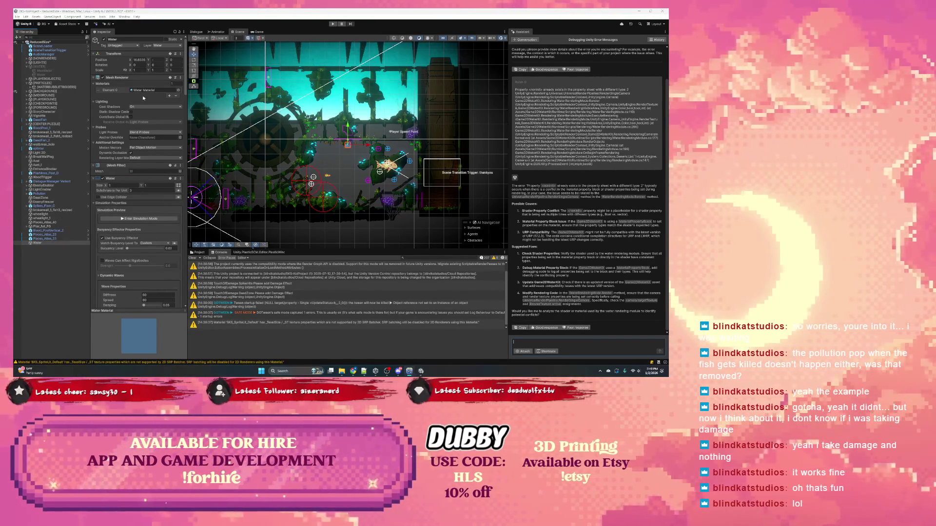
{"action": "scroll", "coordinate": [143, 168], "scroll_direction": "down", "scroll_amount": 1}
{"action": "scroll", "coordinate": [142, 169], "scroll_direction": "down", "scroll_amount": 2}
{"action": "left_click_drag", "start_coordinate": [105, 144], "coordinate": [203, 143]}
{"action": "left_click_drag", "start_coordinate": [141, 144], "coordinate": [338, 153]}
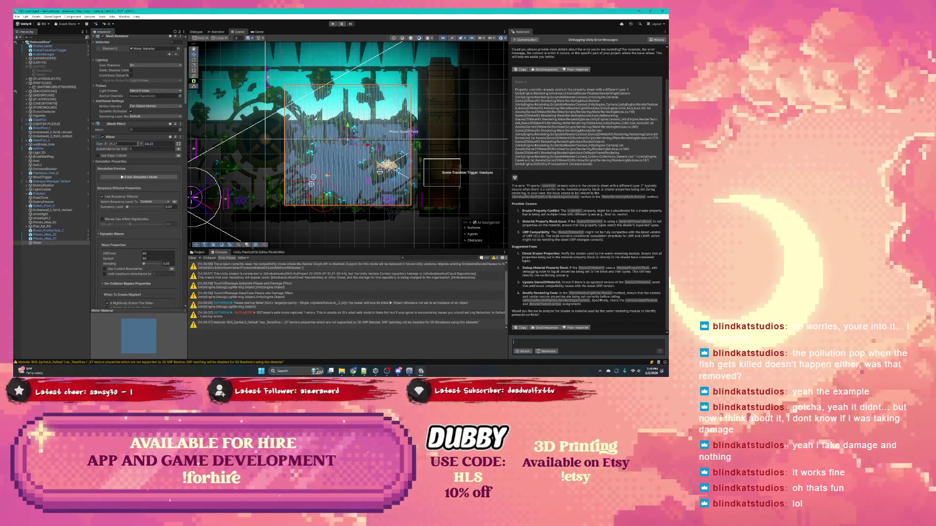
{"action": "left_click_drag", "start_coordinate": [106, 145], "coordinate": [158, 146]}
Step: Set the water's Size Y to 37.5 and Size X to 53.8, then enter Play mode
{"action": "left_click", "coordinate": [159, 146]}
{"action": "type", "text": "40.9"}
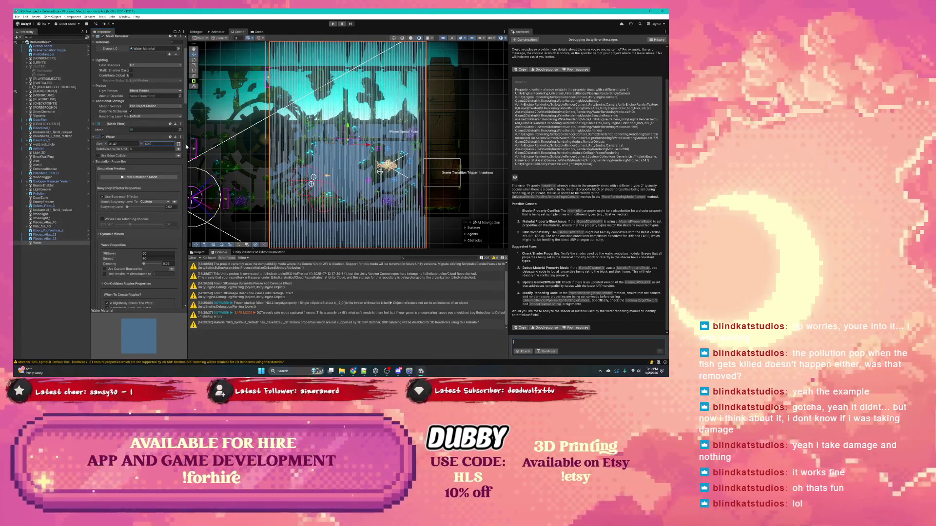
{"action": "key", "text": "BackSpace"}
{"action": "key", "text": "BackSpace"}
{"action": "key", "text": "BackSpace"}
{"action": "type", "text": "37.5"}
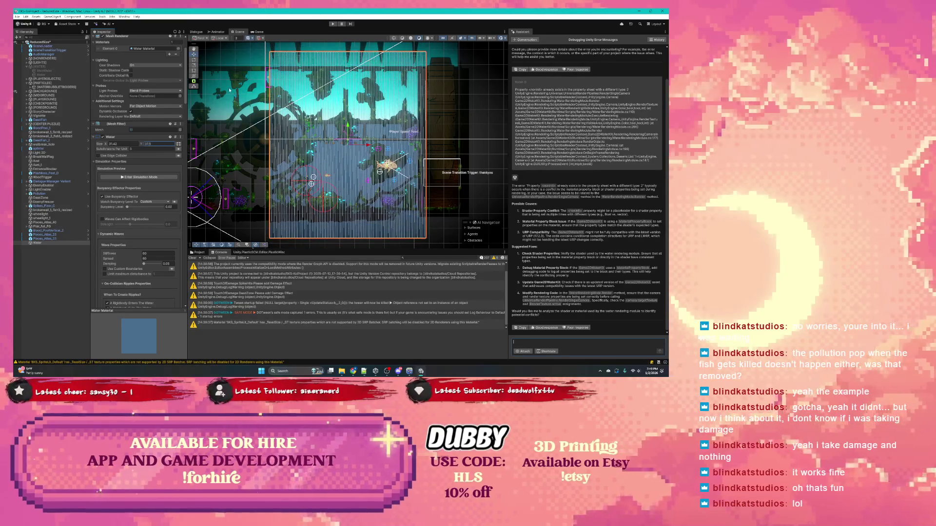
{"action": "left_click_drag", "start_coordinate": [106, 145], "coordinate": [146, 145]}
{"action": "left_click", "coordinate": [333, 24]}
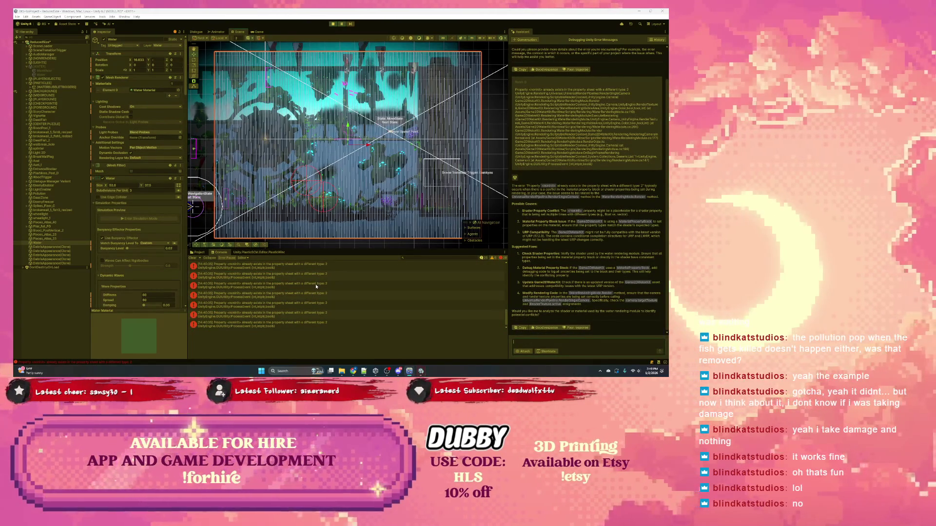
Step: Stop the run, assign the Level1_Pond_Water material to the water's Mesh Renderer, then play again
{"action": "left_click", "coordinate": [334, 24]}
{"action": "key", "text": "ctrl+p"}
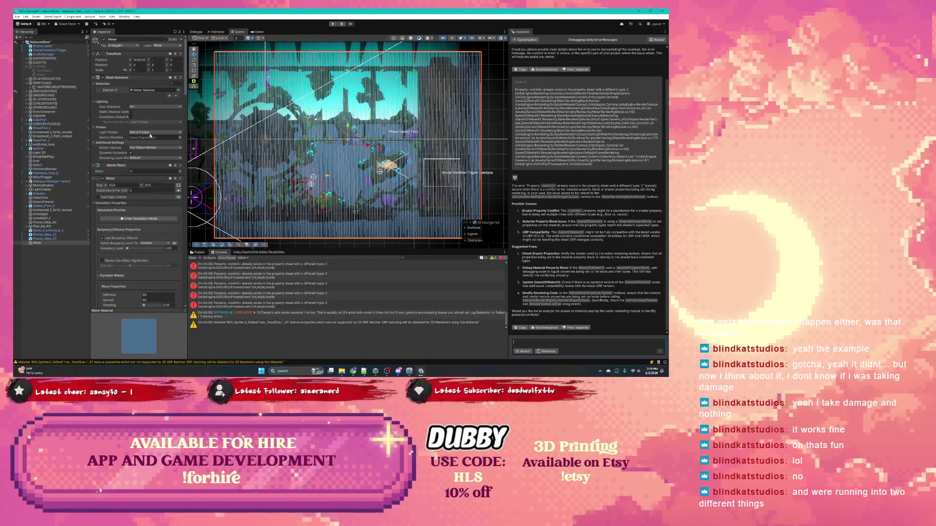
{"action": "left_click", "coordinate": [179, 91]}
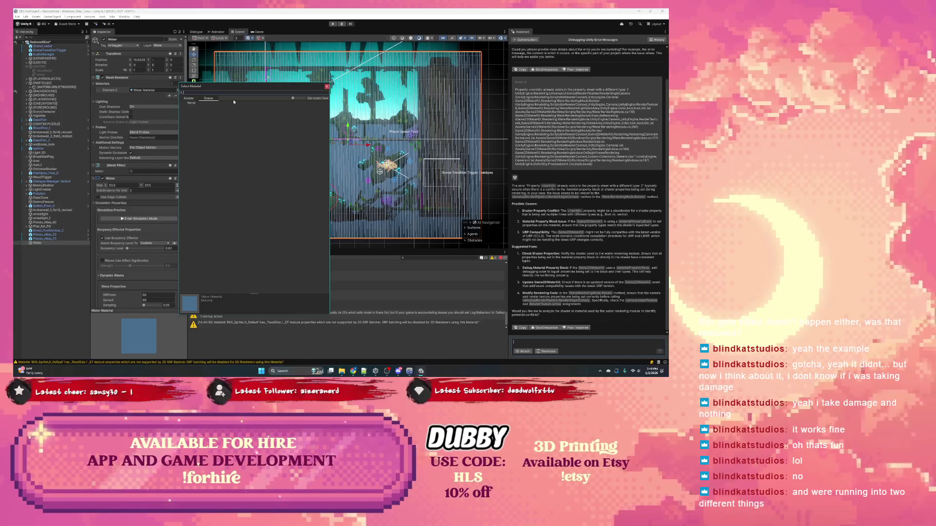
{"action": "left_click", "coordinate": [194, 99]}
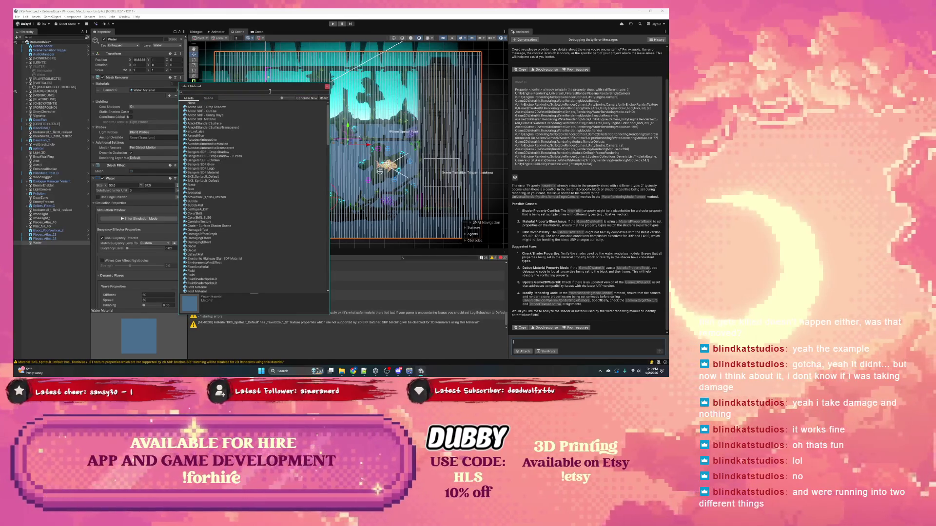
{"action": "type", "text": "pond"}
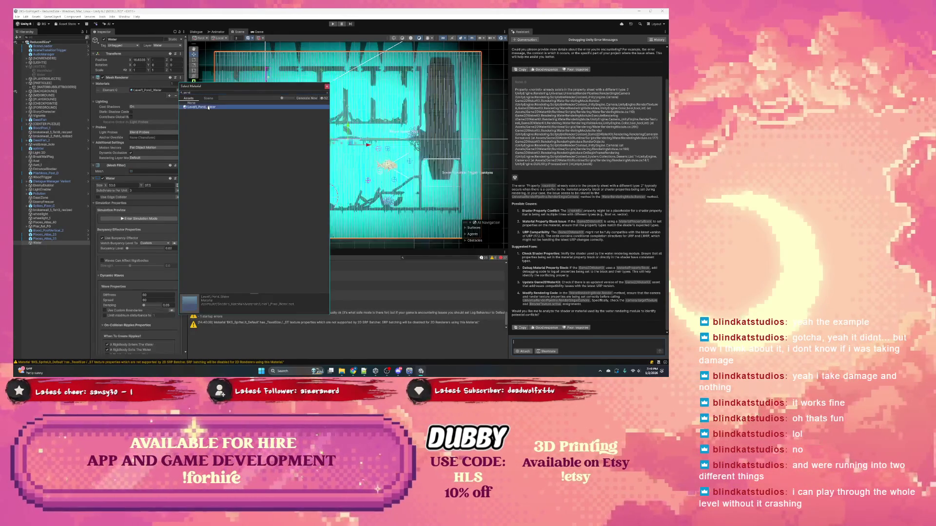
{"action": "double_click", "coordinate": [205, 106]}
{"action": "left_click", "coordinate": [333, 24]}
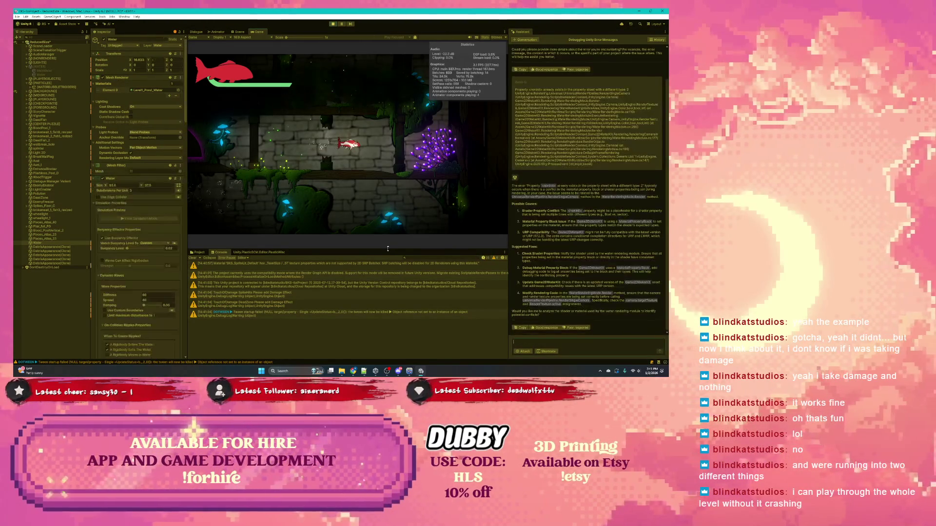
Step: Switch to the Scene view with Ctrl+1 while the pond-water test run continues
{"action": "key", "text": "ctrl+1"}
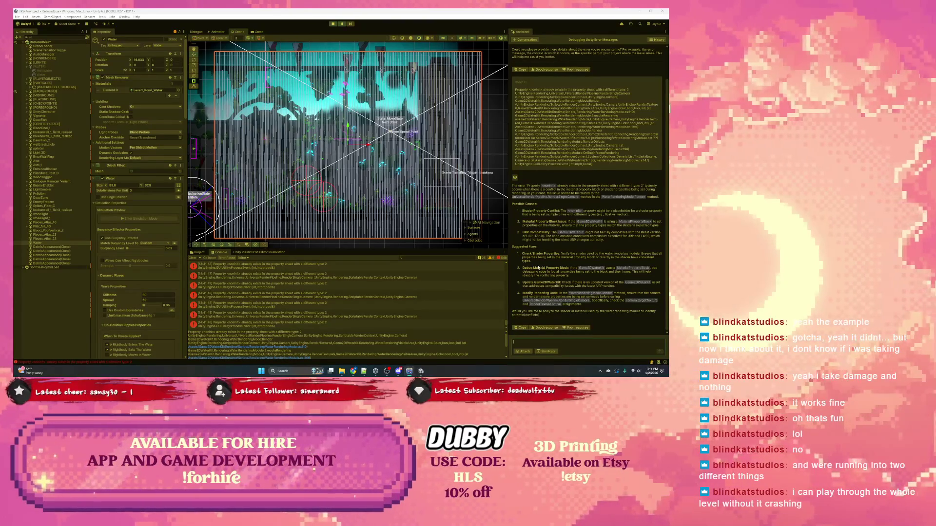
Step: Stop playing and open Level_1_Pond from Assets > Scenes, answering the save prompt
{"action": "left_click", "coordinate": [333, 24]}
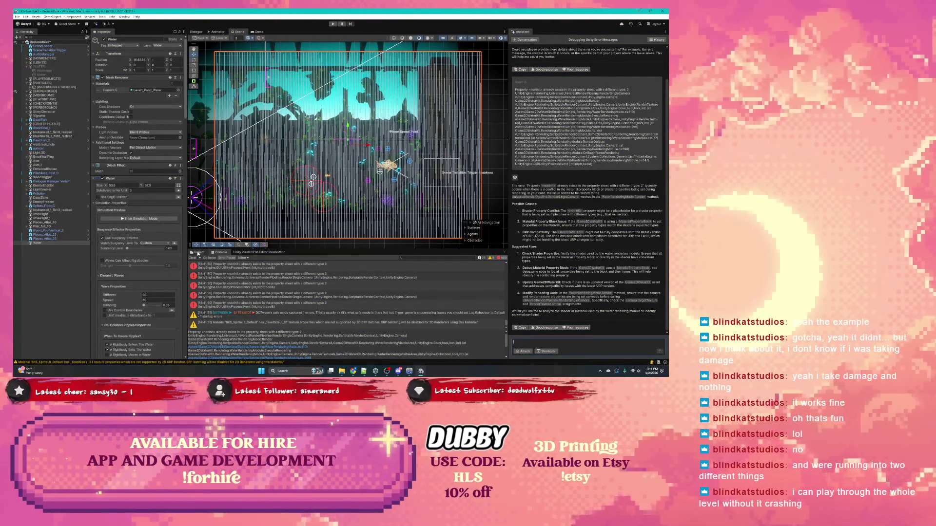
{"action": "left_click", "coordinate": [197, 252]}
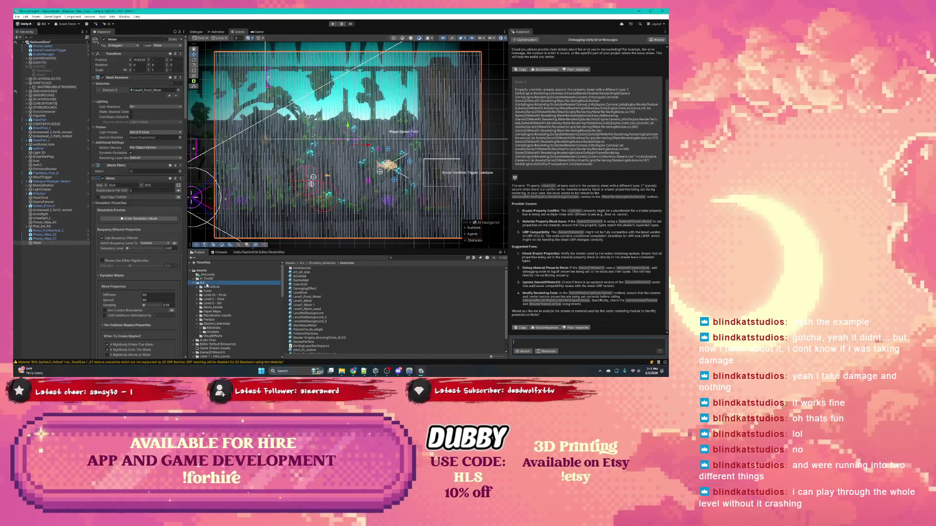
{"action": "left_click", "coordinate": [208, 287]}
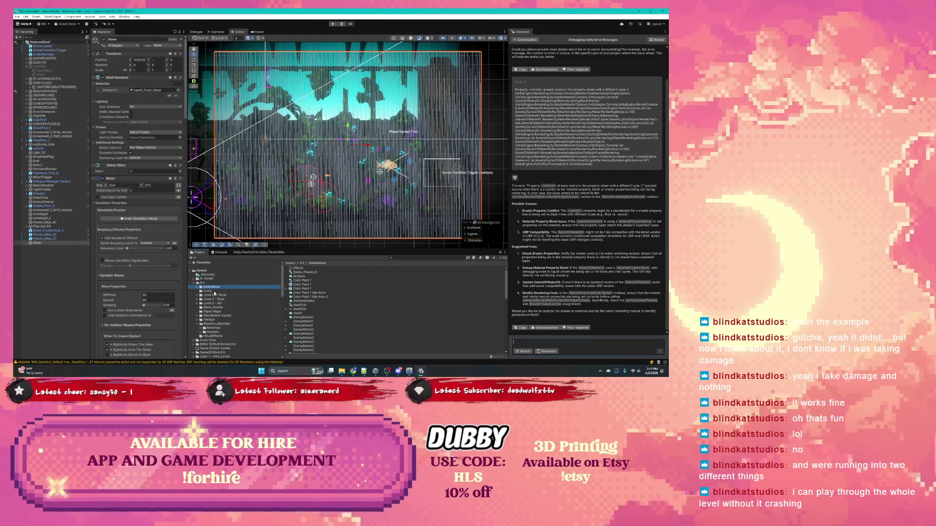
{"action": "scroll", "coordinate": [215, 307], "scroll_direction": "down", "scroll_amount": 5}
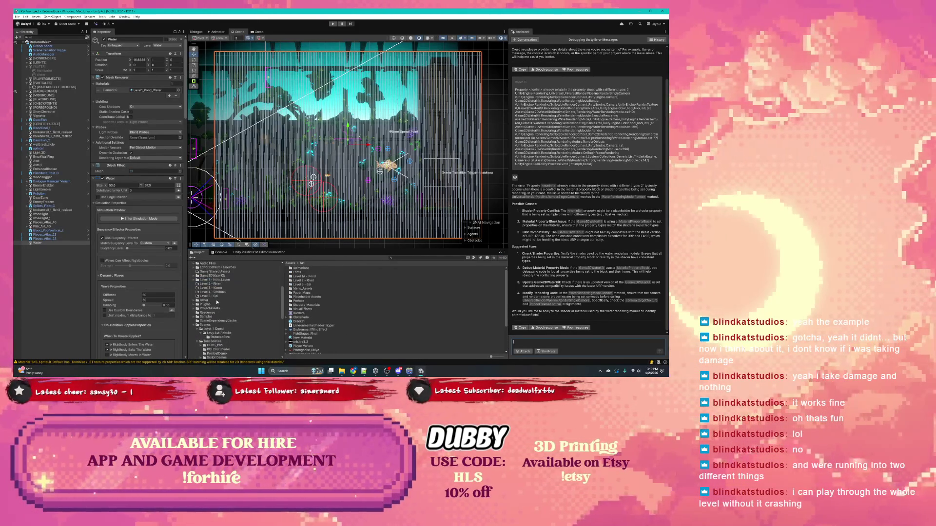
{"action": "left_click", "coordinate": [225, 325]}
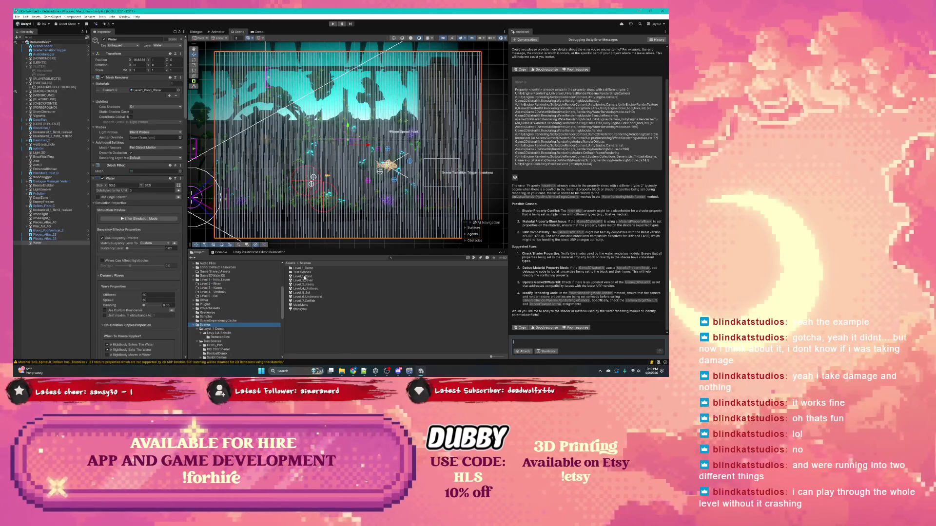
{"action": "double_click", "coordinate": [304, 277]}
{"action": "left_click", "coordinate": [355, 201]}
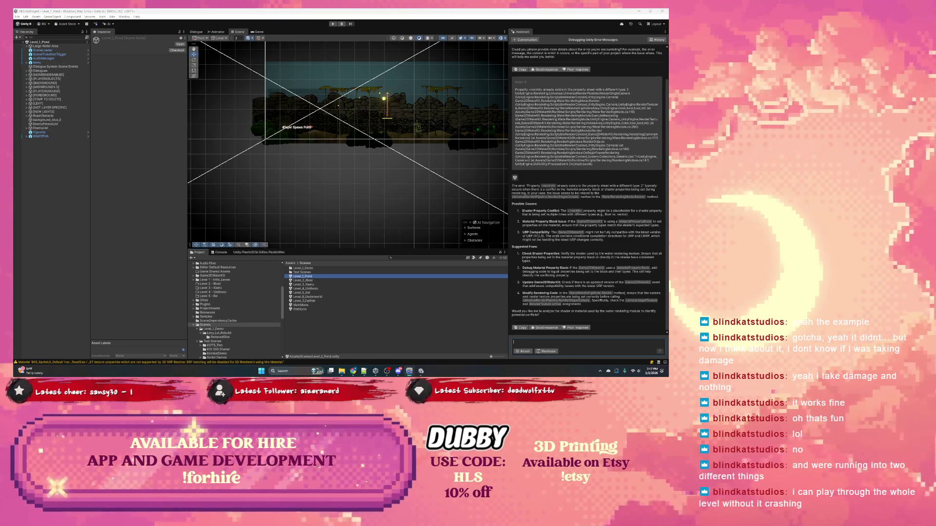
Step: Enter Play mode on the Level_1_Pond scene
{"action": "left_click", "coordinate": [332, 23]}
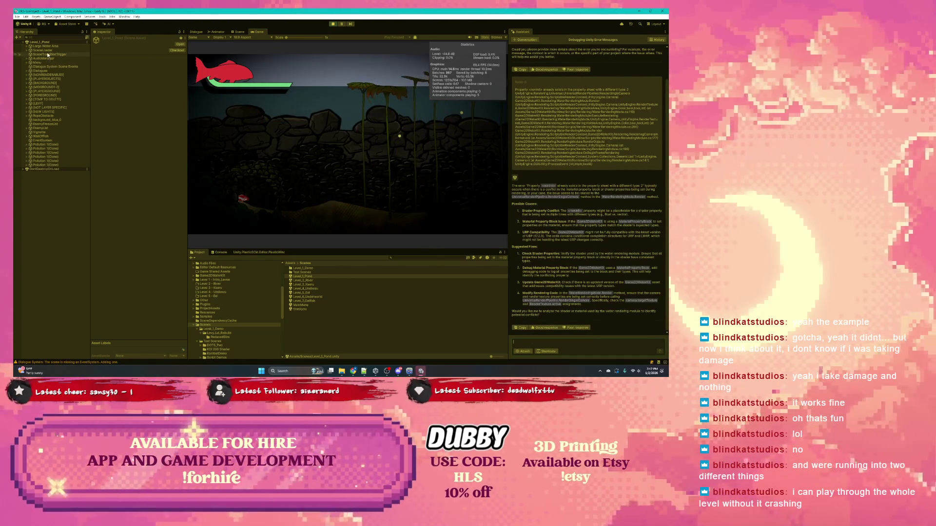
Step: Expand Large Water Area and inspect its Water and Water(Clone) settings
{"action": "left_click", "coordinate": [29, 46]}
{"action": "left_click", "coordinate": [23, 47]}
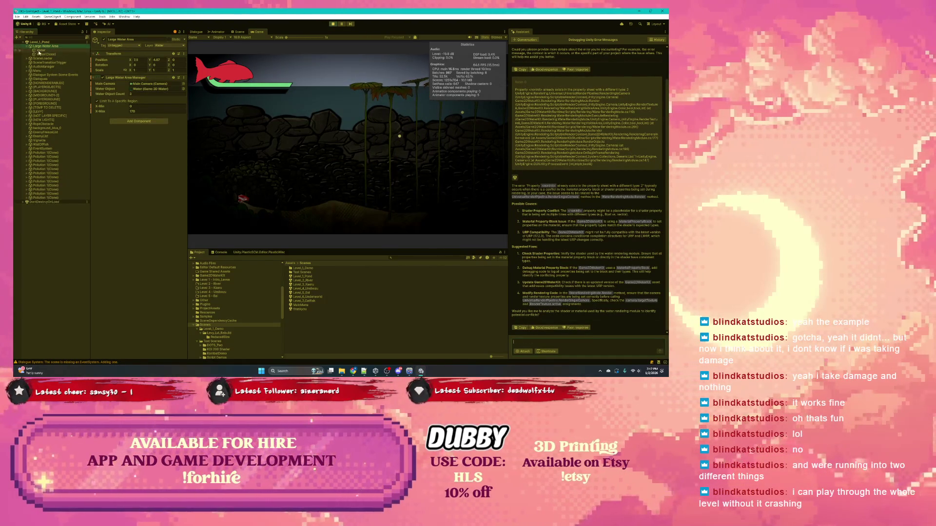
{"action": "left_click", "coordinate": [41, 50]}
{"action": "left_click", "coordinate": [44, 54]}
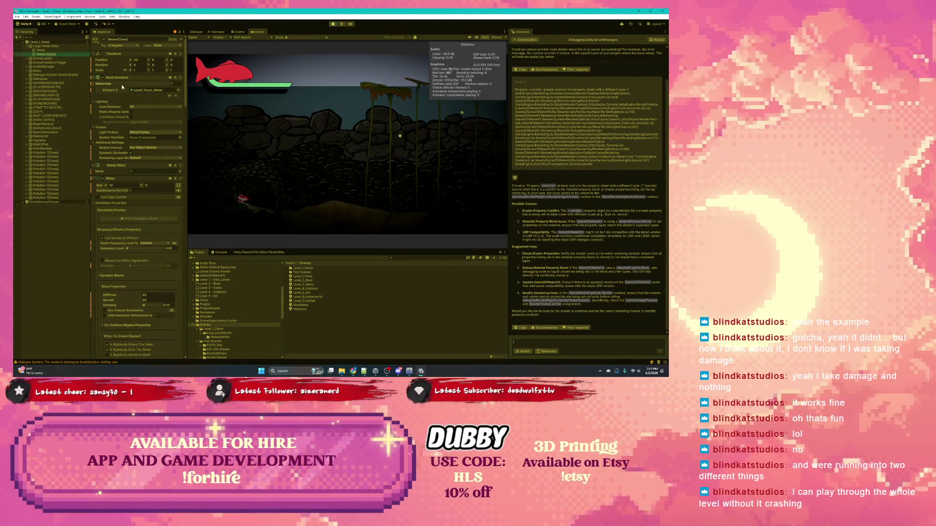
{"action": "scroll", "coordinate": [148, 123], "scroll_direction": "down", "scroll_amount": 10}
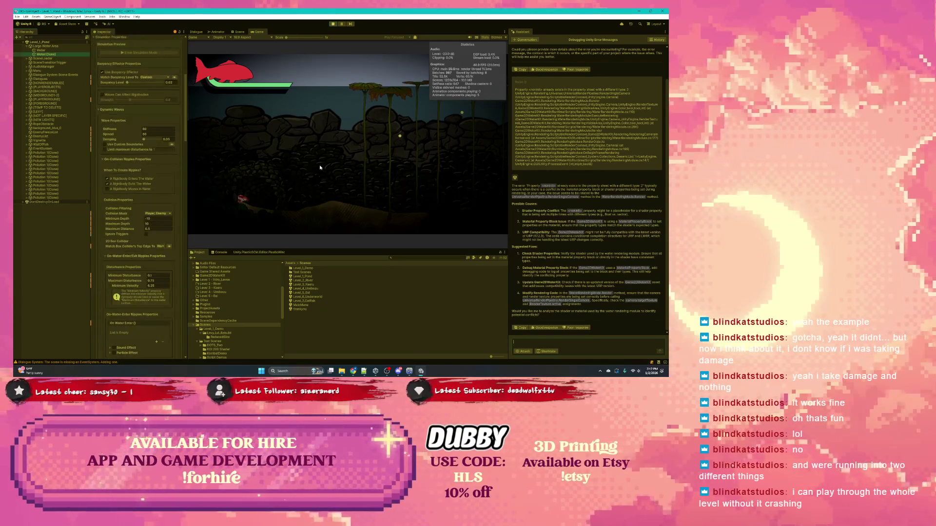
Step: Swim the fish right through the level, then stop playing
{"action": "key", "text": "Right"}
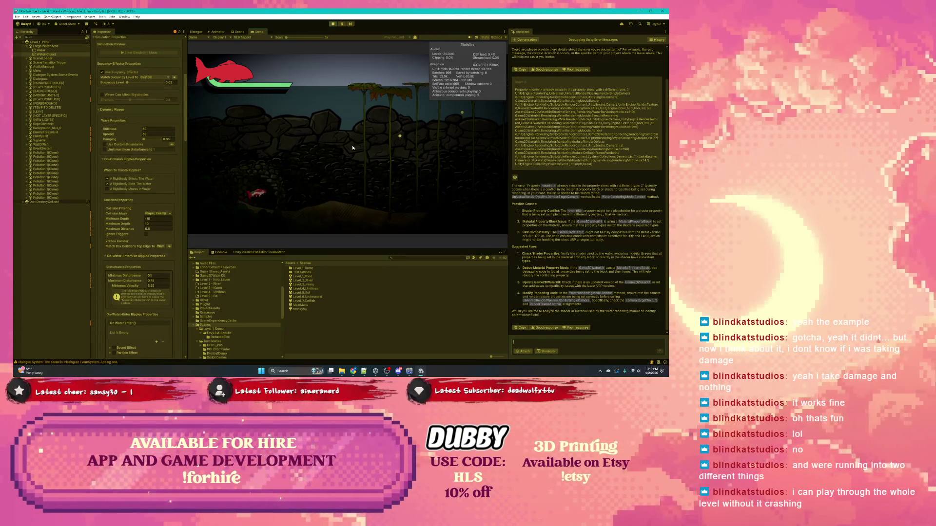
{"action": "key", "text": "Right"}
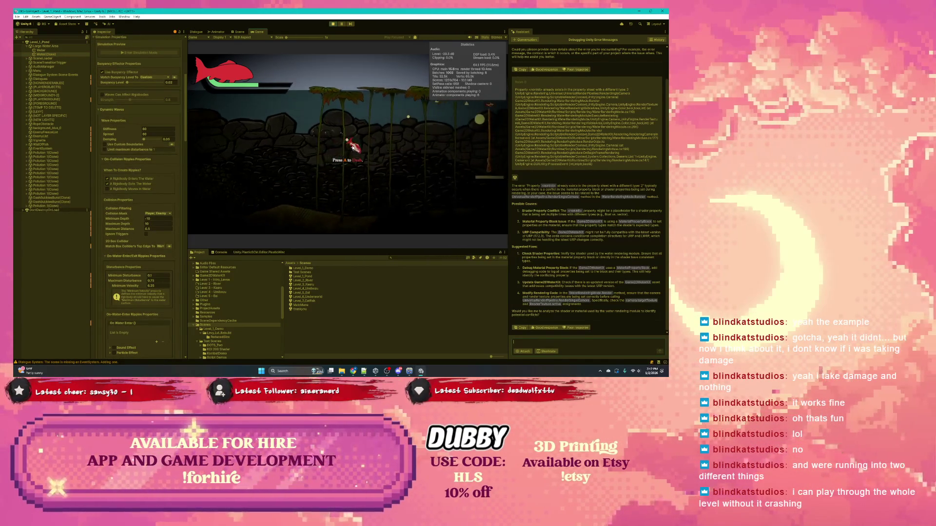
{"action": "key", "text": "Right"}
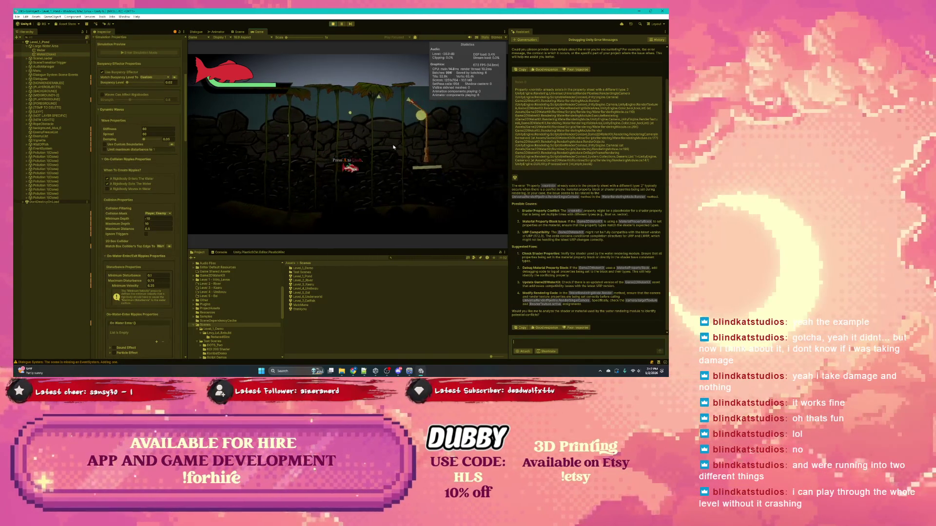
{"action": "key", "text": "Right"}
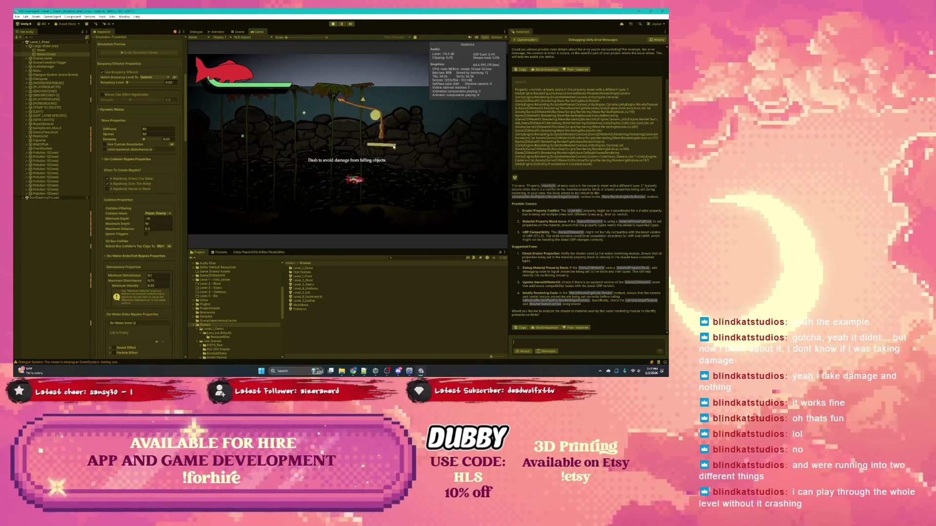
{"action": "key", "text": "Right"}
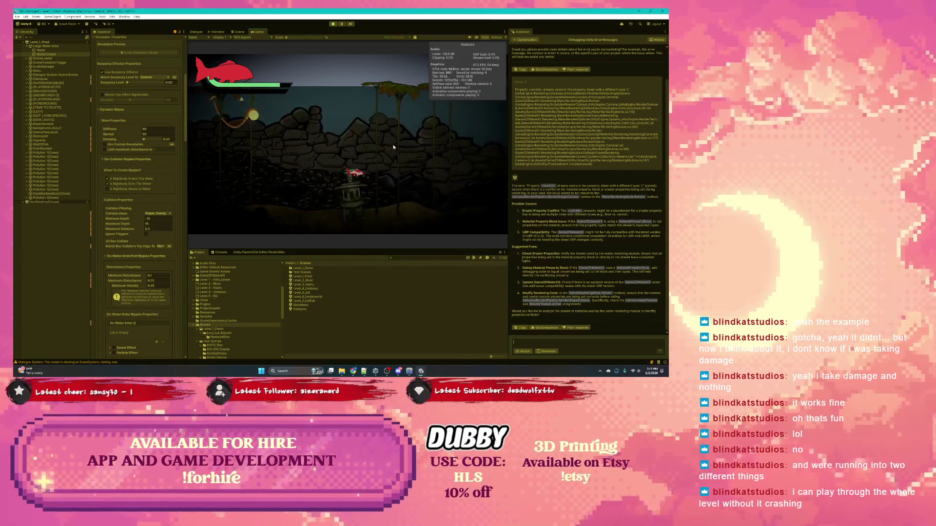
{"action": "key", "text": "Right"}
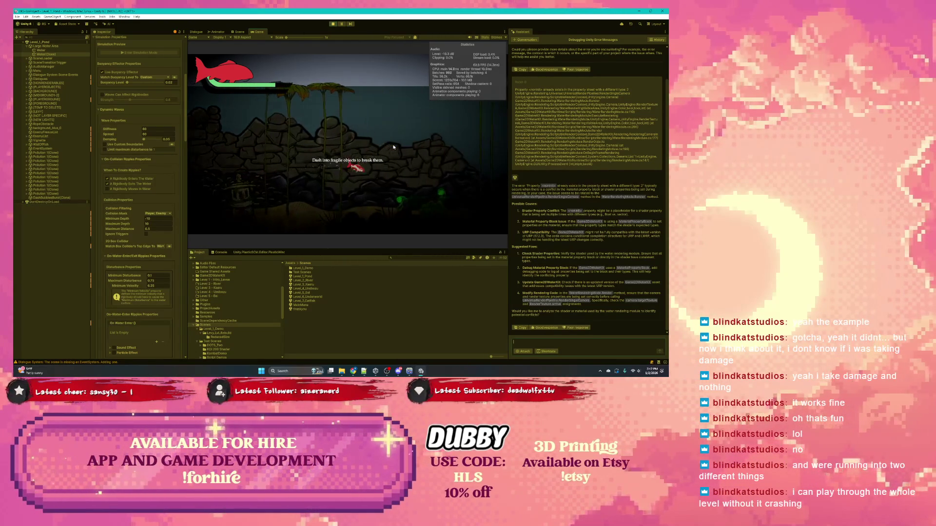
{"action": "key", "text": "ctrl+p"}
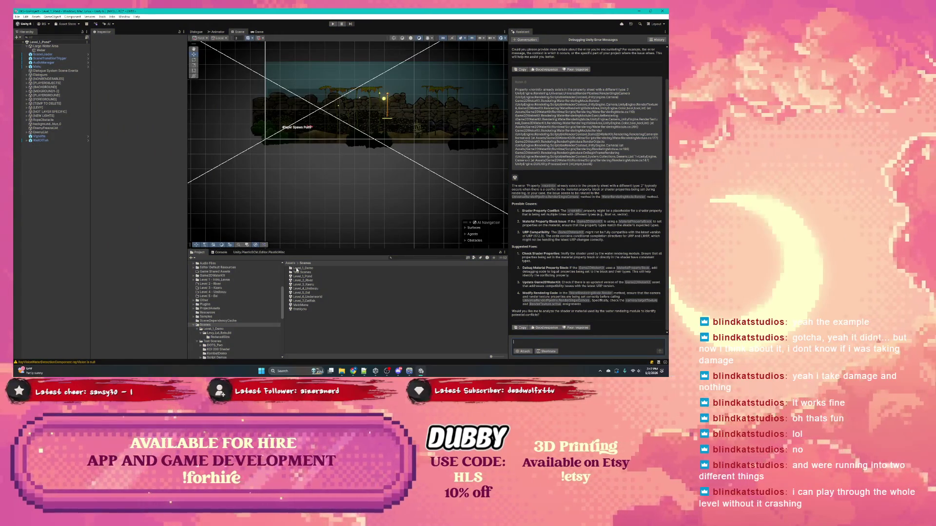
Step: Check the pending Unity.PlasticSCM changes, then browse to the rebuild folder in the Project tab
{"action": "left_click", "coordinate": [240, 253]}
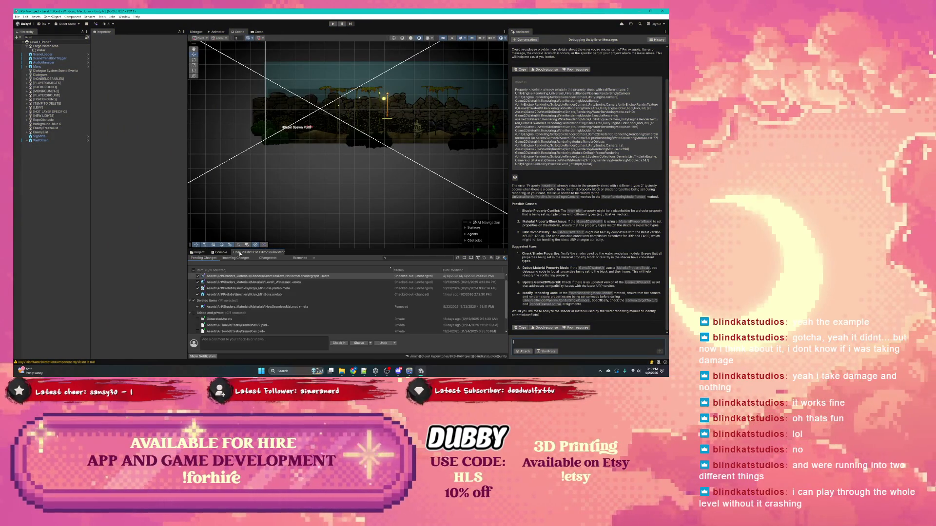
{"action": "left_click", "coordinate": [199, 252]}
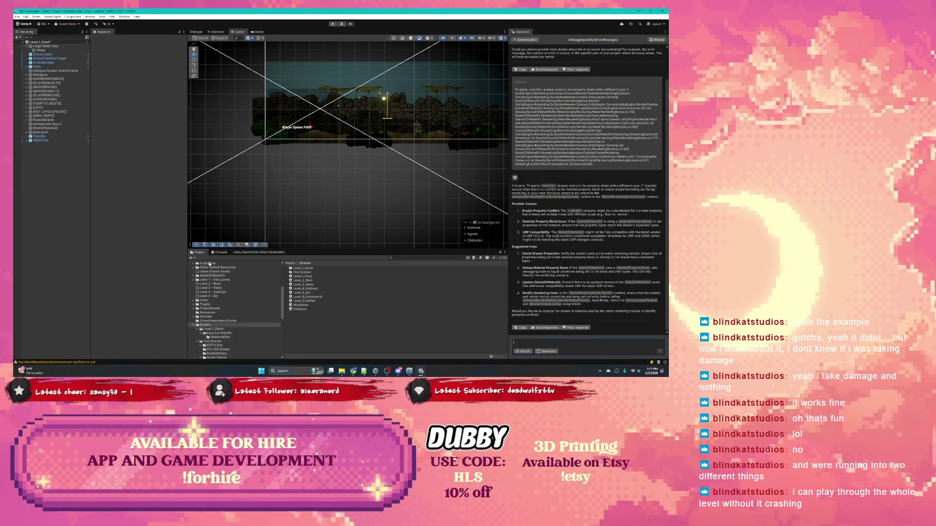
{"action": "left_click", "coordinate": [213, 329]}
{"action": "left_click", "coordinate": [217, 333]}
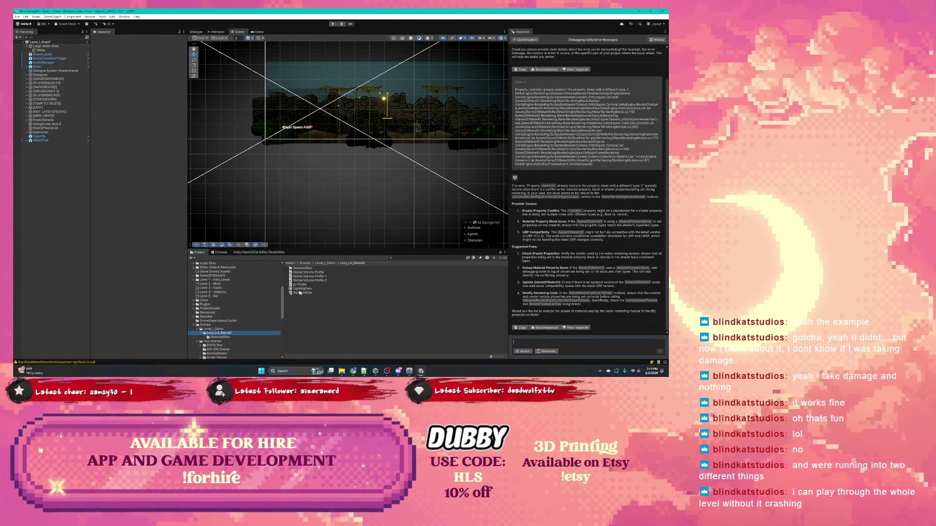
Step: Open ReducedSize choosing Don't Save, then select the MaterialPropertyBlock and Game2DWaterKit terms in the assistant's answer
{"action": "double_click", "coordinate": [301, 292]}
{"action": "left_click", "coordinate": [356, 201]}
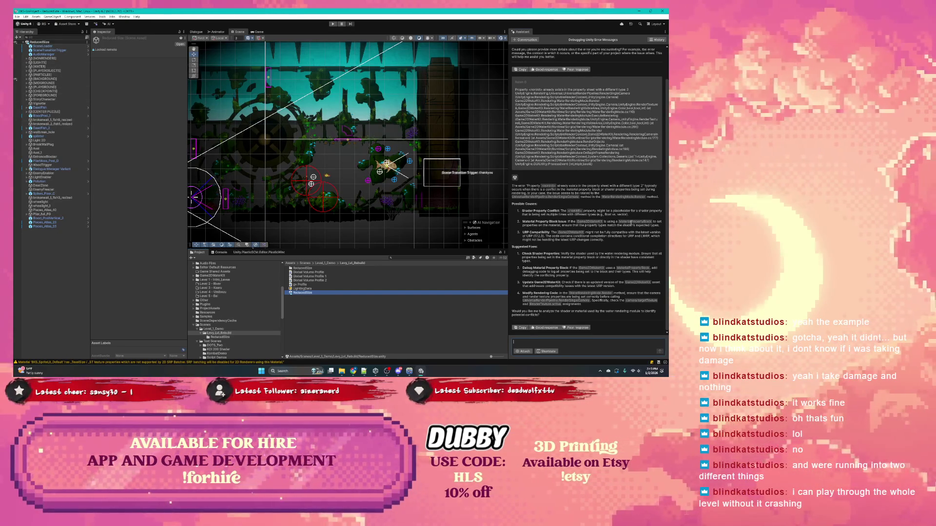
{"action": "double_click", "coordinate": [635, 221]}
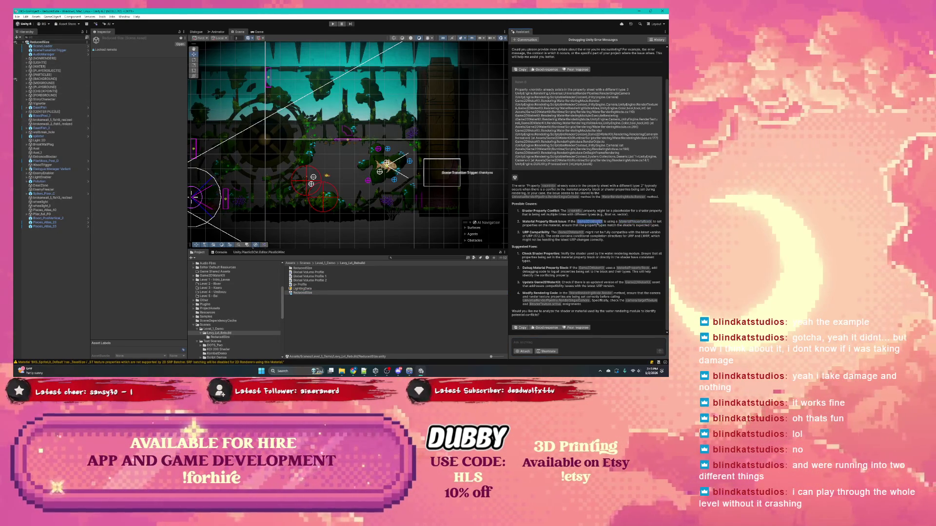
{"action": "double_click", "coordinate": [589, 222]}
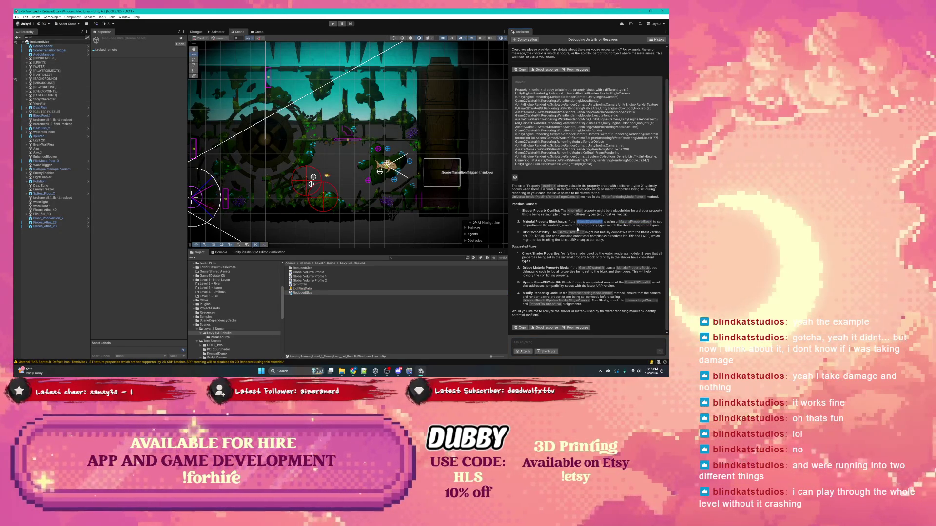
Step: Select the Water object under [WATER] and ping its Level1_Water_small material in the project
{"action": "left_click", "coordinate": [27, 67]}
{"action": "left_click", "coordinate": [41, 75]}
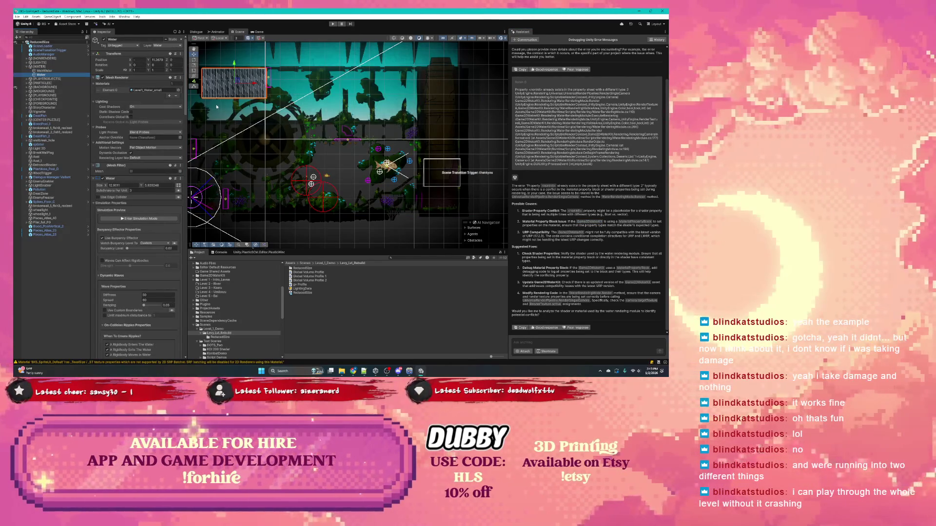
{"action": "scroll", "coordinate": [152, 203], "scroll_direction": "down", "scroll_amount": 3}
{"action": "scroll", "coordinate": [152, 204], "scroll_direction": "down", "scroll_amount": 10}
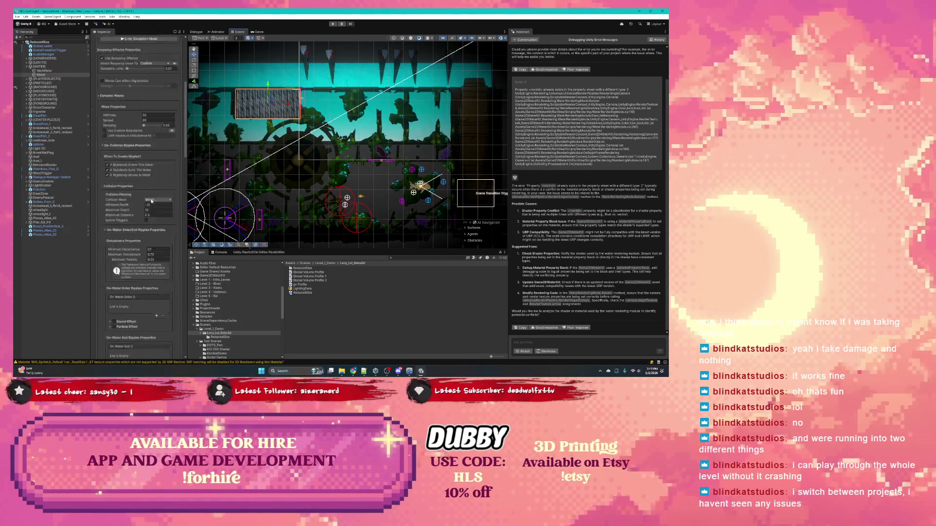
{"action": "scroll", "coordinate": [150, 200], "scroll_direction": "down", "scroll_amount": 10}
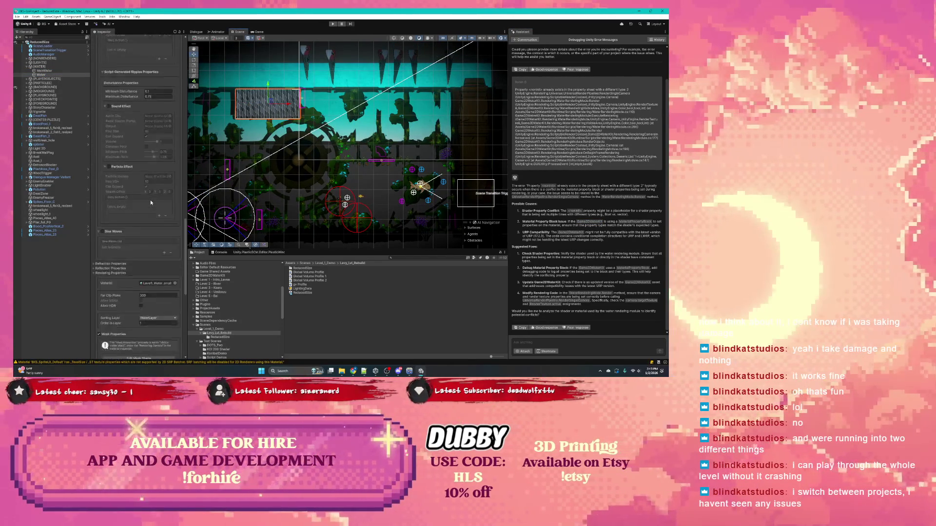
{"action": "left_click", "coordinate": [149, 118]}
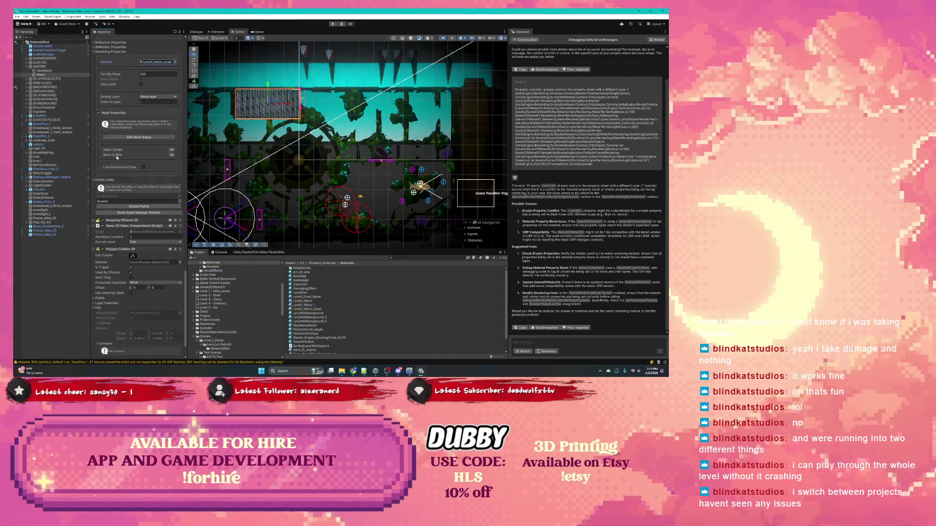
Step: Ping Level1_Water_small again and open the Water component's options menu
{"action": "scroll", "coordinate": [137, 146], "scroll_direction": "down", "scroll_amount": 5}
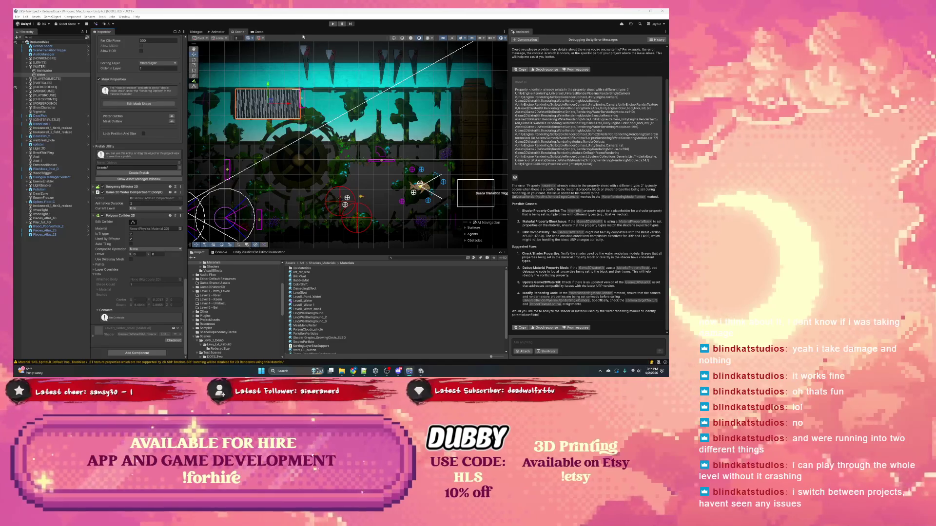
{"action": "left_click", "coordinate": [304, 18]}
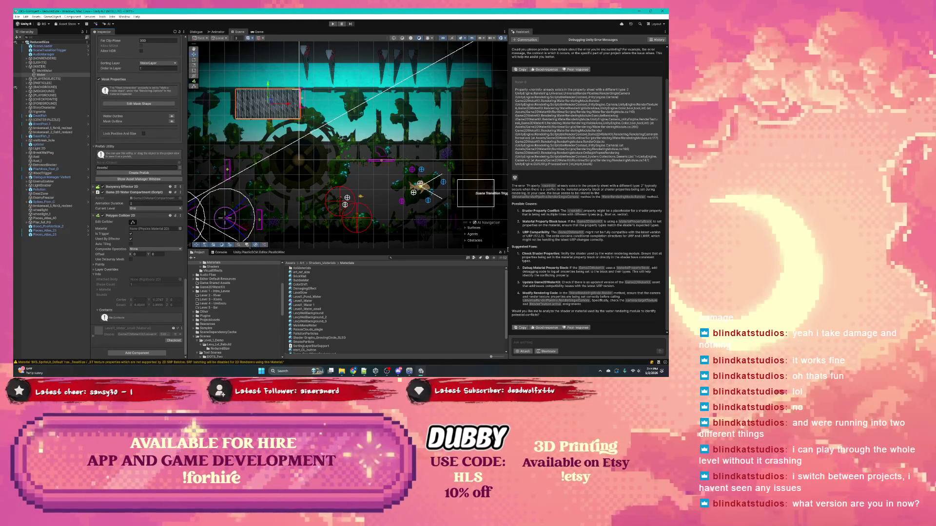
{"action": "scroll", "coordinate": [136, 83], "scroll_direction": "up", "scroll_amount": 3}
{"action": "left_click", "coordinate": [148, 98]}
{"action": "scroll", "coordinate": [128, 109], "scroll_direction": "up", "scroll_amount": 10}
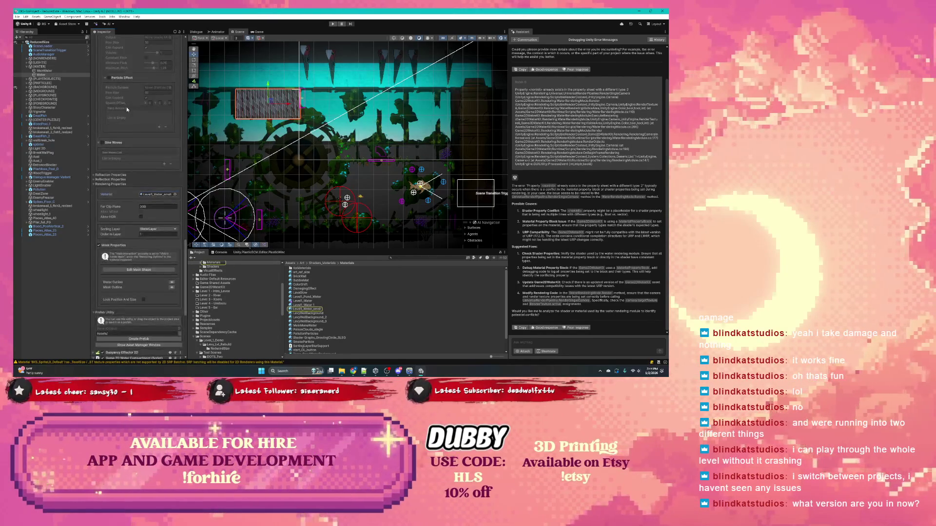
{"action": "scroll", "coordinate": [127, 110], "scroll_direction": "up", "scroll_amount": 10}
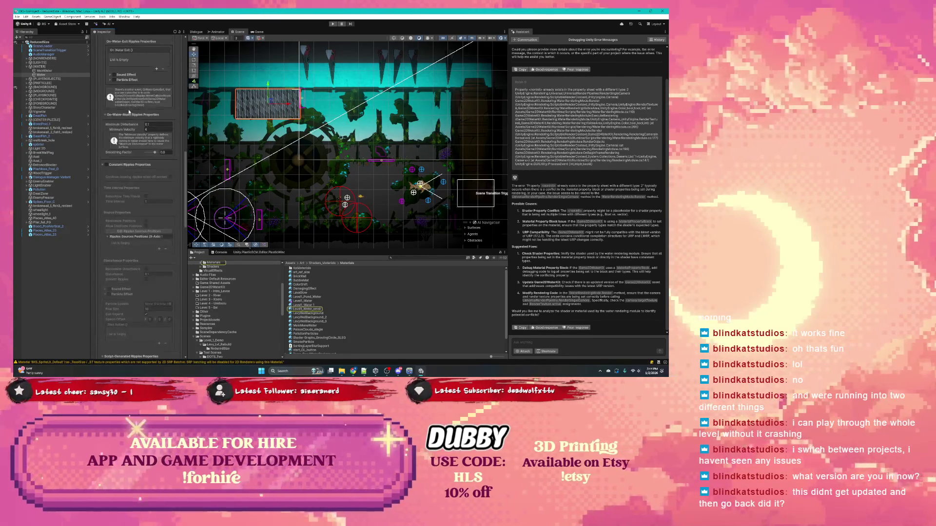
{"action": "scroll", "coordinate": [131, 113], "scroll_direction": "up", "scroll_amount": 10}
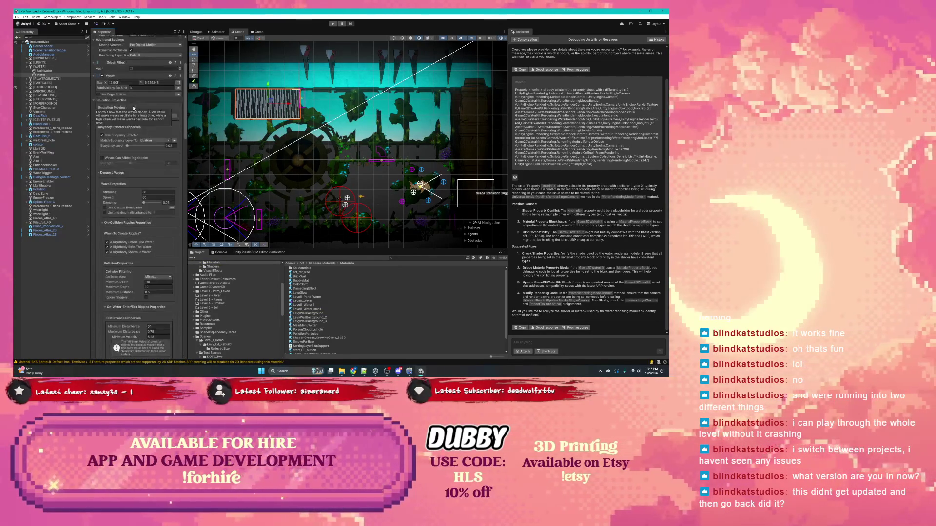
{"action": "left_click", "coordinate": [180, 75]}
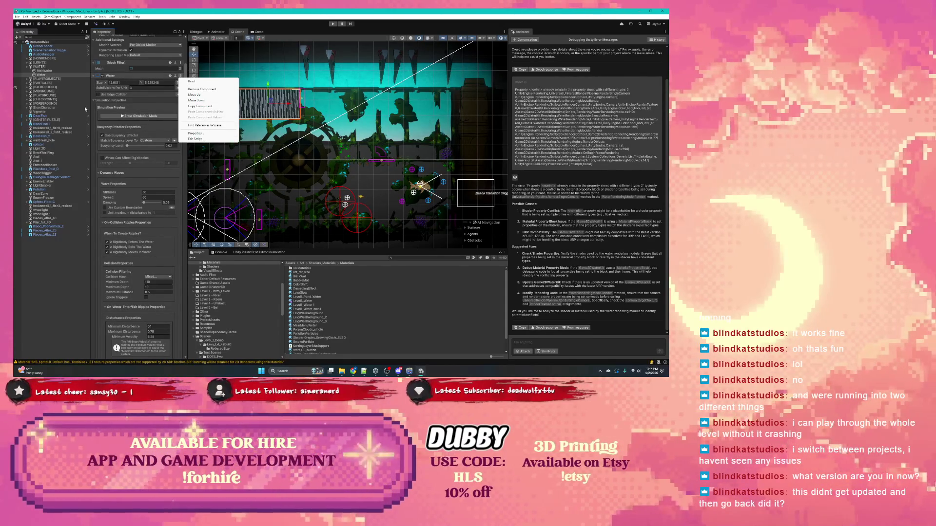
Step: Check out the Level1_Water_small material and review its Shader list without changing it
{"action": "left_click", "coordinate": [62, 74]}
{"action": "scroll", "coordinate": [153, 89], "scroll_direction": "up", "scroll_amount": 5}
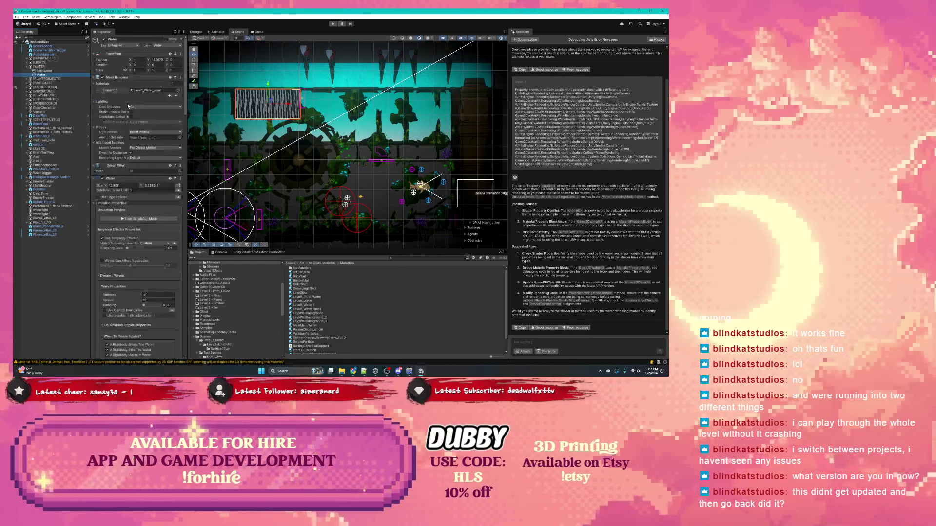
{"action": "left_click", "coordinate": [153, 90]}
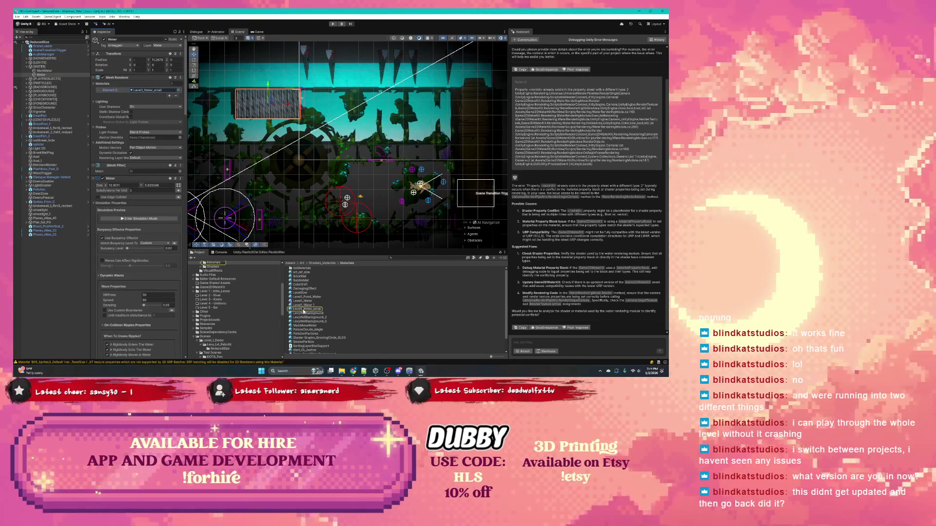
{"action": "left_click", "coordinate": [303, 310]}
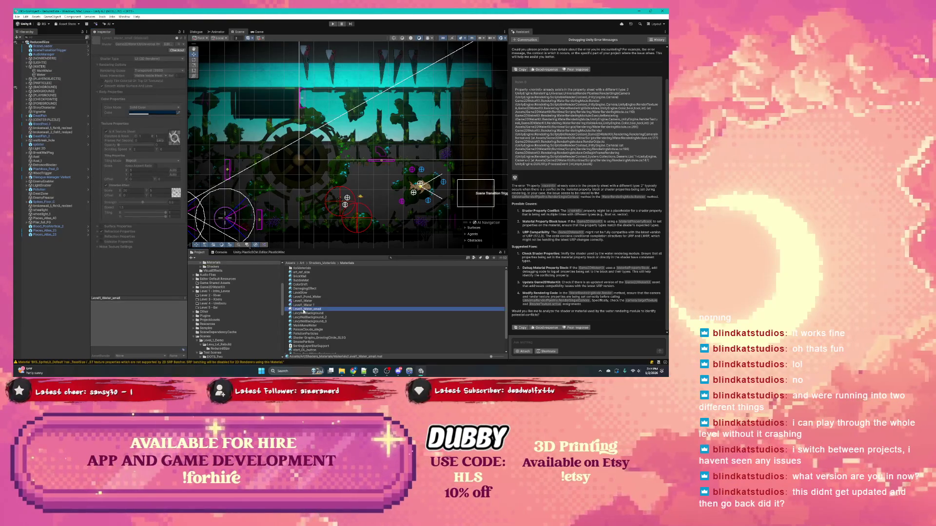
{"action": "left_click", "coordinate": [166, 49]}
{"action": "left_click", "coordinate": [153, 44]}
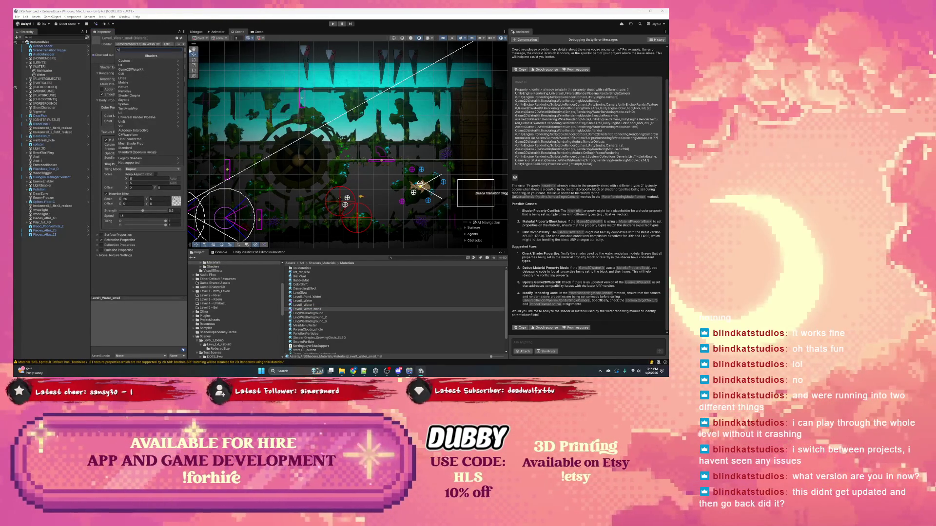
{"action": "left_click", "coordinate": [188, 51]}
{"action": "mouse_move", "coordinate": [188, 51]}
{"action": "left_mouse_down"}
{"action": "mouse_move", "coordinate": [262, 53]}
{"action": "mouse_move", "coordinate": [190, 53]}
{"action": "left_mouse_up"}
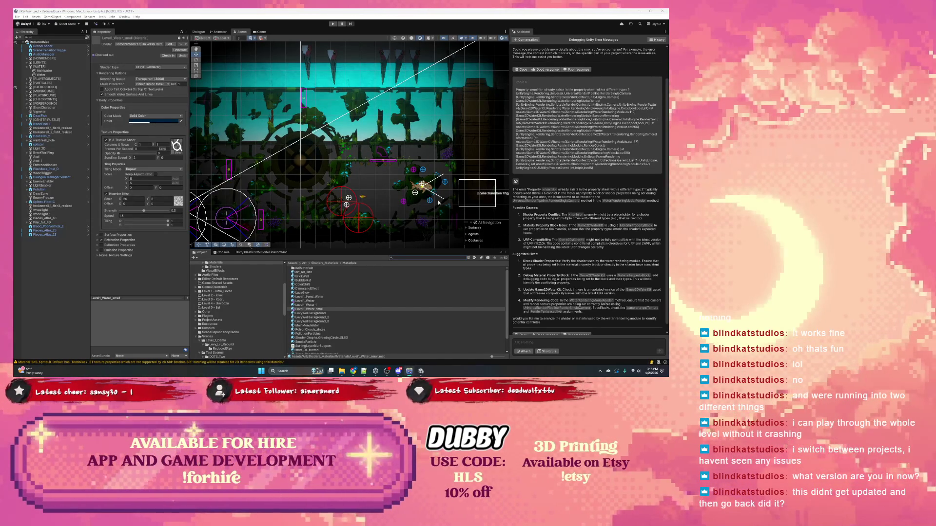
Step: Filter the Project assets by 'water' and switch over to Unity Hub's projects list
{"action": "left_click", "coordinate": [408, 257]}
{"action": "type", "text": "water"}
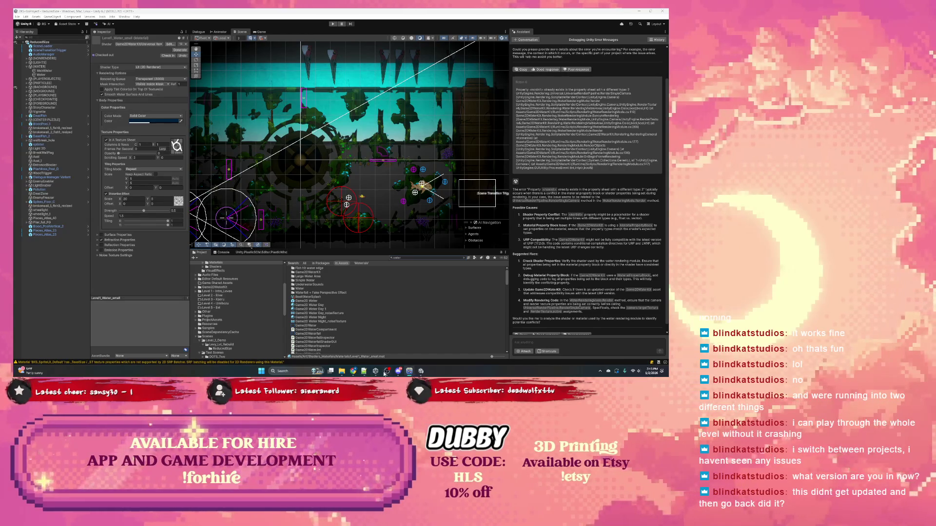
{"action": "left_click", "coordinate": [421, 372]}
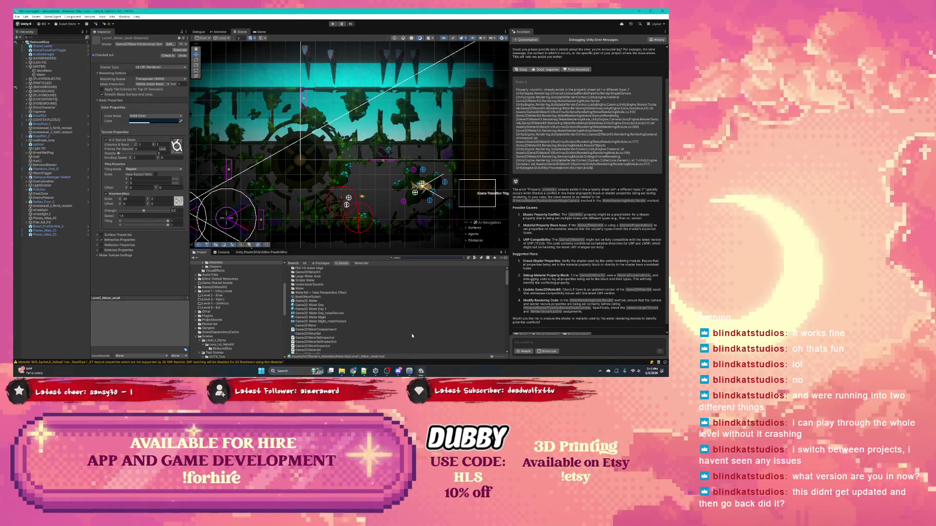
{"action": "left_click", "coordinate": [377, 374]}
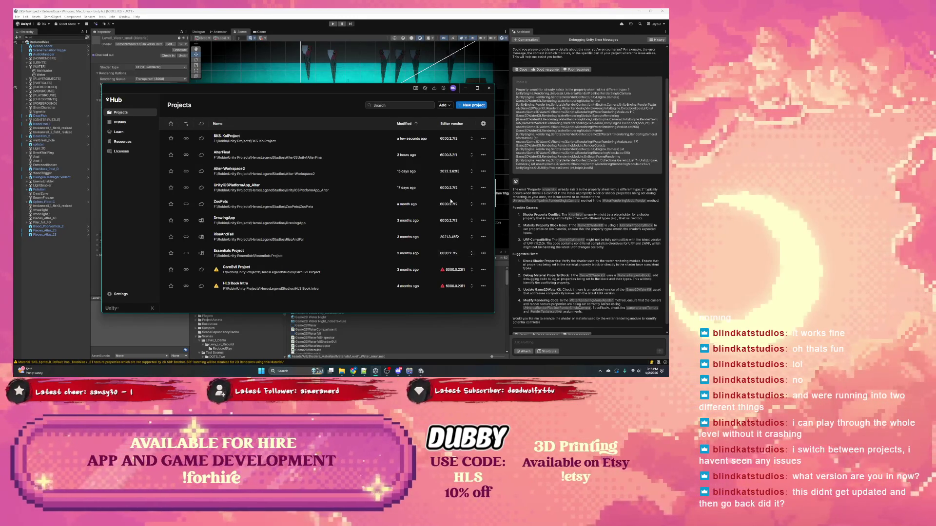
Step: Minimize Unity Hub so the Unity editor with the water material is showing
{"action": "left_click", "coordinate": [465, 89]}
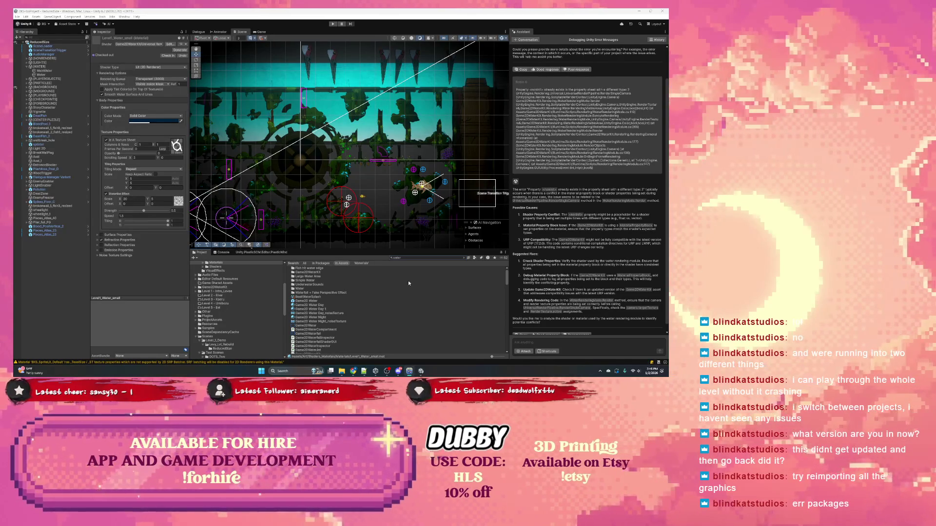
Step: Browse the Unity Projects folder in File Explorer, then return to Unity's Assets menu
{"action": "scroll", "coordinate": [313, 289], "scroll_direction": "down", "scroll_amount": 5}
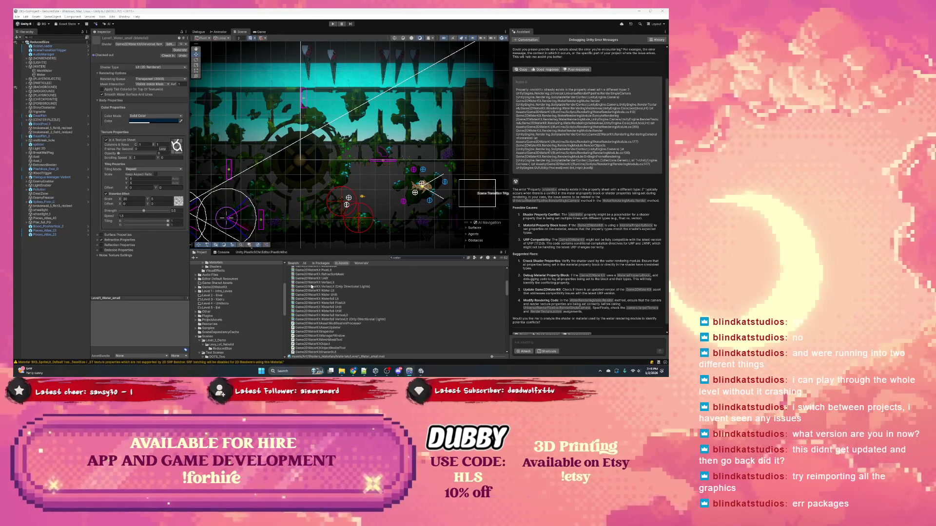
{"action": "scroll", "coordinate": [311, 286], "scroll_direction": "up", "scroll_amount": 5}
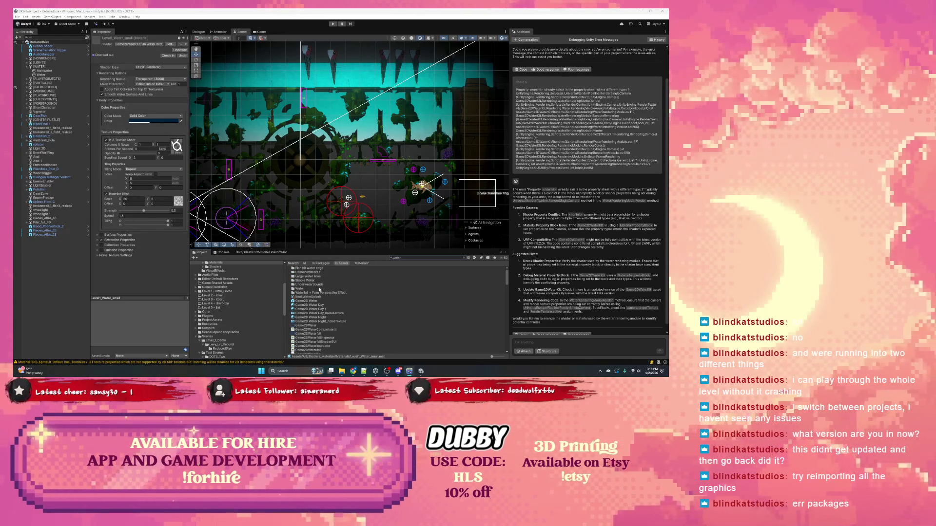
{"action": "left_click", "coordinate": [342, 372]}
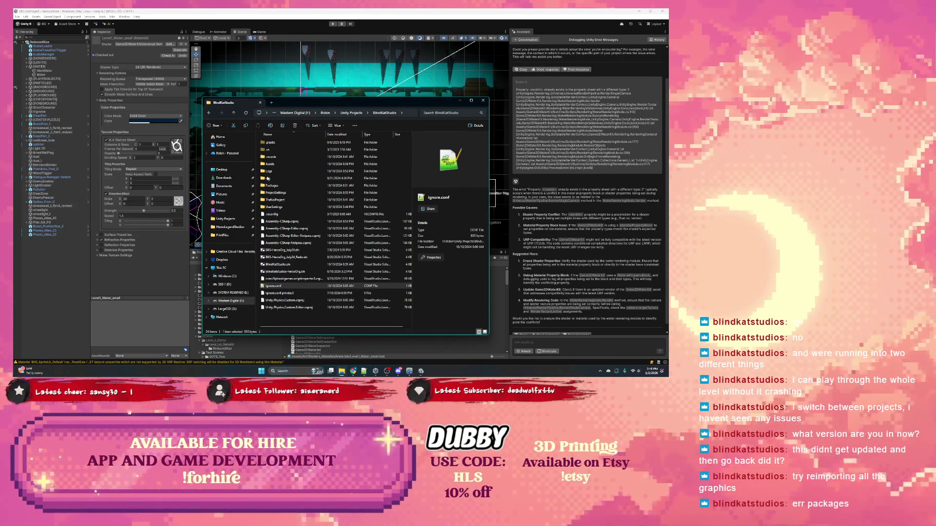
{"action": "left_click", "coordinate": [359, 113]}
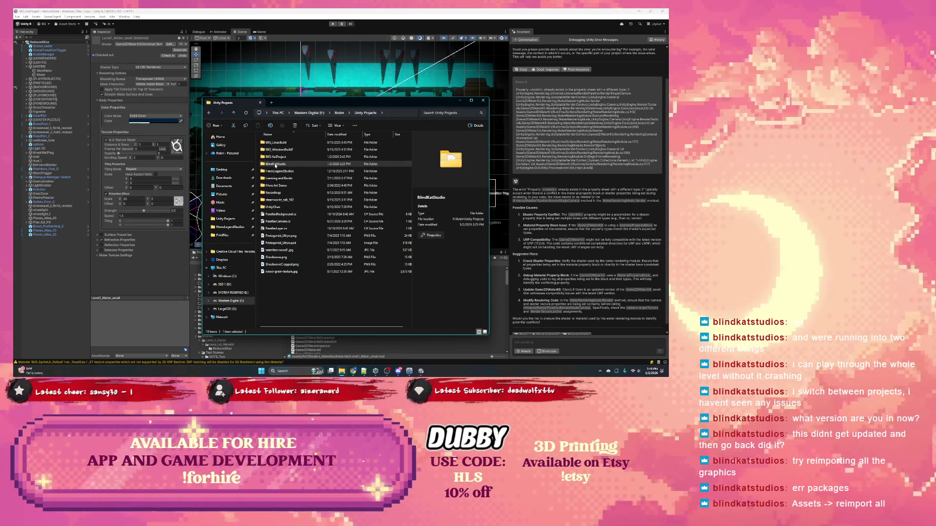
{"action": "left_click", "coordinate": [484, 101]}
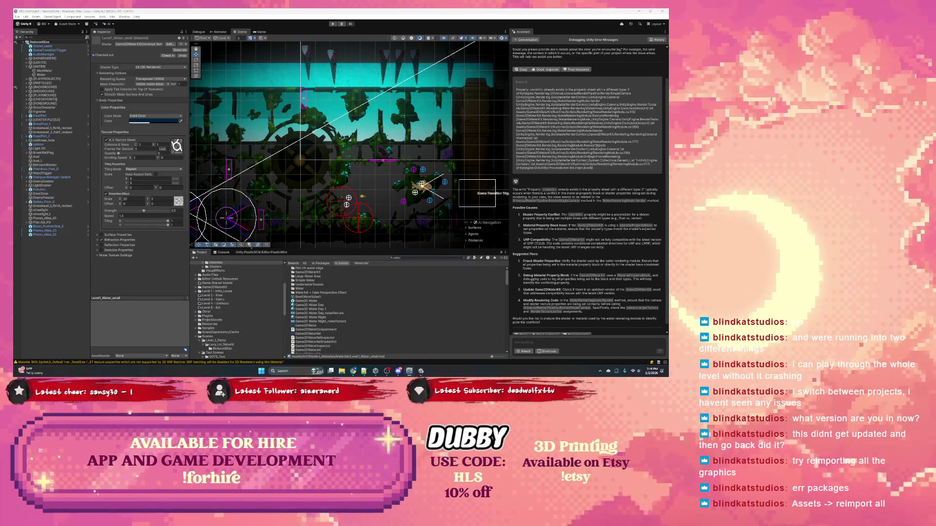
{"action": "left_click", "coordinate": [428, 372]}
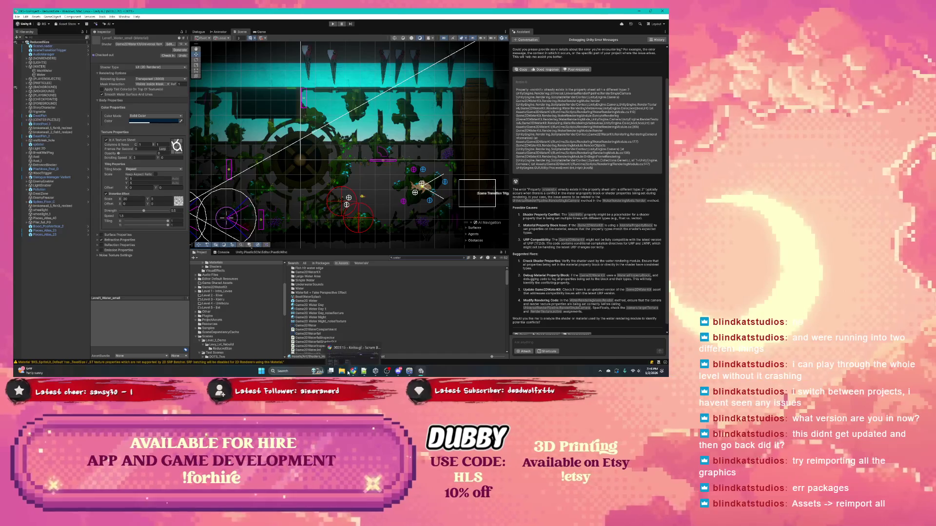
{"action": "left_click", "coordinate": [343, 372]}
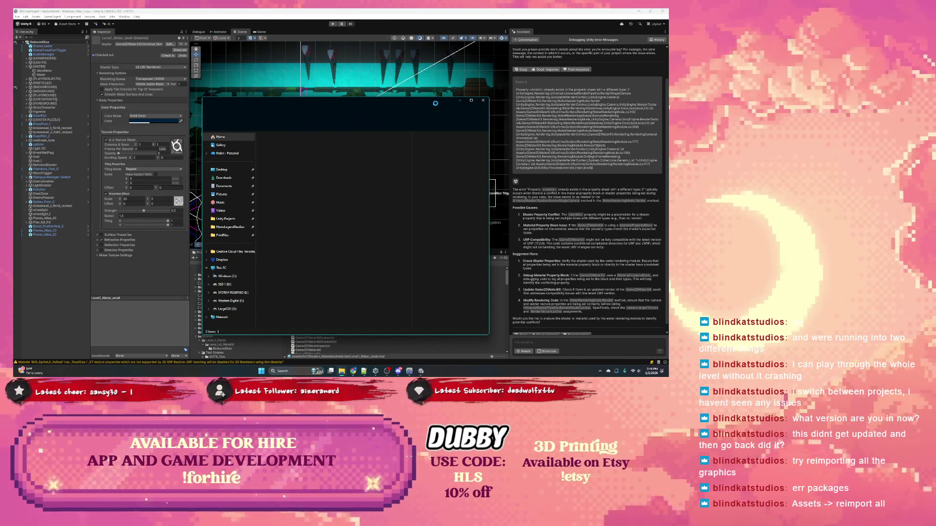
{"action": "left_click", "coordinate": [363, 10]}
{"action": "left_click", "coordinate": [42, 17]}
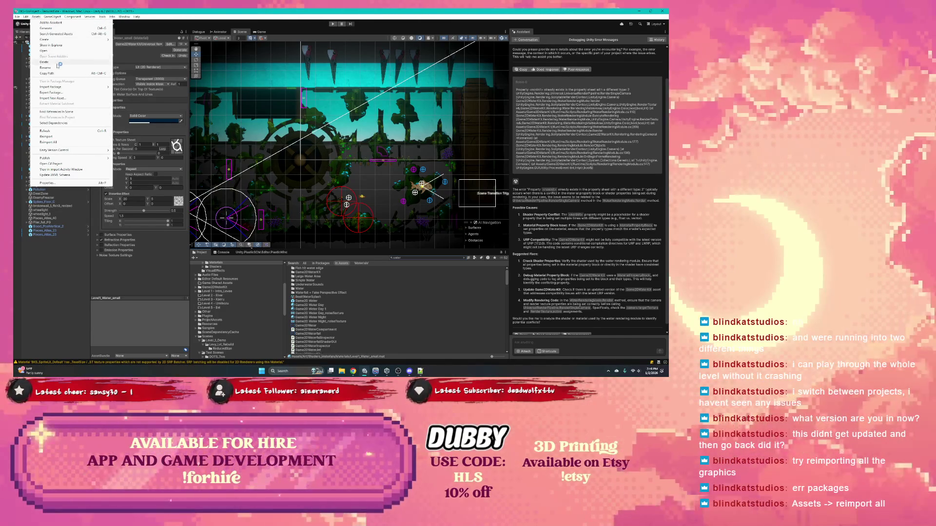
Step: Reimport All assets, checking the BKS-KoiProject folder in Explorer before confirming Reimport
{"action": "left_click", "coordinate": [57, 142]}
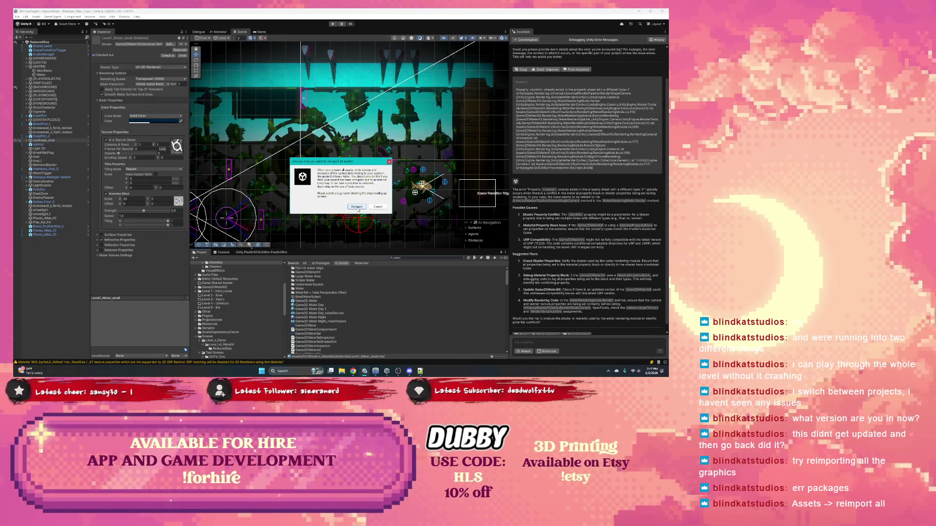
{"action": "left_click", "coordinate": [341, 371]}
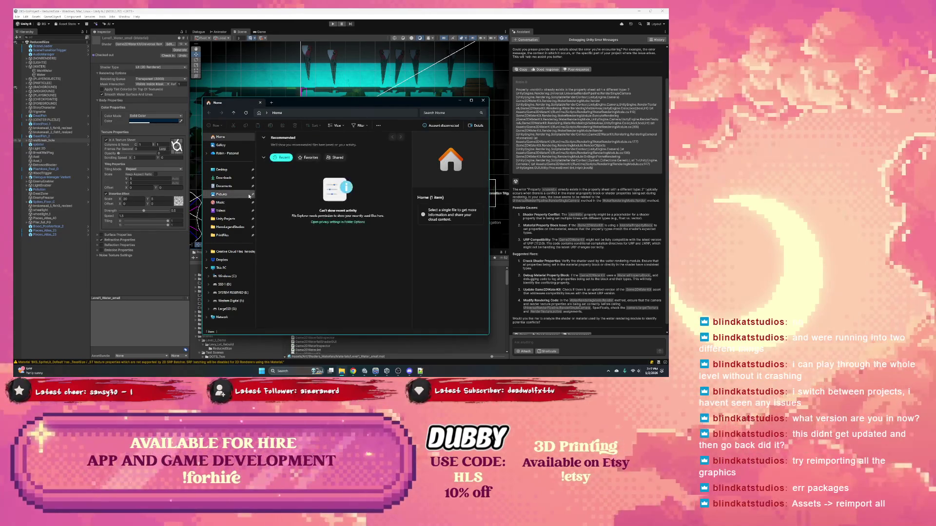
{"action": "left_click", "coordinate": [233, 219]}
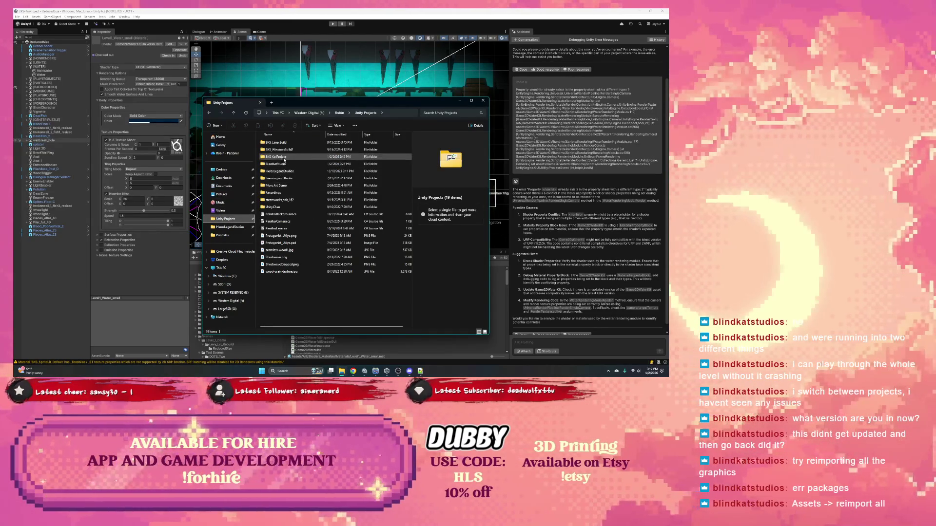
{"action": "left_click", "coordinate": [281, 165]}
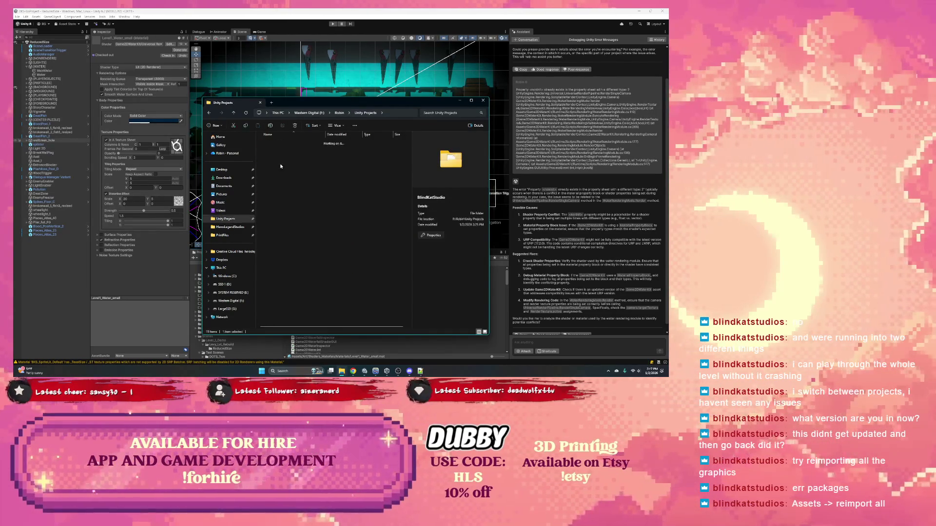
{"action": "key", "text": "Return"}
{"action": "left_click", "coordinate": [353, 113]}
{"action": "double_click", "coordinate": [289, 157]}
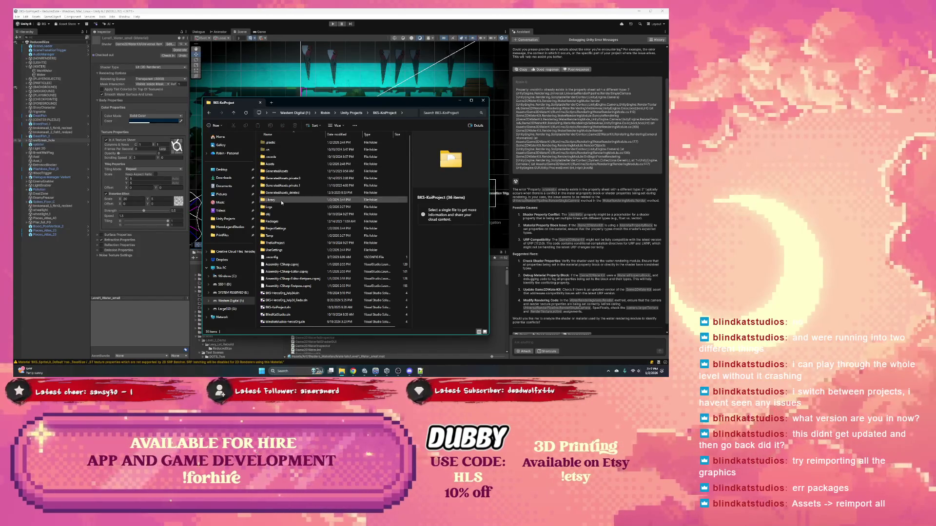
{"action": "left_click", "coordinate": [483, 101]}
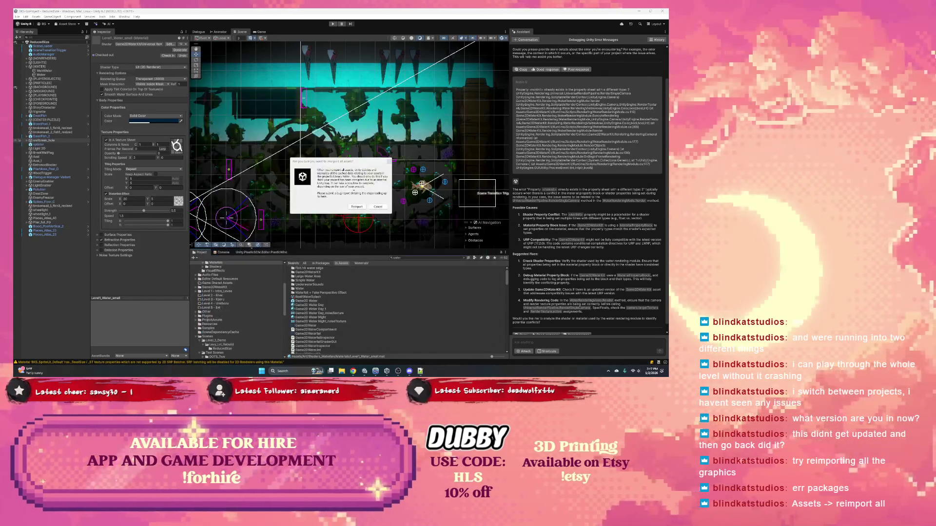
{"action": "left_click", "coordinate": [357, 208]}
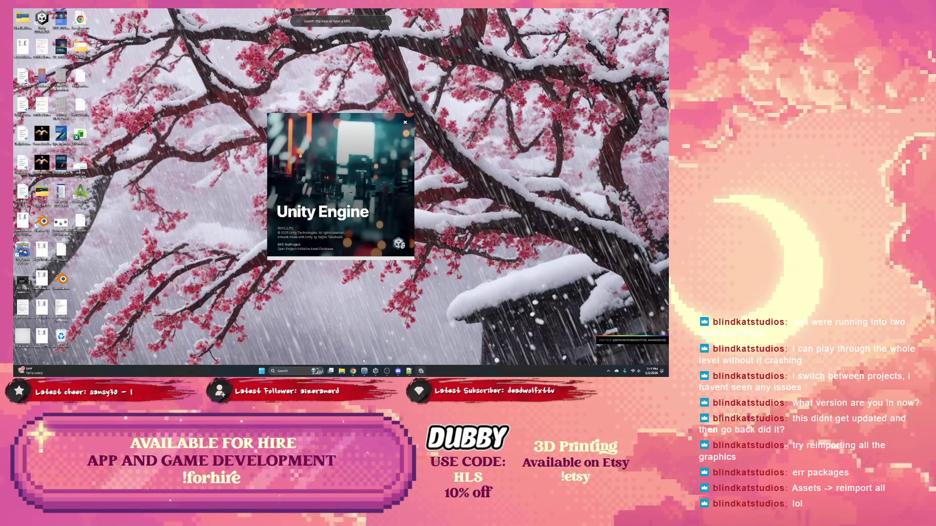
Step: Browse Unity Projects in File Explorer and open the BKS-KoiProject folder
{"action": "left_click", "coordinate": [341, 372]}
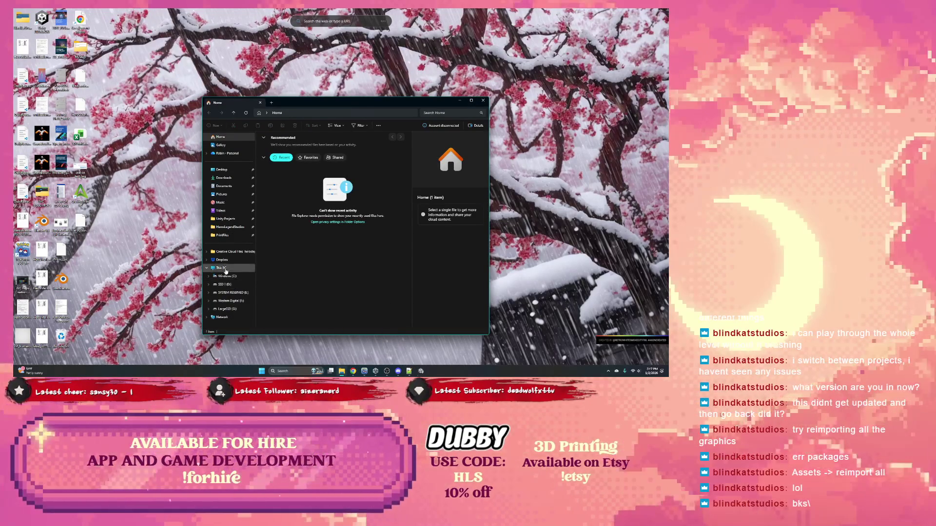
{"action": "left_click", "coordinate": [226, 219]}
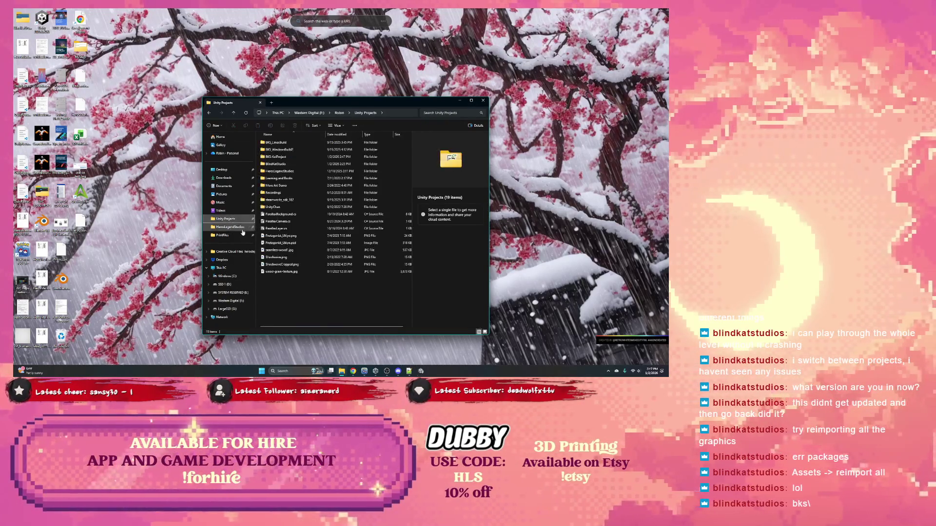
{"action": "left_click", "coordinate": [225, 227]}
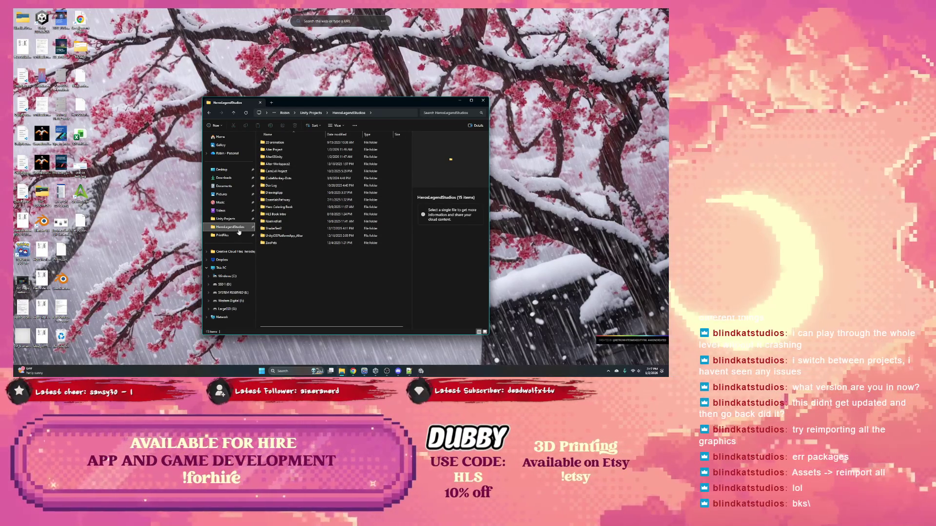
{"action": "left_click", "coordinate": [225, 219]}
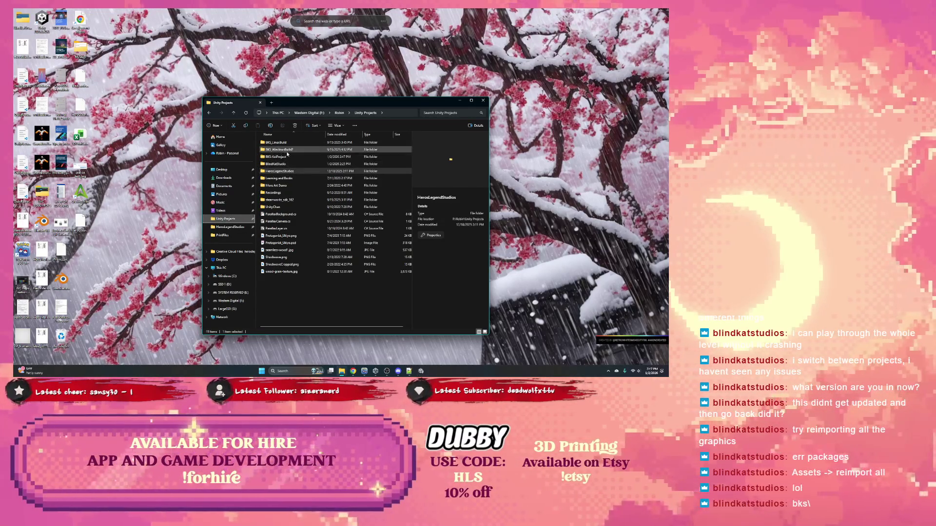
{"action": "left_click", "coordinate": [281, 157]}
{"action": "double_click", "coordinate": [282, 158]}
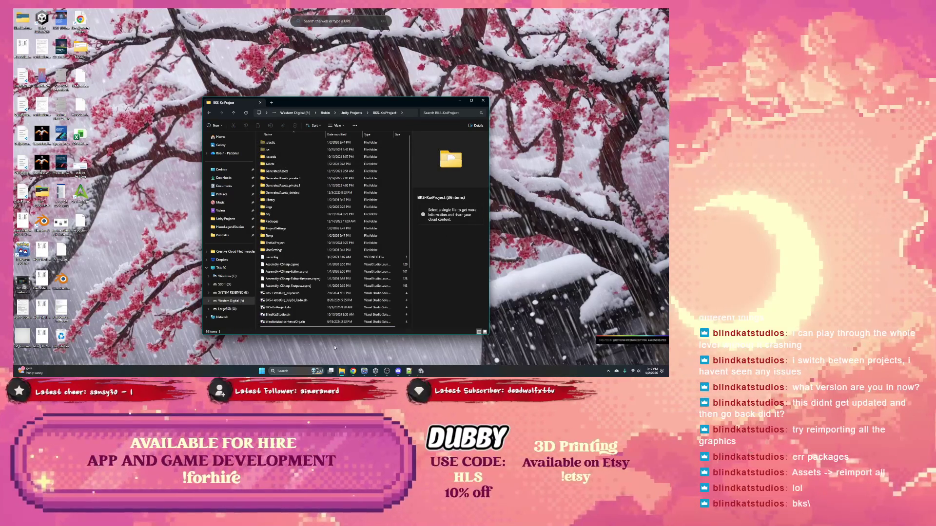
Step: Launch Unity Version Control from a 'unity' Start search, then return to File Explorer
{"action": "key", "text": "super"}
{"action": "type", "text": "unity"}
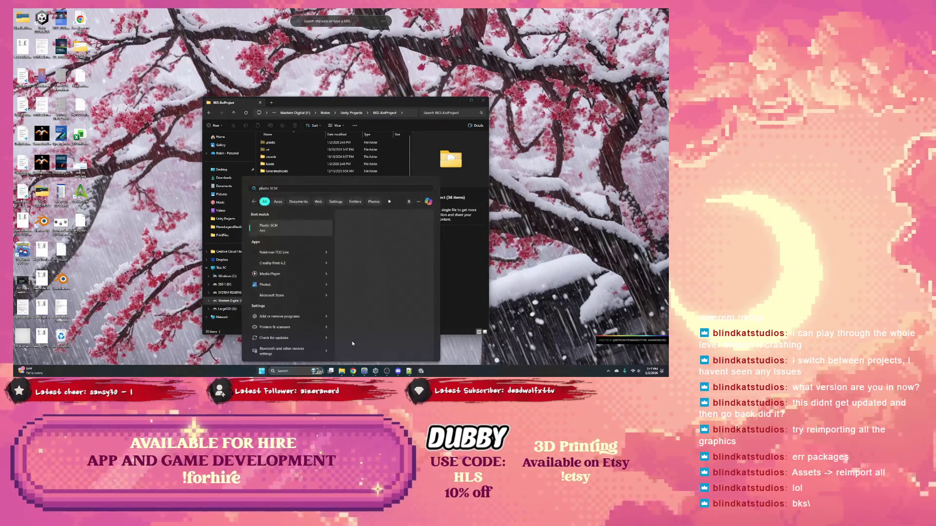
{"action": "key", "text": "Return"}
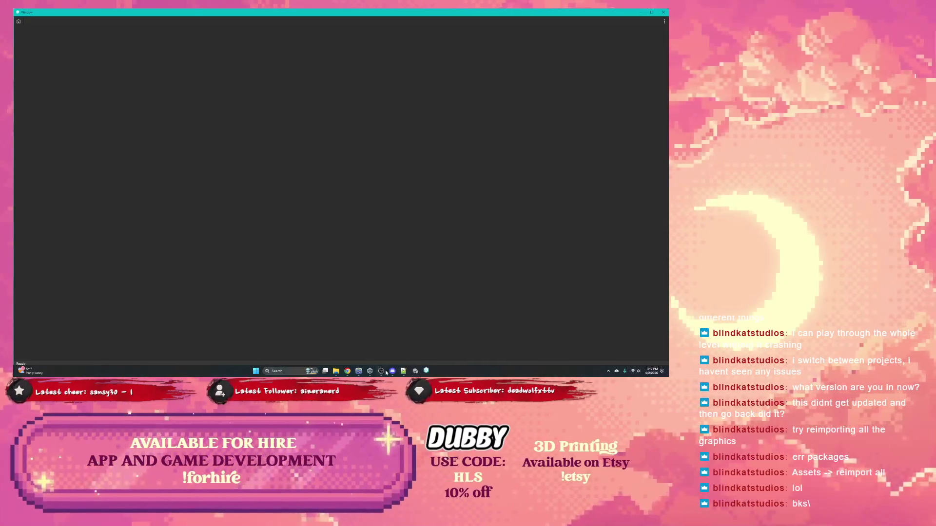
{"action": "mouse_move", "coordinate": [372, 376]}
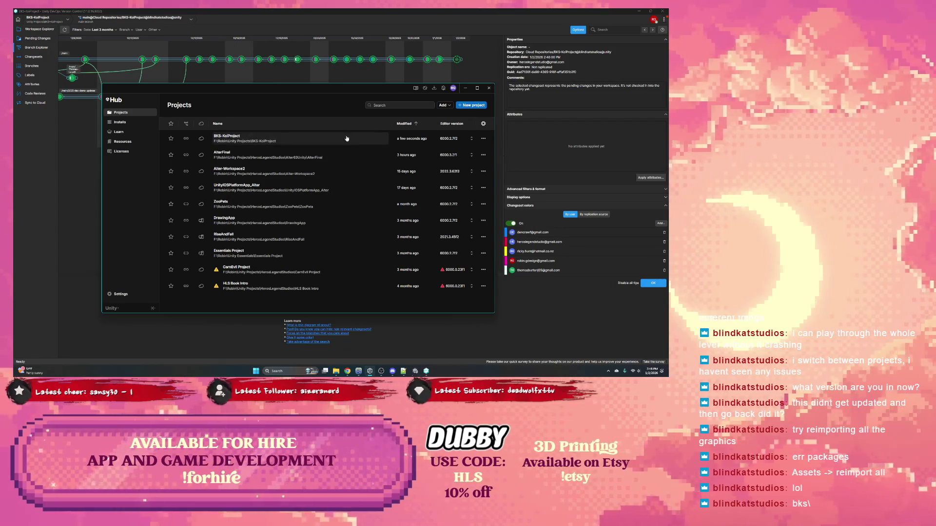
{"action": "left_click", "coordinate": [464, 89]}
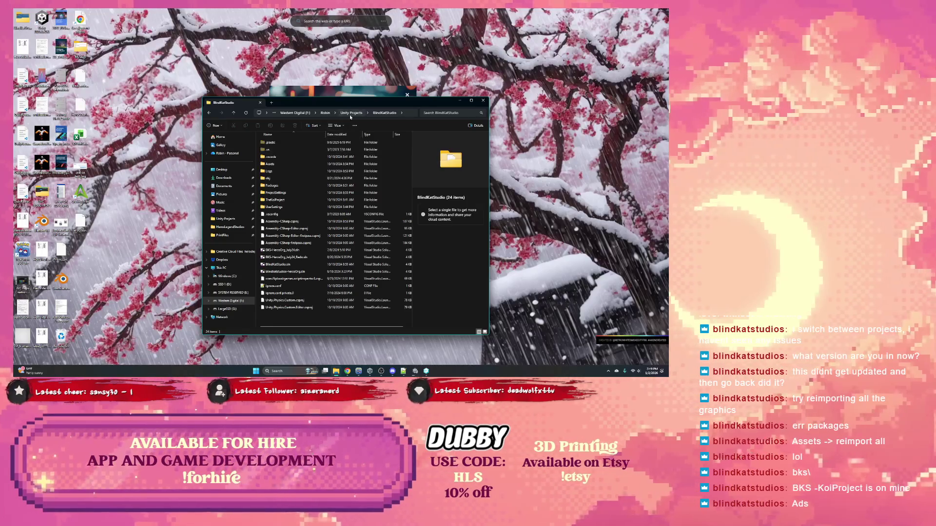
Step: Delete the BlindKatStudio folder, review the remaining project folders, and switch to Pokémon TCG Live
{"action": "left_click", "coordinate": [279, 164]}
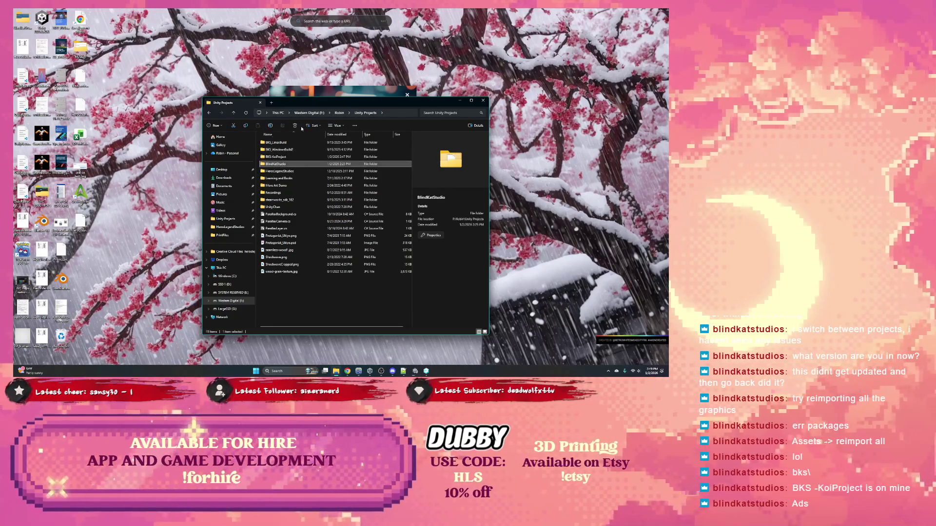
{"action": "key", "text": "Delete"}
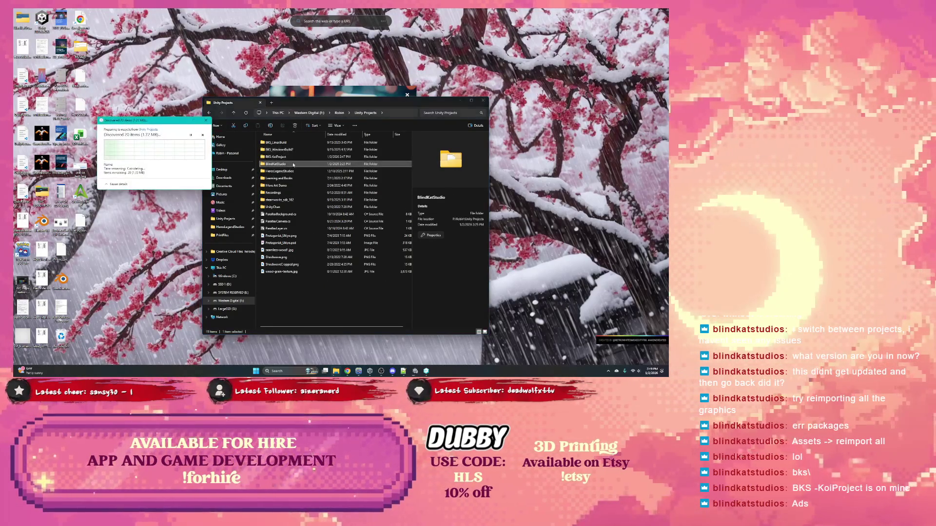
{"action": "double_click", "coordinate": [281, 164]}
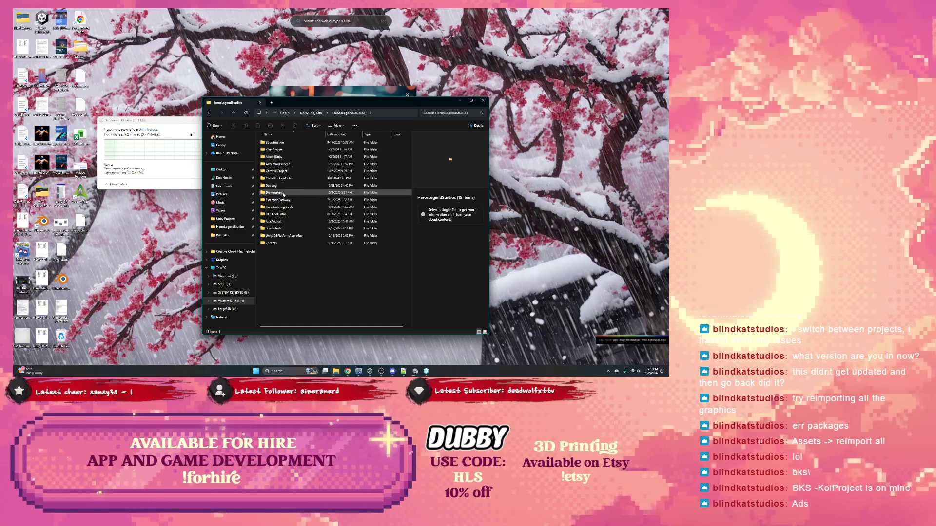
{"action": "left_click", "coordinate": [311, 113]}
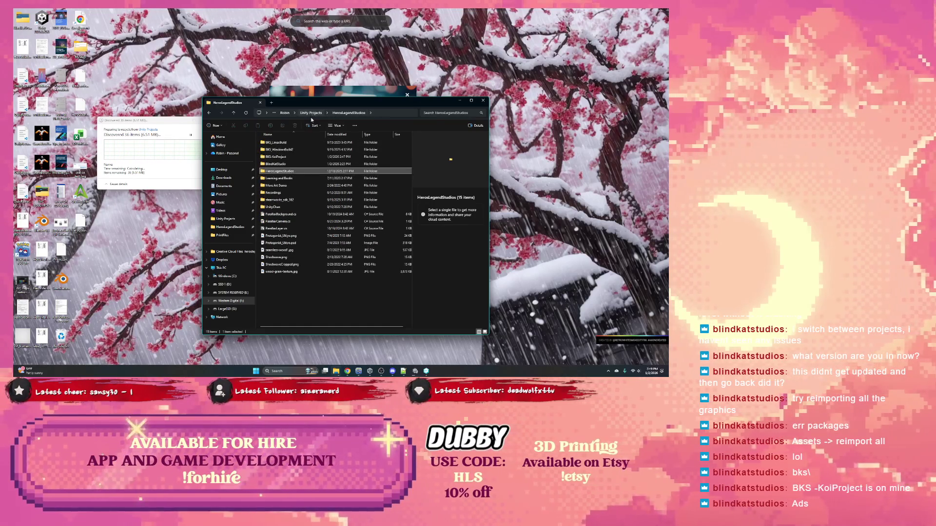
{"action": "left_click", "coordinate": [282, 143]}
{"action": "left_click", "coordinate": [282, 171]}
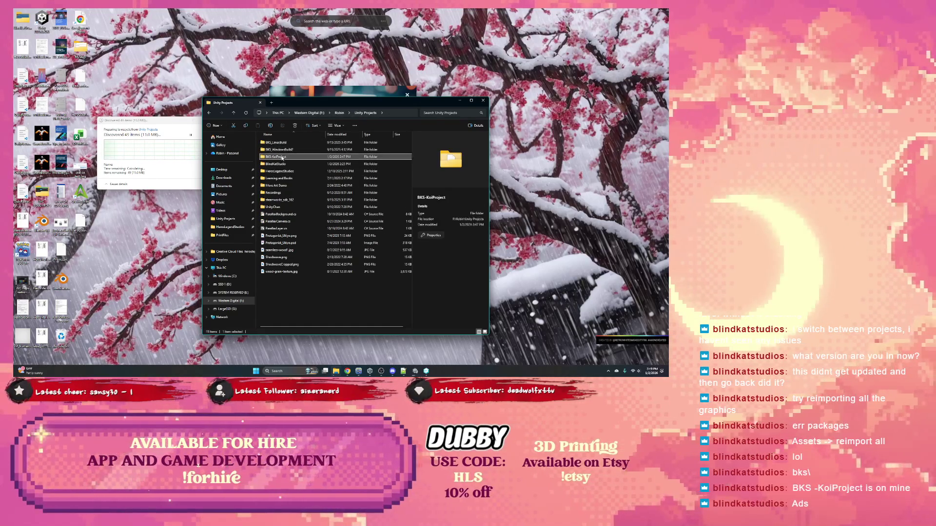
{"action": "left_click", "coordinate": [282, 178]}
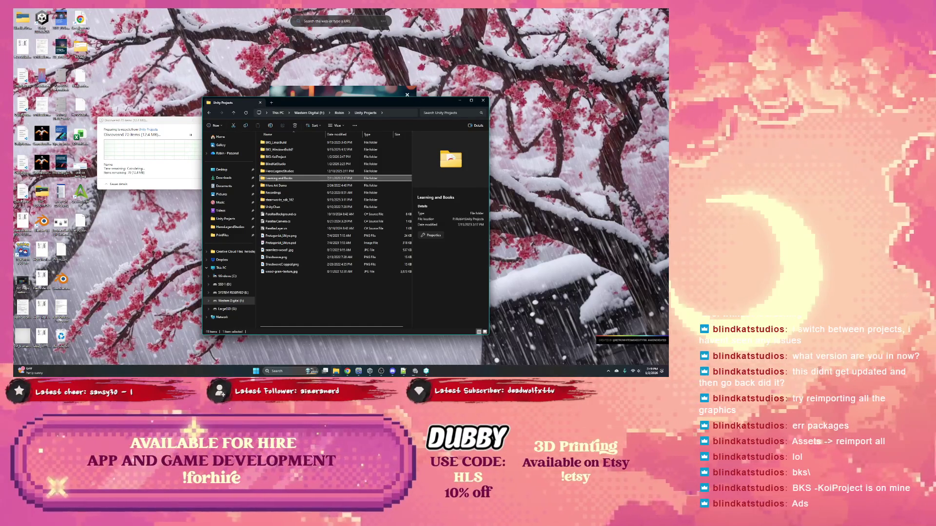
{"action": "key", "text": "alt+Tab"}
{"action": "left_click_drag", "start_coordinate": [314, 50], "coordinate": [274, 44]}
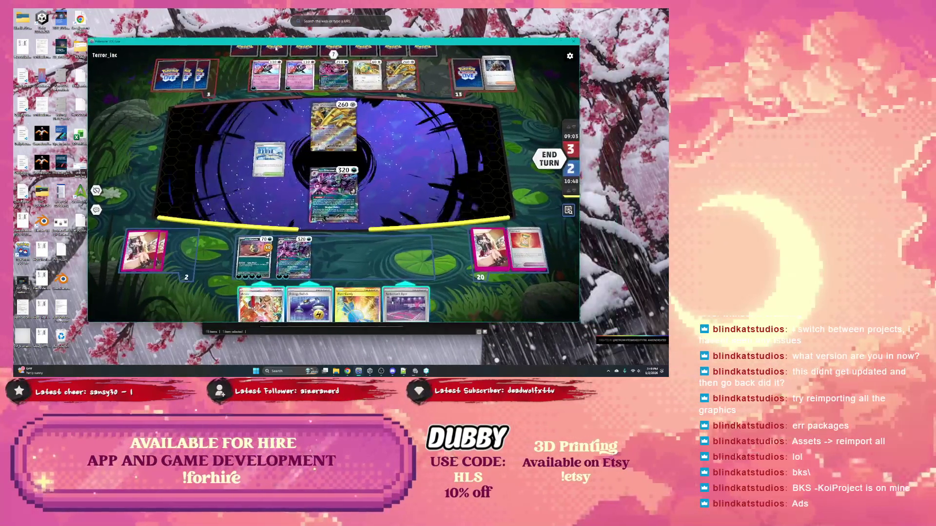
Step: Play Spikemuth Gym, take Impidimp from the deck, and put it on the bench
{"action": "mouse_move", "coordinate": [406, 307]}
{"action": "left_mouse_down"}
{"action": "mouse_move", "coordinate": [379, 161]}
{"action": "mouse_move", "coordinate": [390, 163]}
{"action": "mouse_move", "coordinate": [397, 198]}
{"action": "left_mouse_up"}
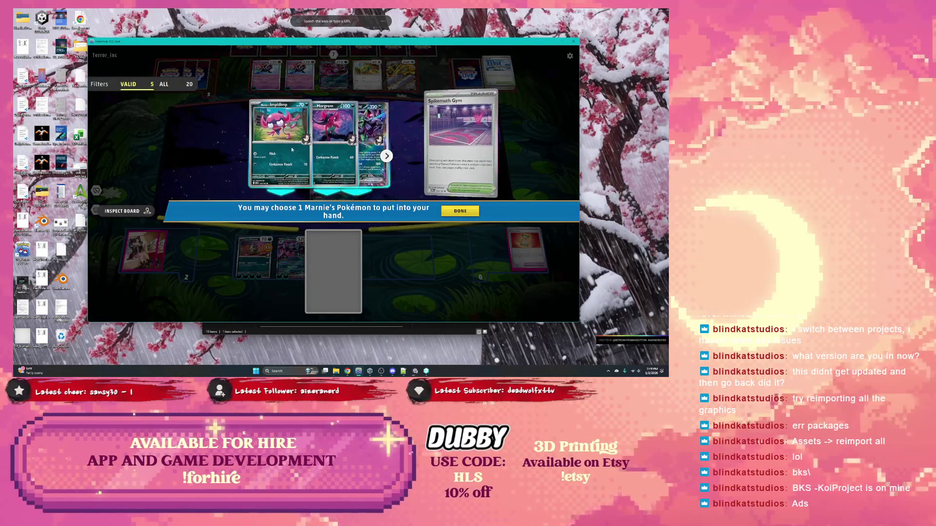
{"action": "left_click", "coordinate": [386, 155]}
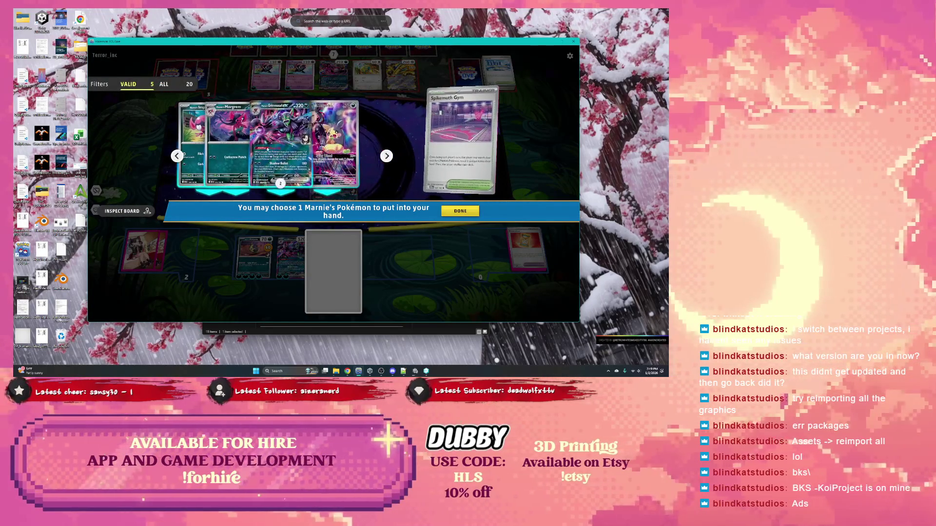
{"action": "left_click", "coordinate": [263, 147]}
{"action": "left_click", "coordinate": [452, 213]}
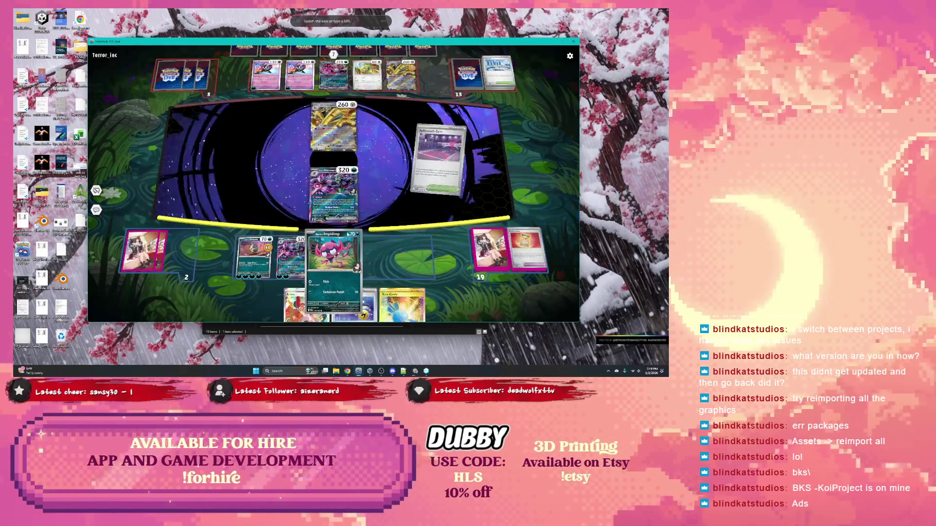
{"action": "left_click_drag", "start_coordinate": [265, 312], "coordinate": [342, 264]}
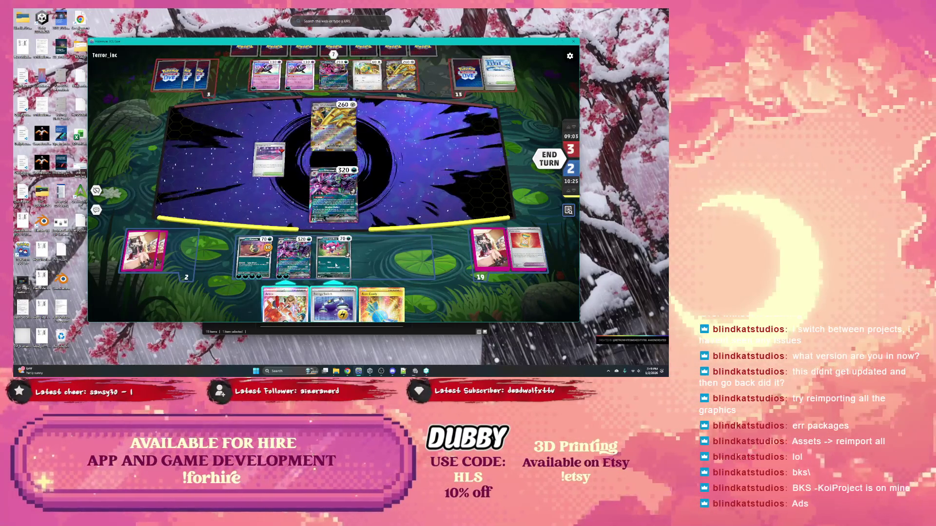
Step: Move an Energy to Grimmsnarl with Energy Switch, then use Arven for Energy Recycler and Powerglass
{"action": "left_click_drag", "start_coordinate": [327, 308], "coordinate": [324, 190]}
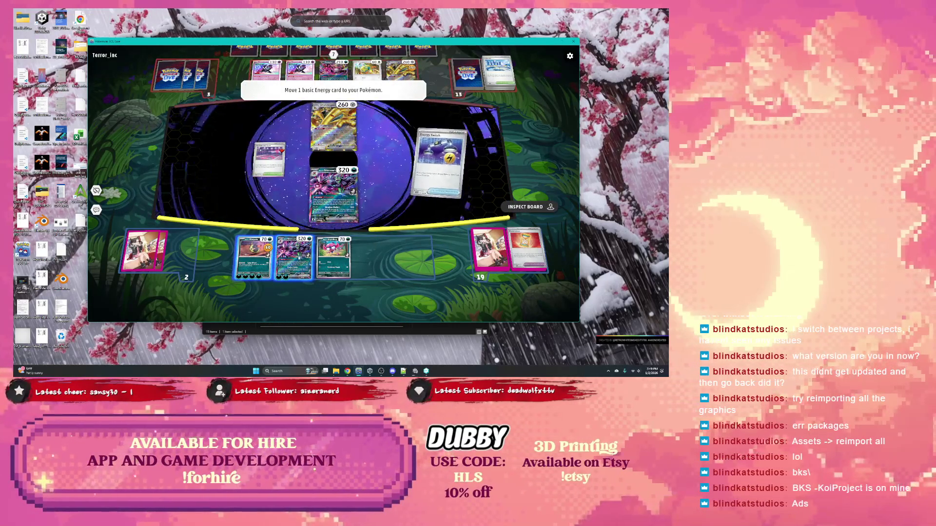
{"action": "left_click_drag", "start_coordinate": [304, 255], "coordinate": [338, 213]}
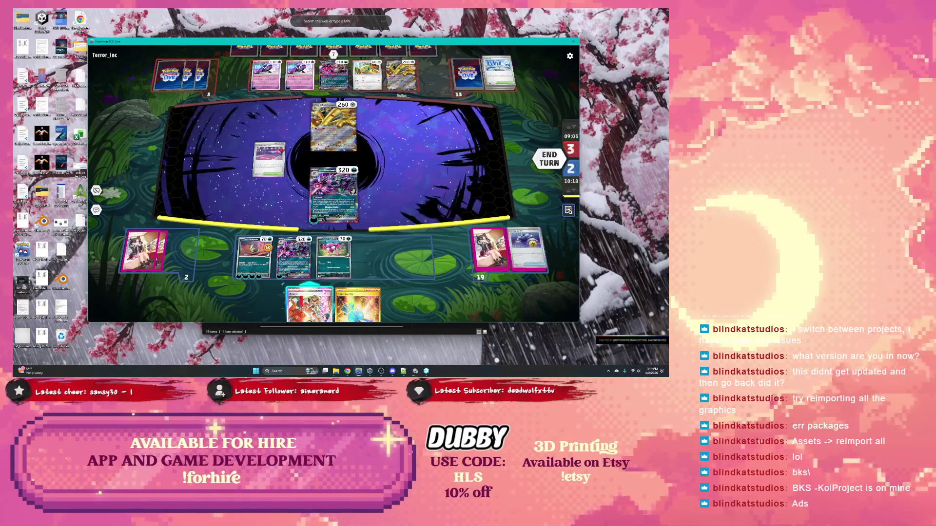
{"action": "left_click_drag", "start_coordinate": [309, 306], "coordinate": [374, 192]}
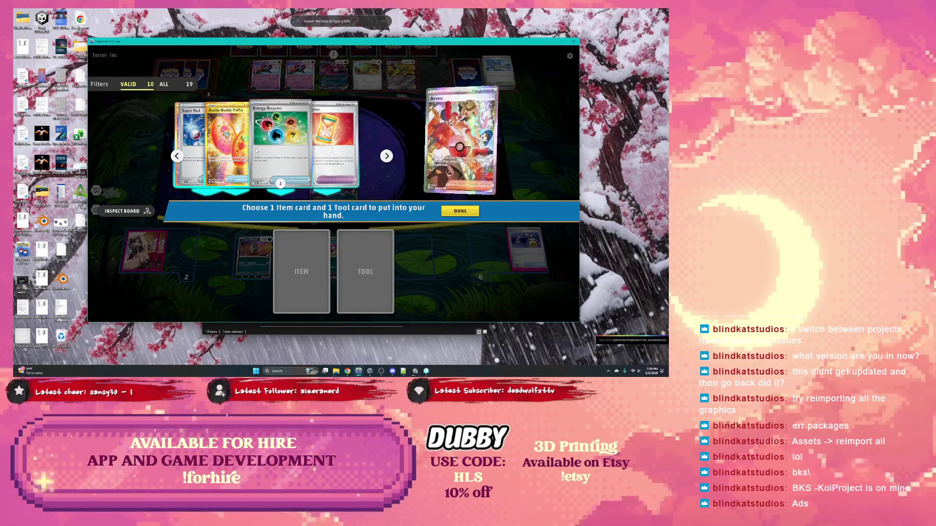
{"action": "left_click", "coordinate": [280, 151]}
{"action": "left_click", "coordinate": [335, 146]}
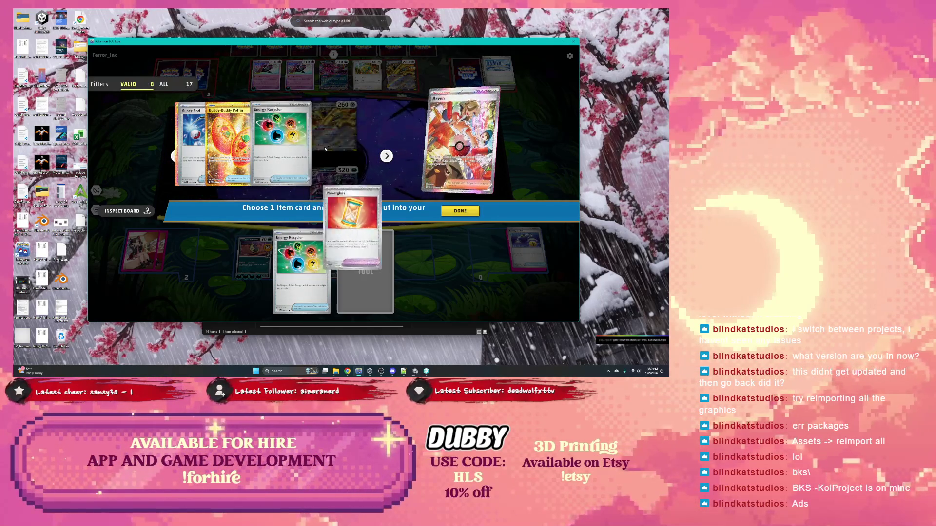
{"action": "left_click", "coordinate": [461, 211]}
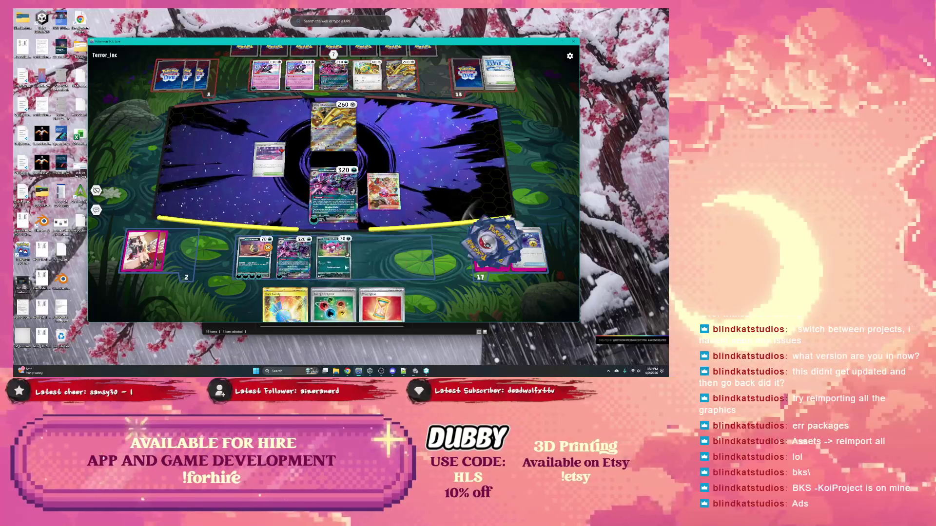
Step: Shuffle Basic Energy back with Energy Recycler, then attach Powerglass and a Basic Energy to Grimmsnarl
{"action": "mouse_move", "coordinate": [332, 305]}
{"action": "left_mouse_down"}
{"action": "mouse_move", "coordinate": [361, 234]}
{"action": "mouse_move", "coordinate": [399, 195]}
{"action": "left_mouse_up"}
{"action": "left_click", "coordinate": [302, 150]}
{"action": "left_click", "coordinate": [302, 150]}
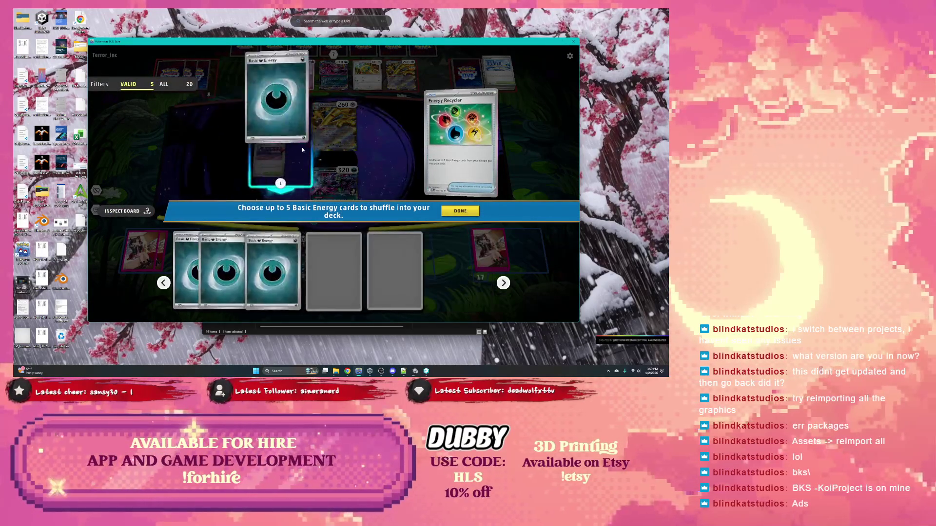
{"action": "left_click", "coordinate": [302, 150]}
{"action": "left_click", "coordinate": [460, 211]}
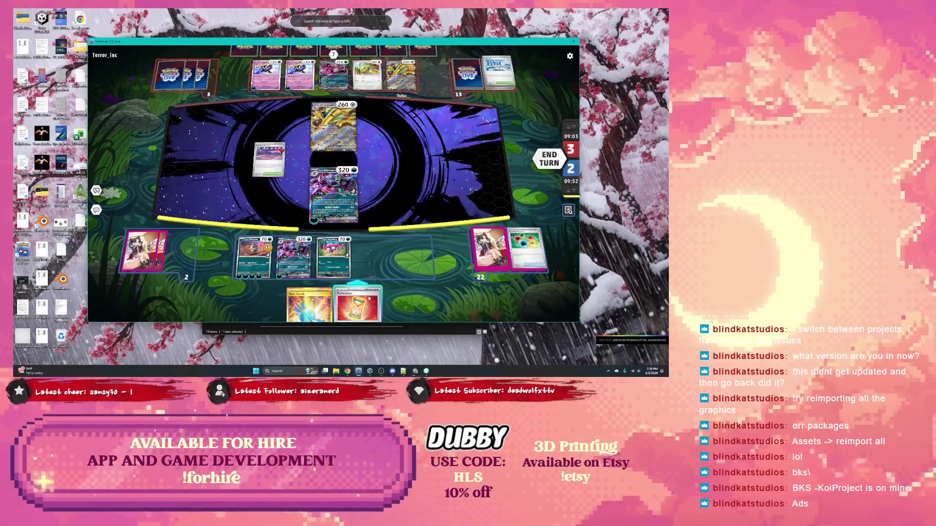
{"action": "left_click_drag", "start_coordinate": [369, 299], "coordinate": [344, 203]}
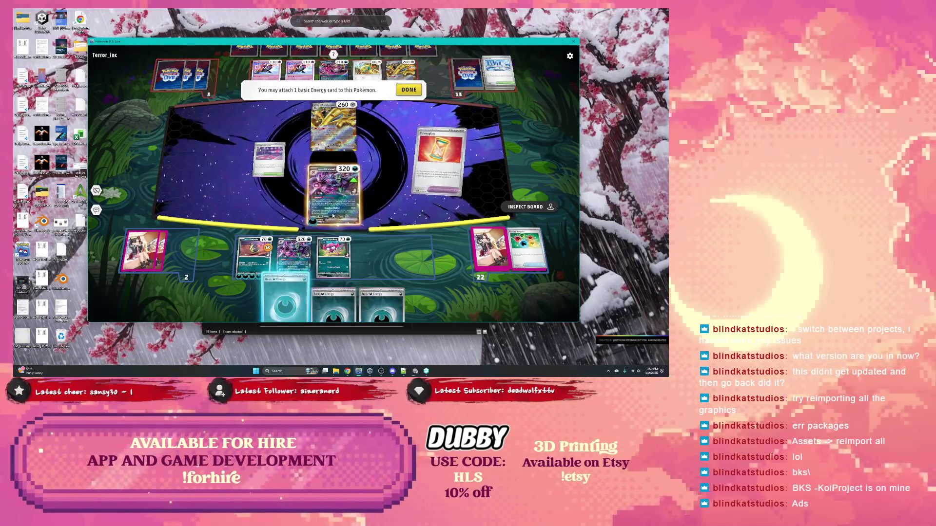
{"action": "left_click_drag", "start_coordinate": [285, 300], "coordinate": [333, 195]}
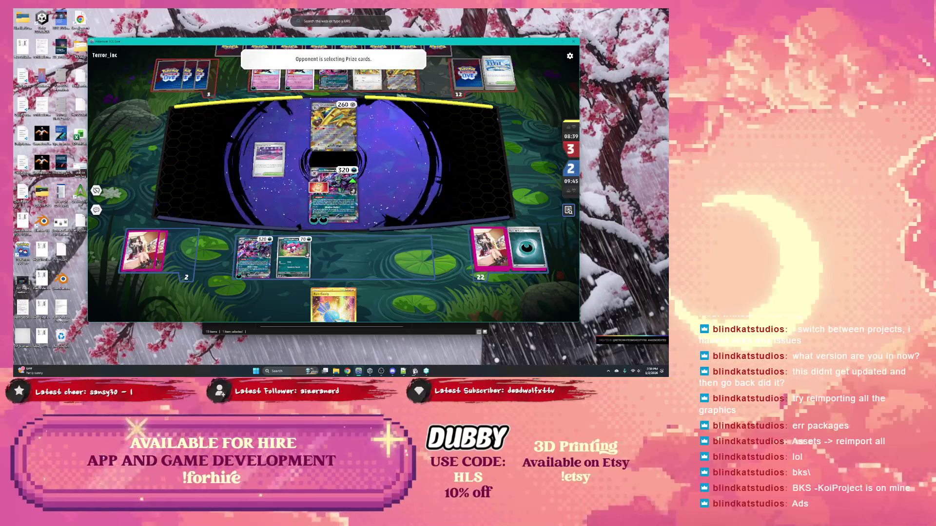
{"action": "left_click", "coordinate": [415, 372]}
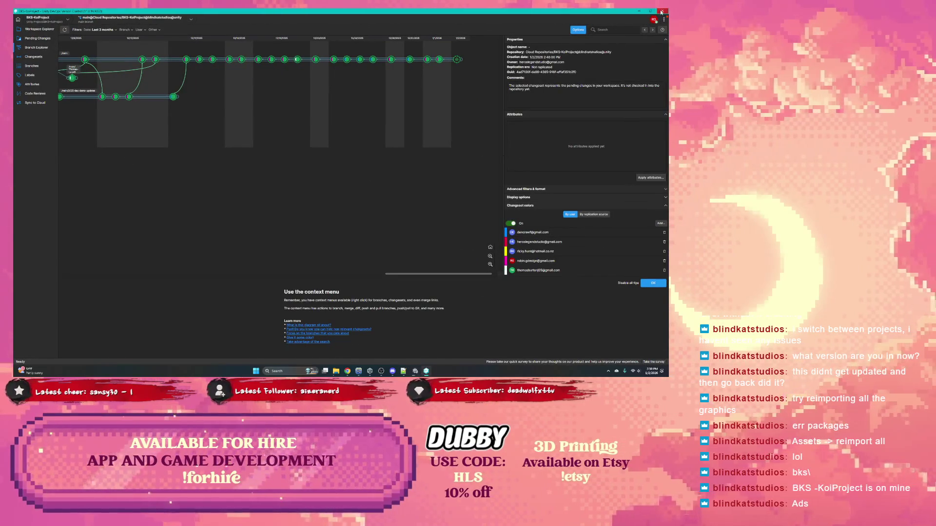
Step: Close Unity Version Control, check File Explorer's recycle progress, and return to Pokémon TCG Live
{"action": "left_click", "coordinate": [661, 12]}
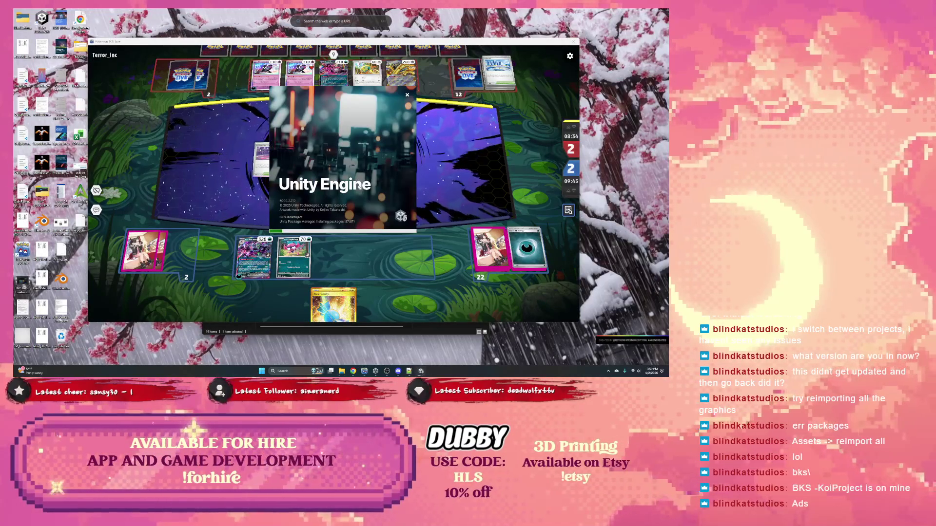
{"action": "left_click", "coordinate": [288, 335]}
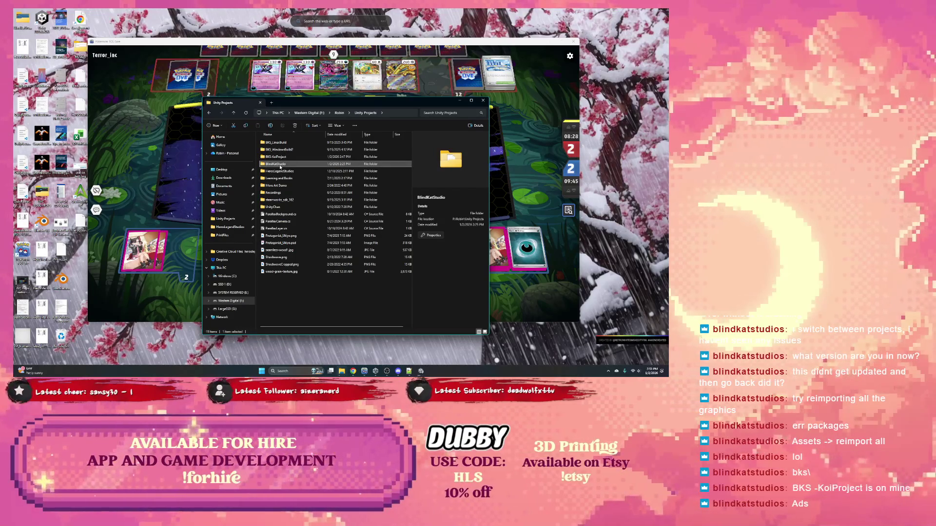
{"action": "mouse_move", "coordinate": [342, 371]}
{"action": "mouse_move", "coordinate": [350, 355]}
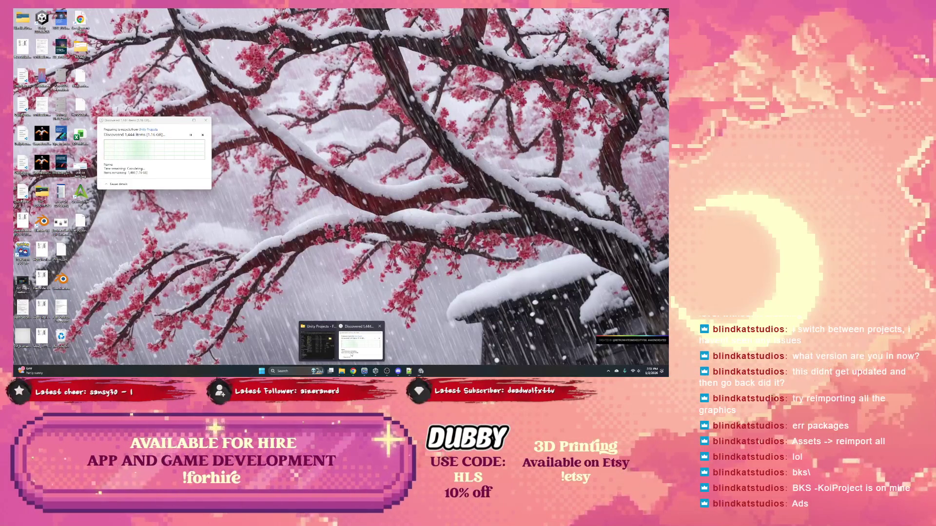
{"action": "left_click", "coordinate": [497, 82]}
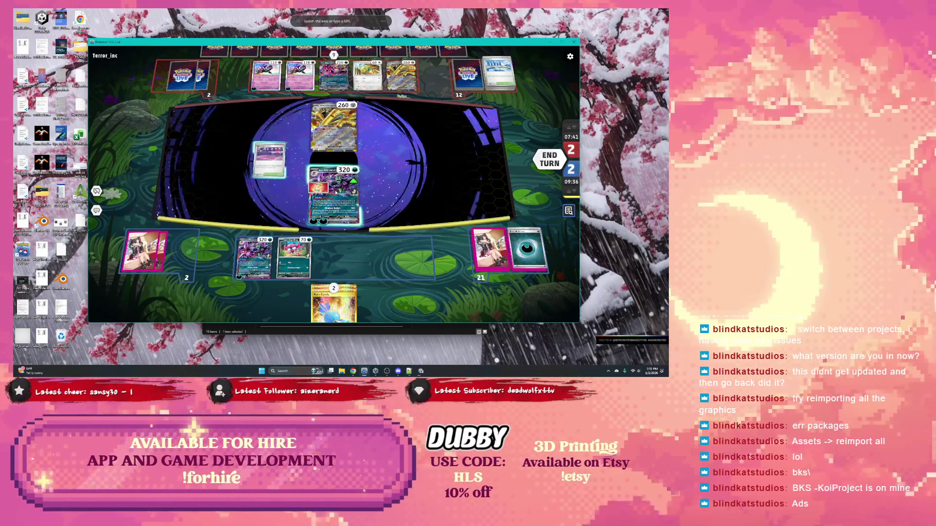
Step: Use Spikemuth Gym, evolve Impidimp into Morgrem, hit for 180 with Shadow Bullet, then attach Energy
{"action": "left_click", "coordinate": [269, 157]}
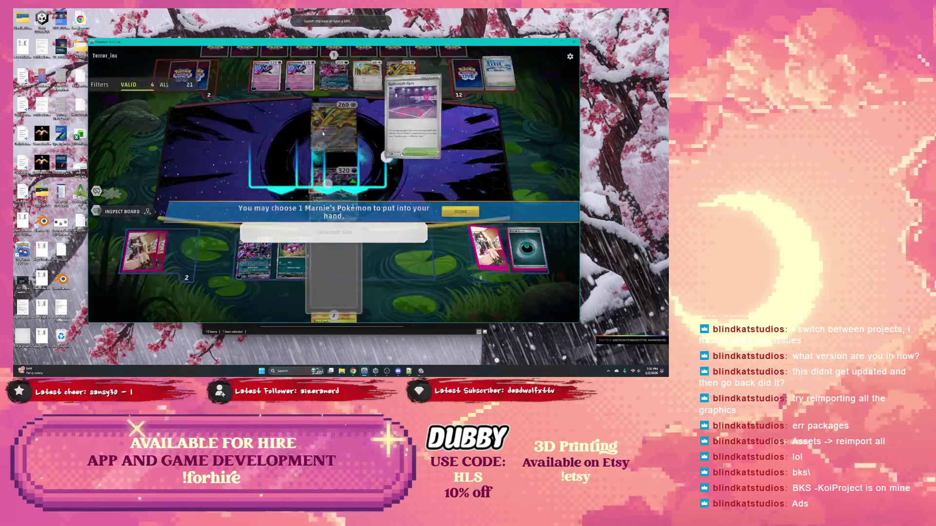
{"action": "left_click", "coordinate": [460, 211]}
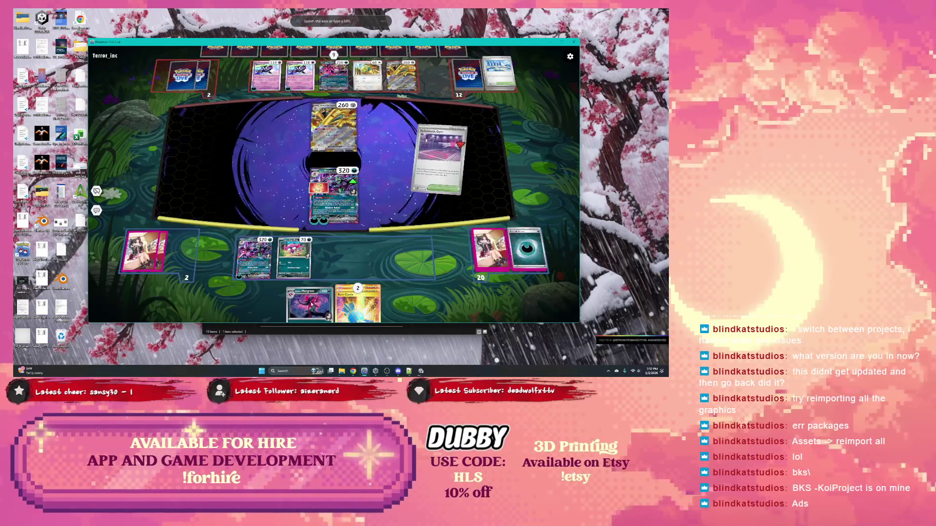
{"action": "left_click_drag", "start_coordinate": [309, 305], "coordinate": [293, 254]}
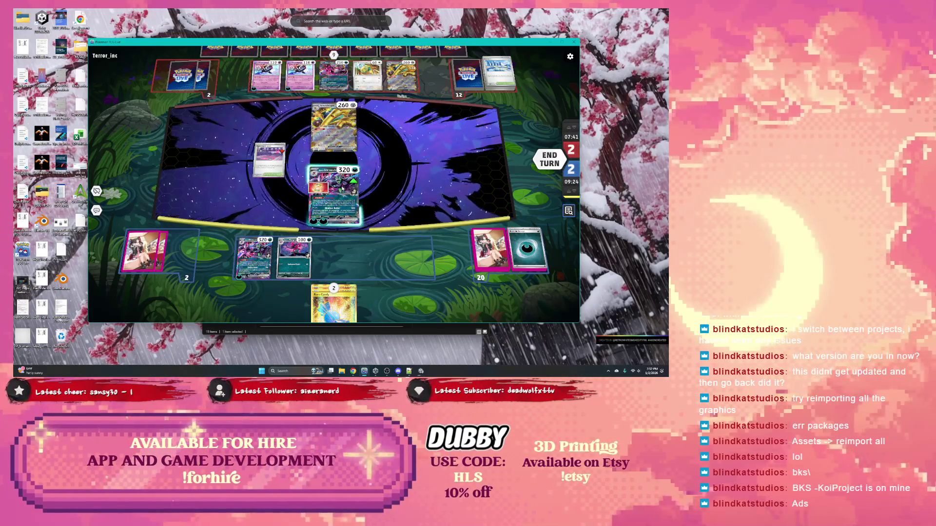
{"action": "left_click", "coordinate": [343, 188]}
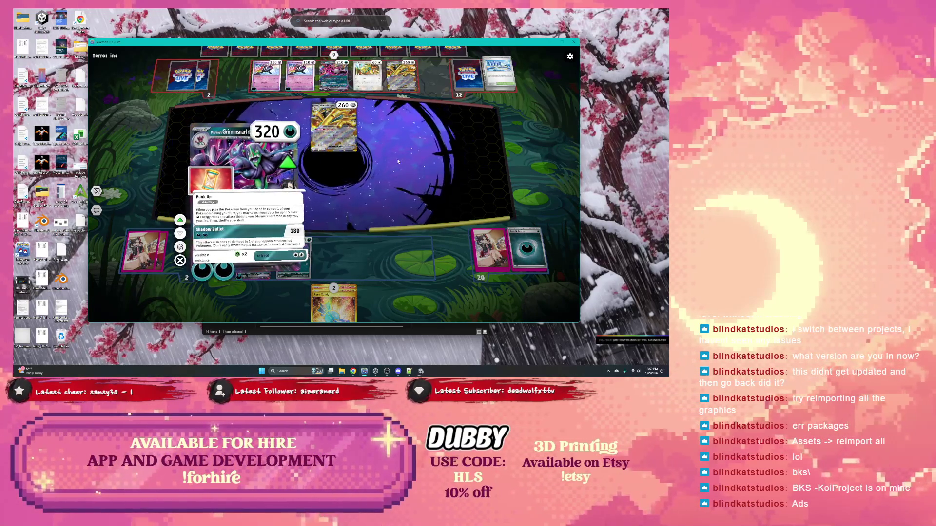
{"action": "left_click", "coordinate": [266, 235]}
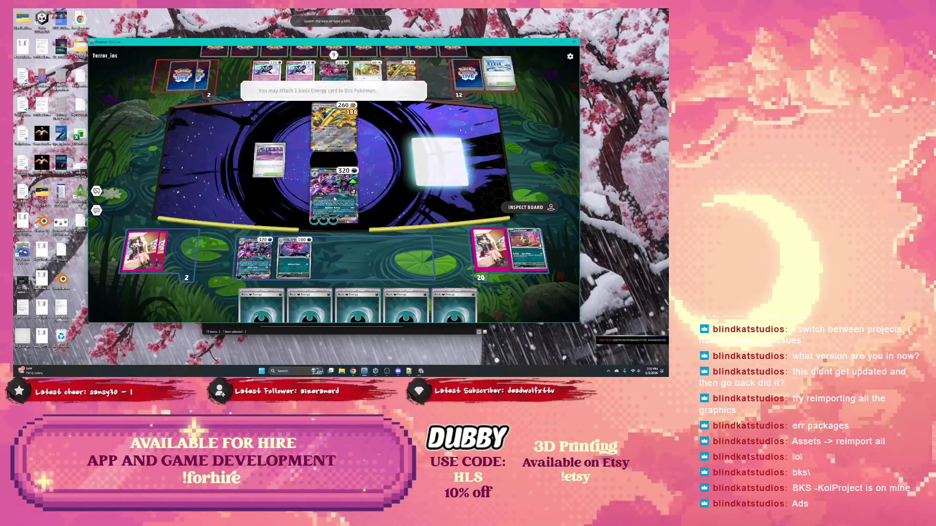
{"action": "left_click", "coordinate": [334, 199]}
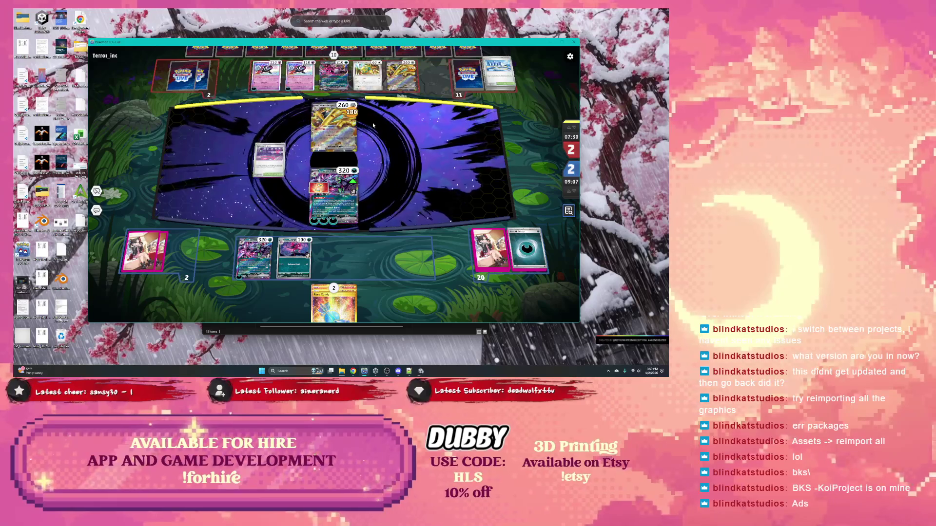
{"action": "left_click", "coordinate": [497, 75]}
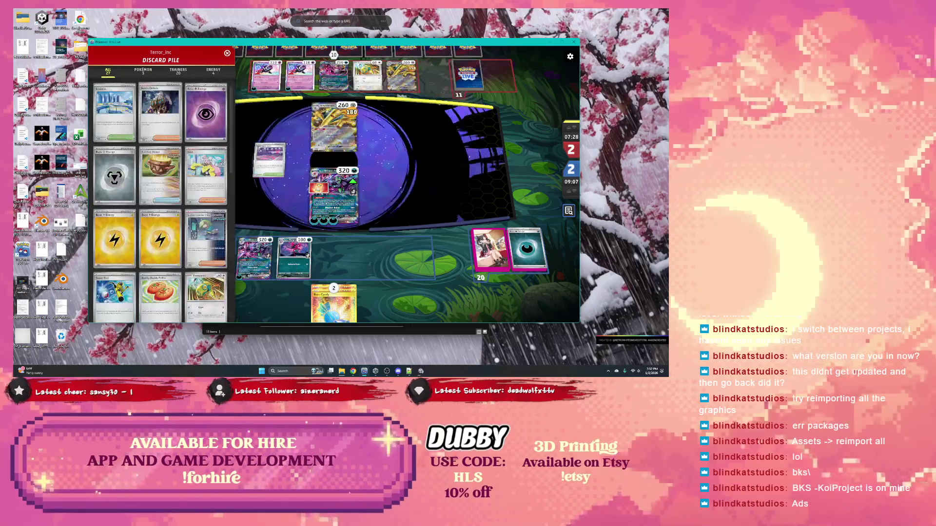
{"action": "scroll", "coordinate": [164, 155], "scroll_direction": "up", "scroll_amount": 3}
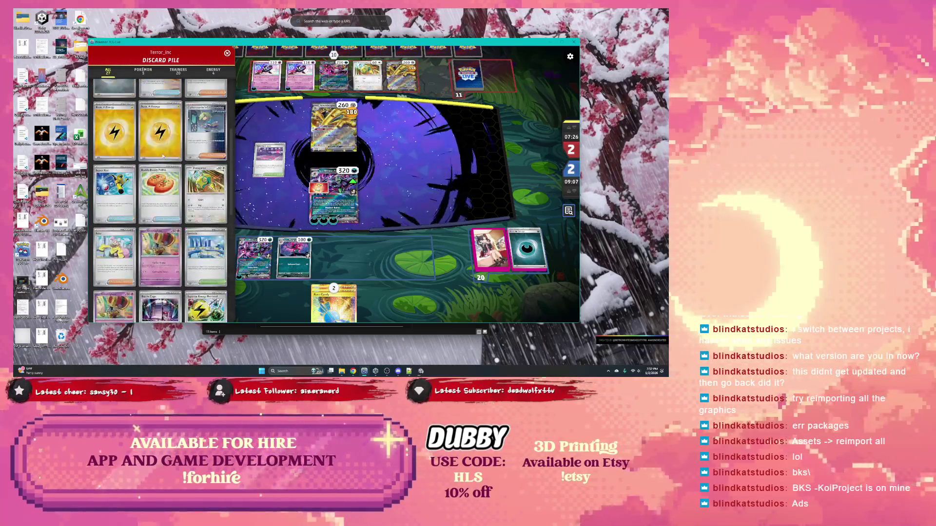
{"action": "scroll", "coordinate": [141, 140], "scroll_direction": "up", "scroll_amount": 3}
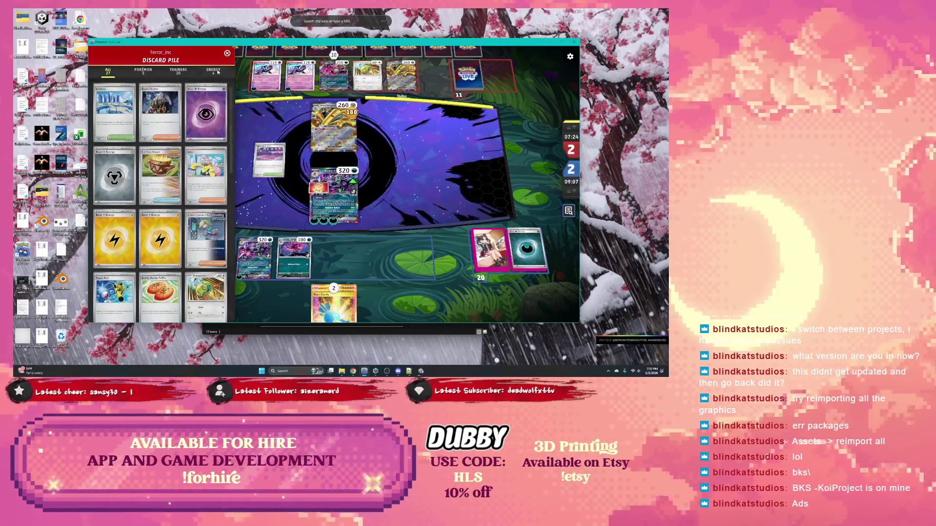
{"action": "left_click", "coordinate": [214, 72]}
{"action": "left_click", "coordinate": [179, 71]}
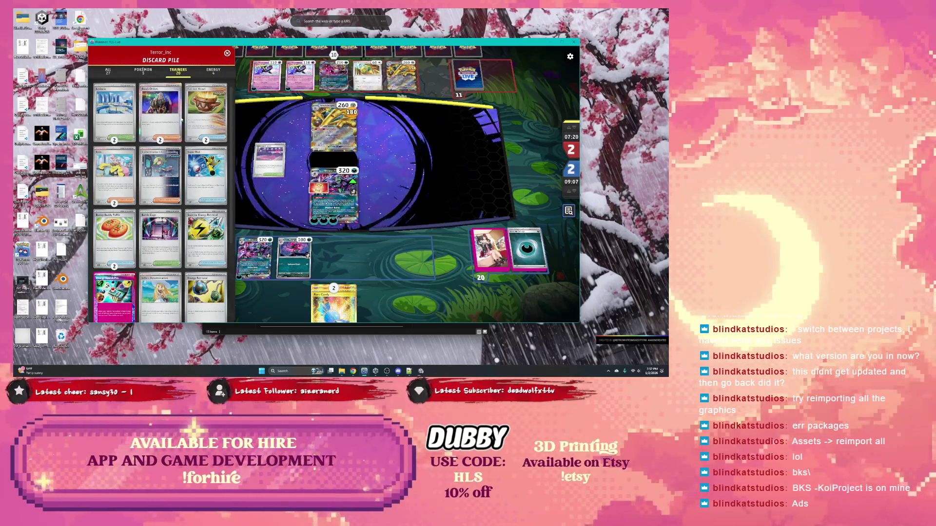
{"action": "scroll", "coordinate": [181, 118], "scroll_direction": "down", "scroll_amount": 2}
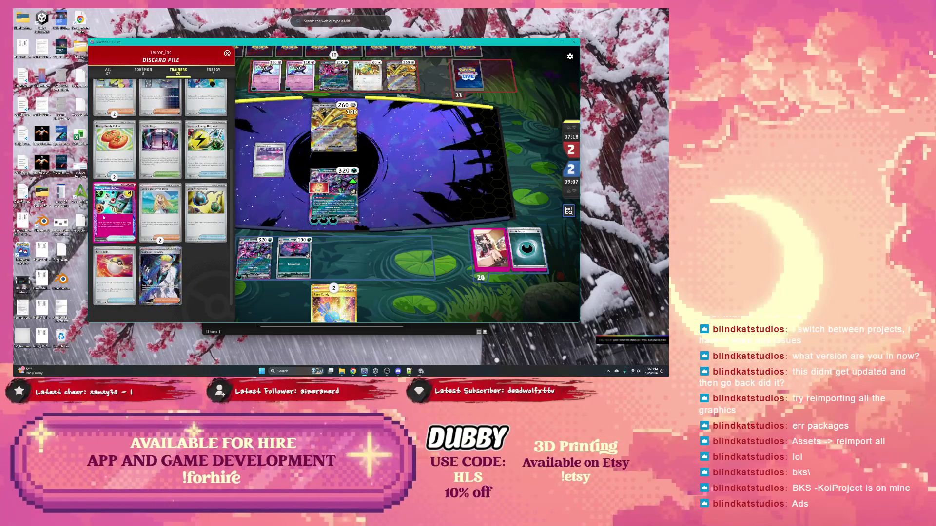
{"action": "scroll", "coordinate": [104, 218], "scroll_direction": "up", "scroll_amount": 2}
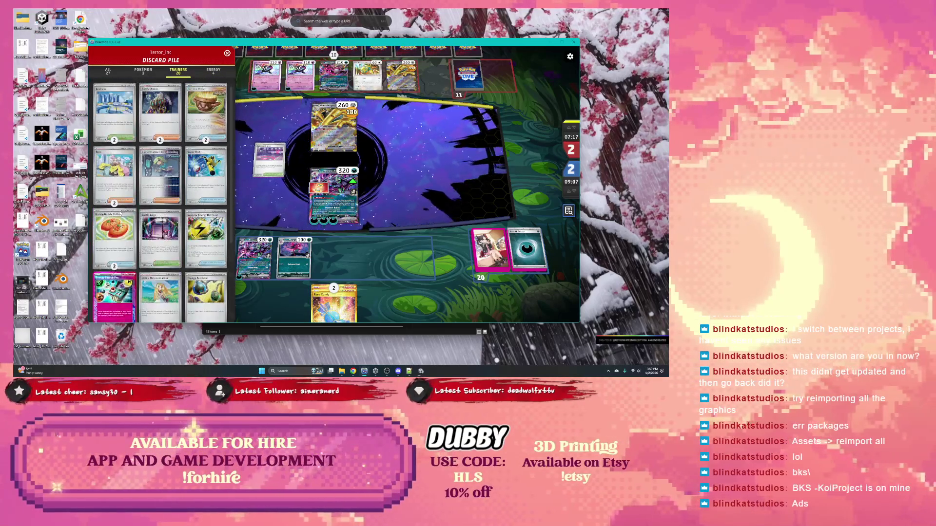
{"action": "left_click", "coordinate": [142, 71]}
{"action": "left_click", "coordinate": [109, 72]}
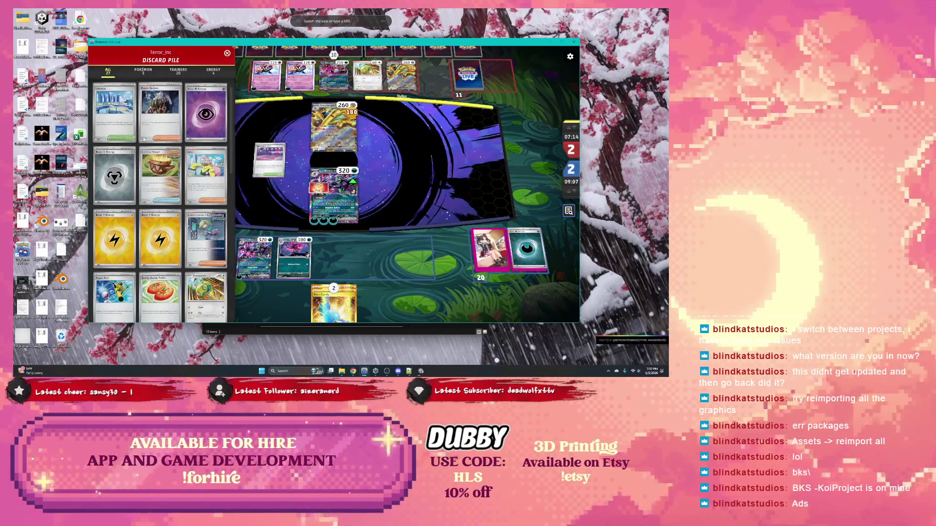
{"action": "left_click", "coordinate": [183, 72]}
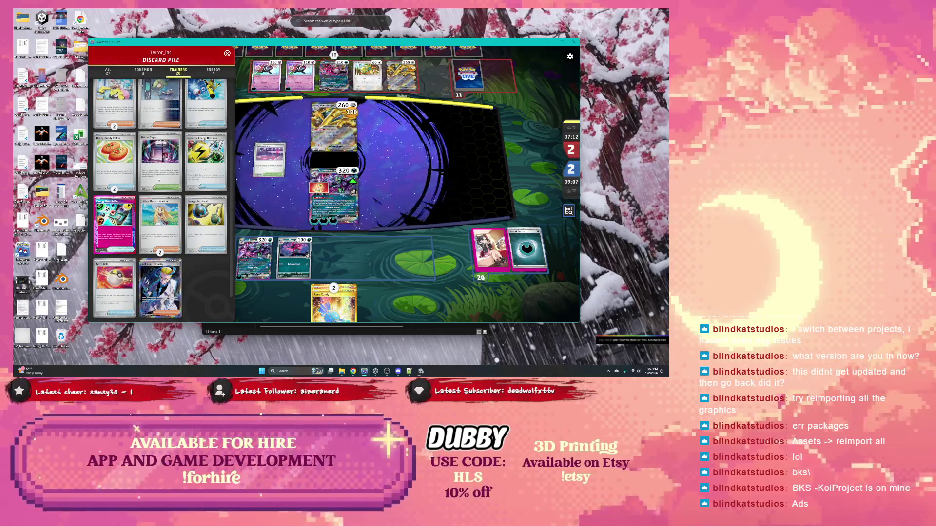
{"action": "left_click", "coordinate": [466, 84]}
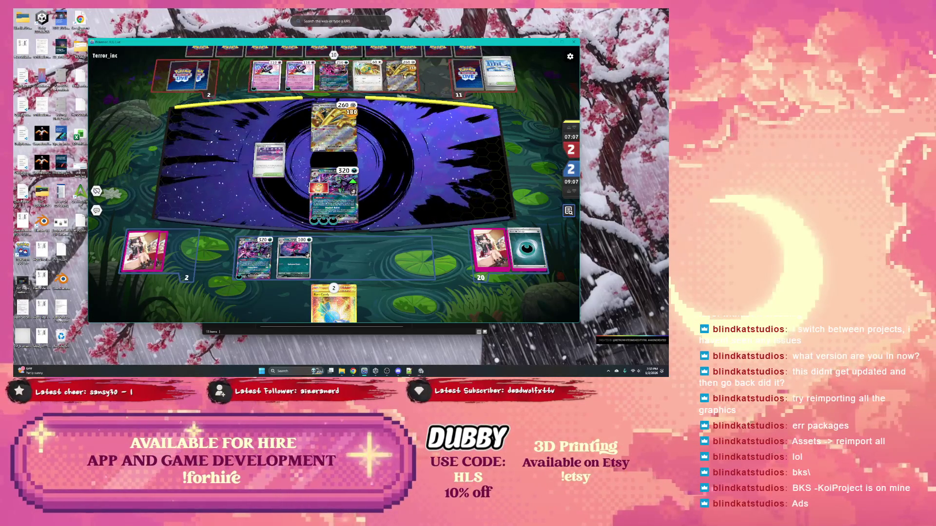
{"action": "left_click", "coordinate": [334, 128]}
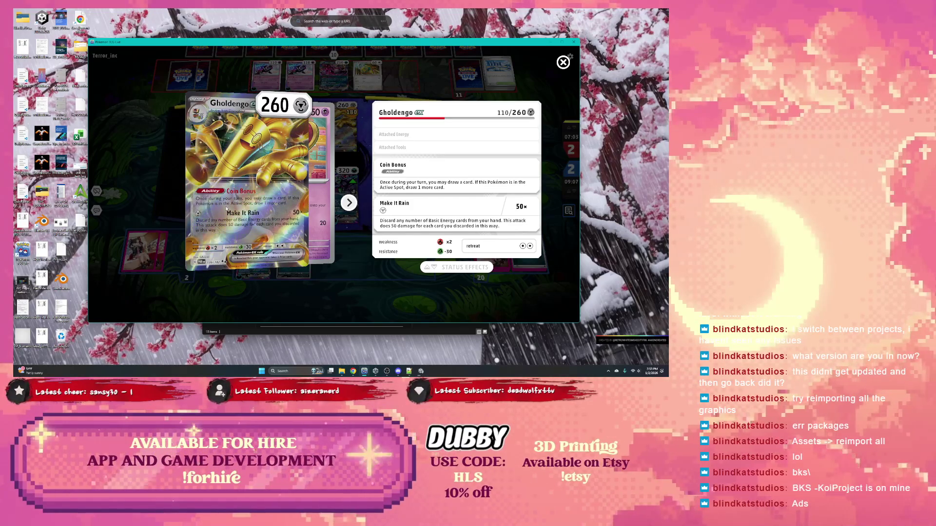
Step: Close the Gholdengo ex details and attach a Basic Energy to a benched Pokémon
{"action": "left_click", "coordinate": [171, 193]}
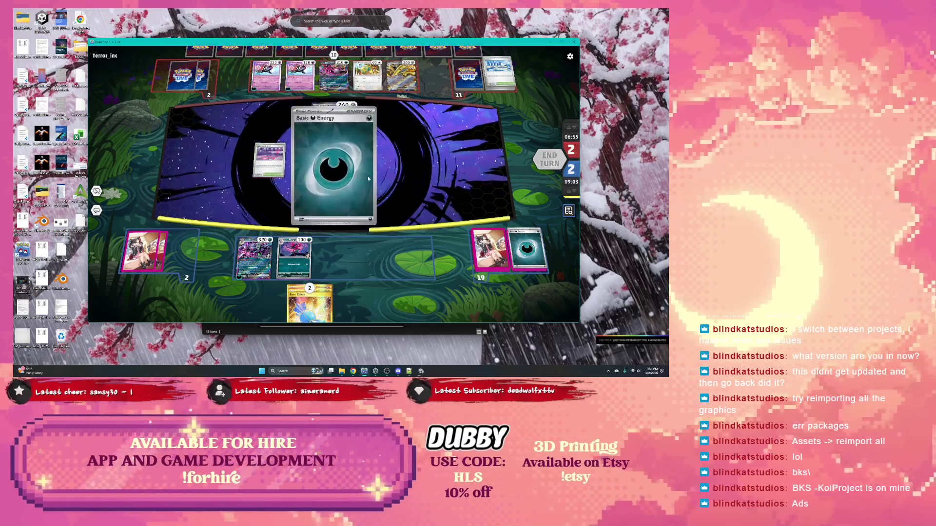
{"action": "left_click_drag", "start_coordinate": [358, 304], "coordinate": [262, 267]}
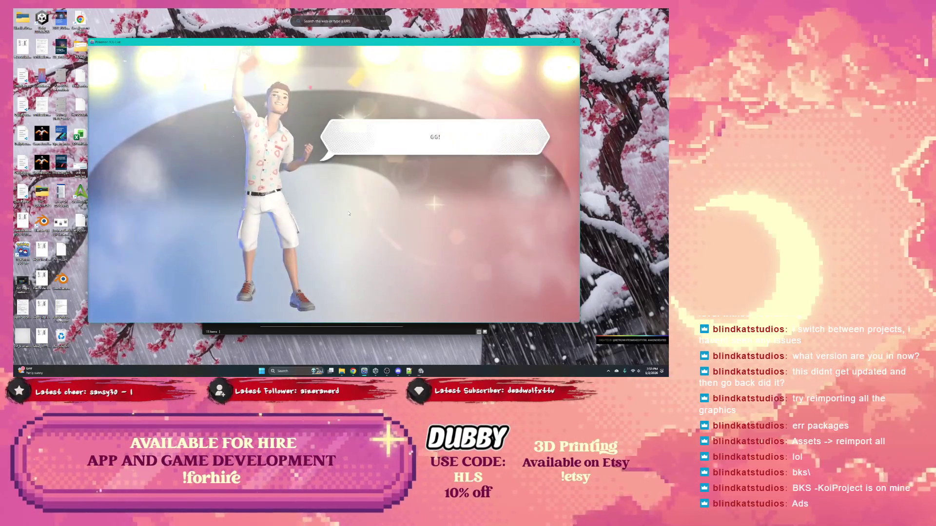
Step: Click through the GG! victory screen, summary and match rewards to leave the match
{"action": "left_click", "coordinate": [420, 371]}
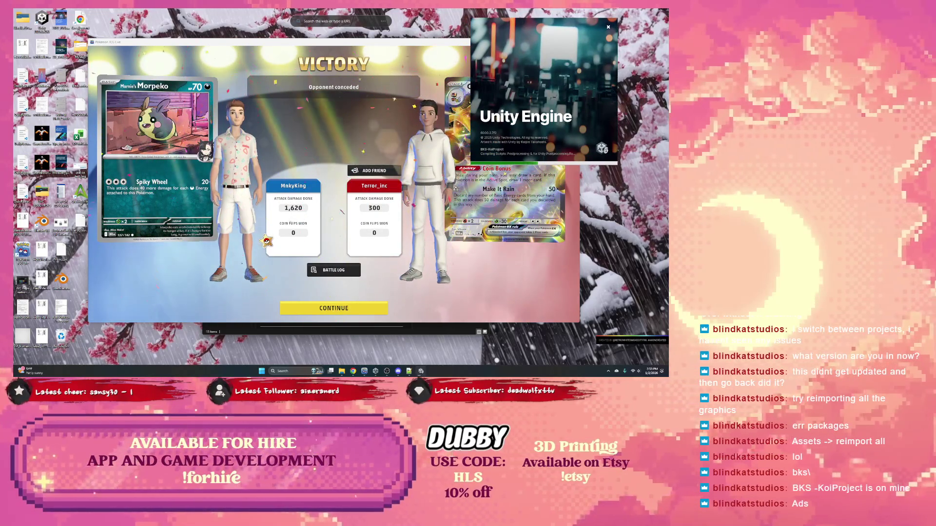
{"action": "left_click", "coordinate": [457, 272]}
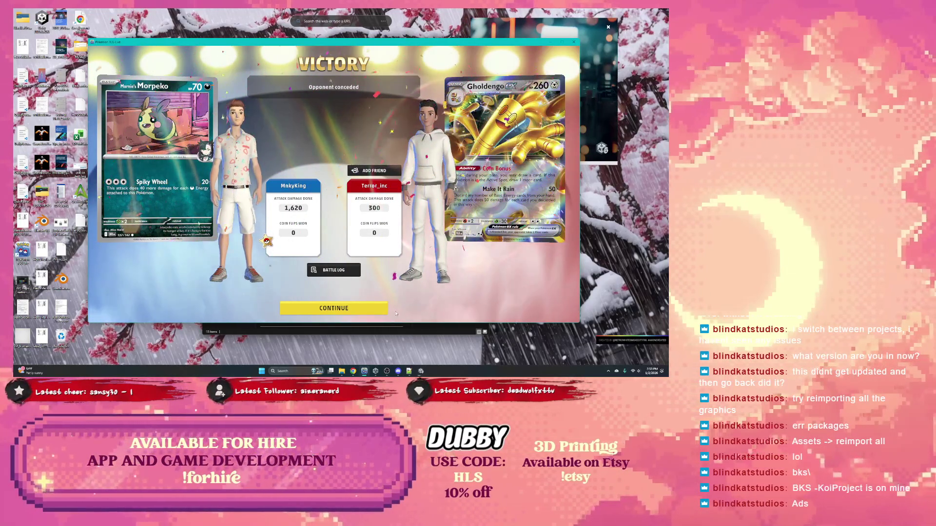
{"action": "left_click", "coordinate": [372, 308]}
{"action": "left_click", "coordinate": [372, 307]}
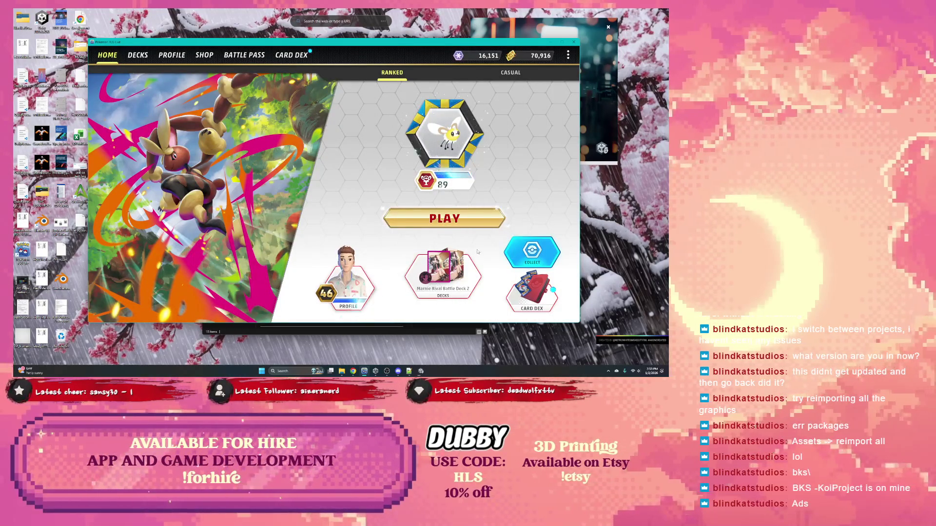
Step: Collect the two finished daily quests in the Battle Pass to unlock tiers 28 and 29
{"action": "left_click", "coordinate": [528, 254]}
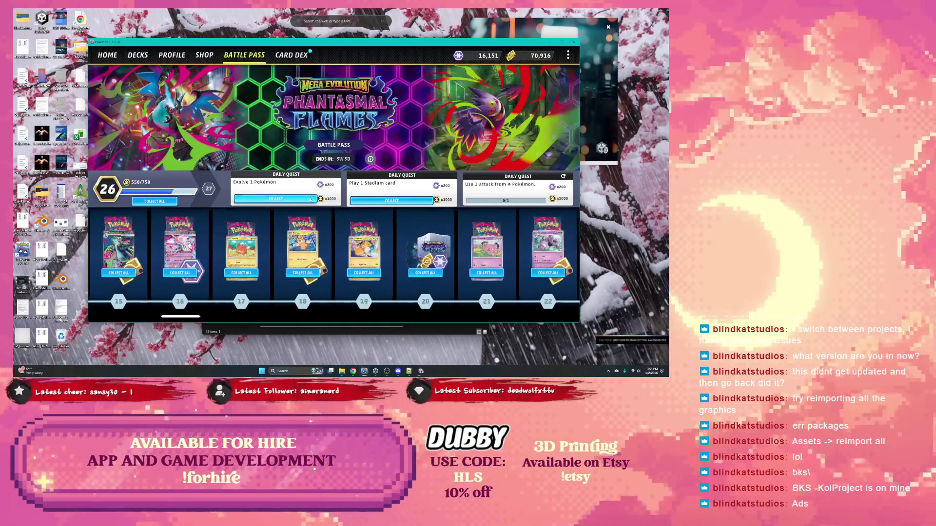
{"action": "left_click", "coordinate": [373, 201]}
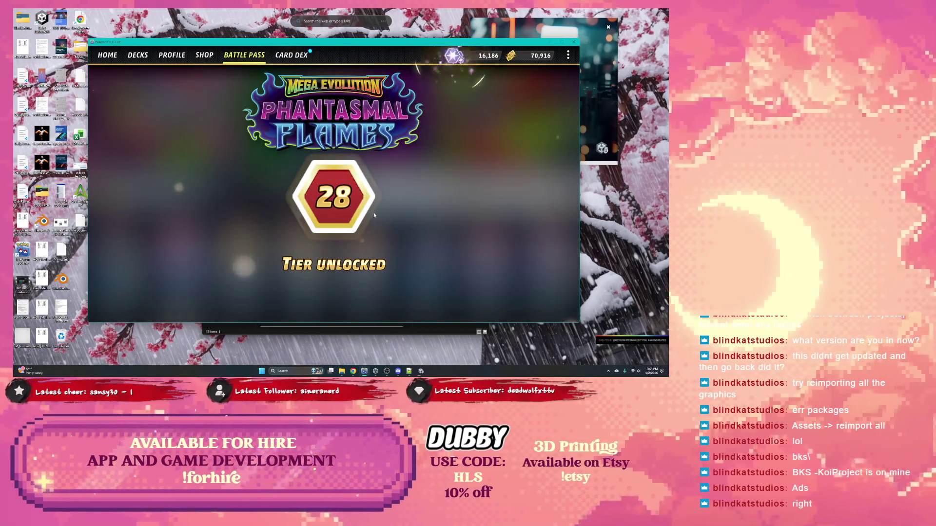
{"action": "left_click", "coordinate": [376, 199]}
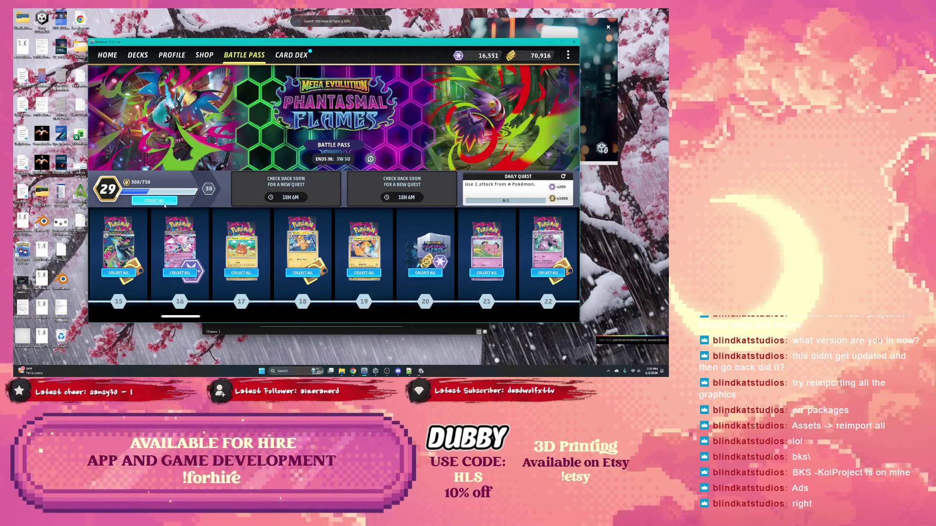
Step: Collect all tiers 15–29, then skip the Mega Charizard X and Mega Sharpedo ex card reveals
{"action": "left_click", "coordinate": [165, 204]}
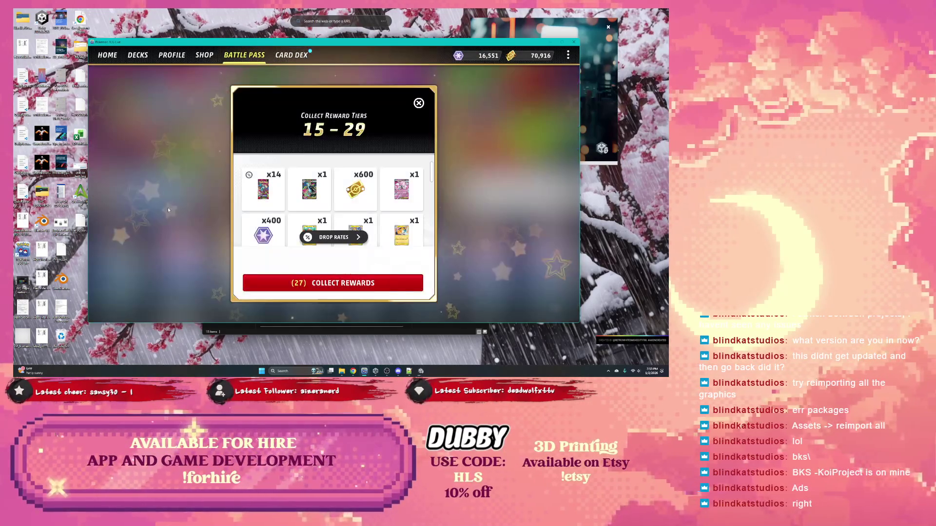
{"action": "left_click", "coordinate": [316, 282]}
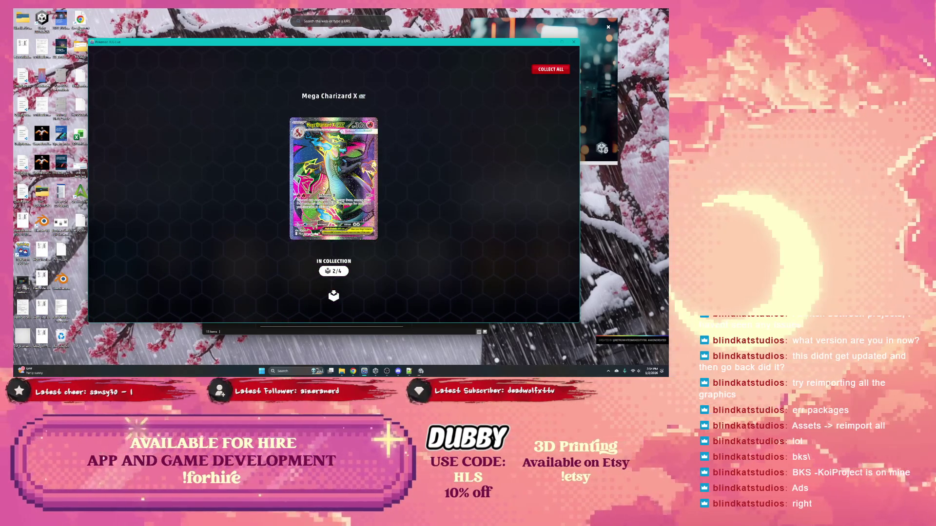
{"action": "left_click", "coordinate": [384, 169]}
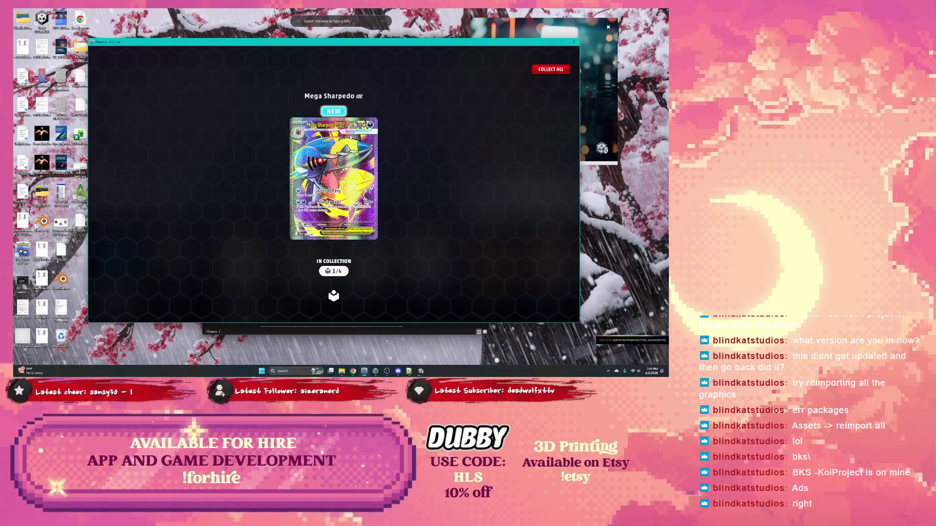
{"action": "left_click", "coordinate": [384, 150]}
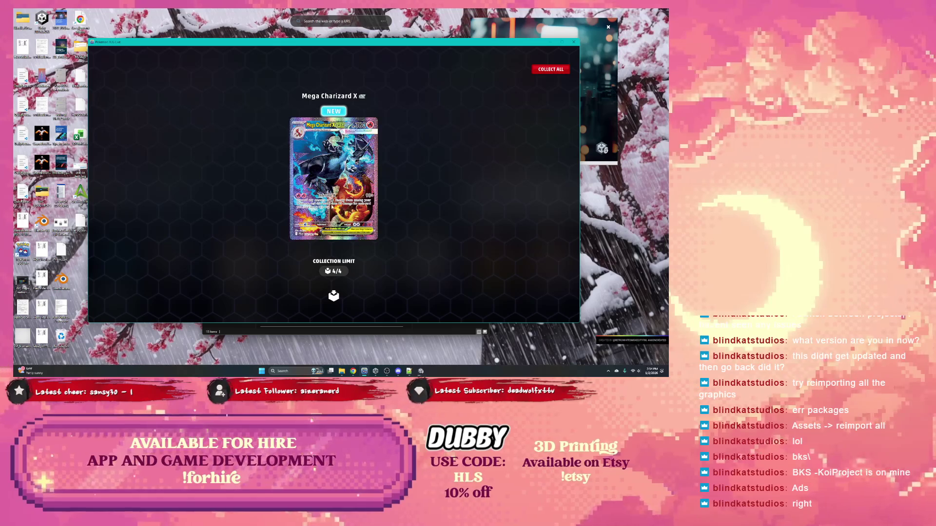
{"action": "left_click", "coordinate": [417, 185]}
{"action": "left_click", "coordinate": [362, 169]}
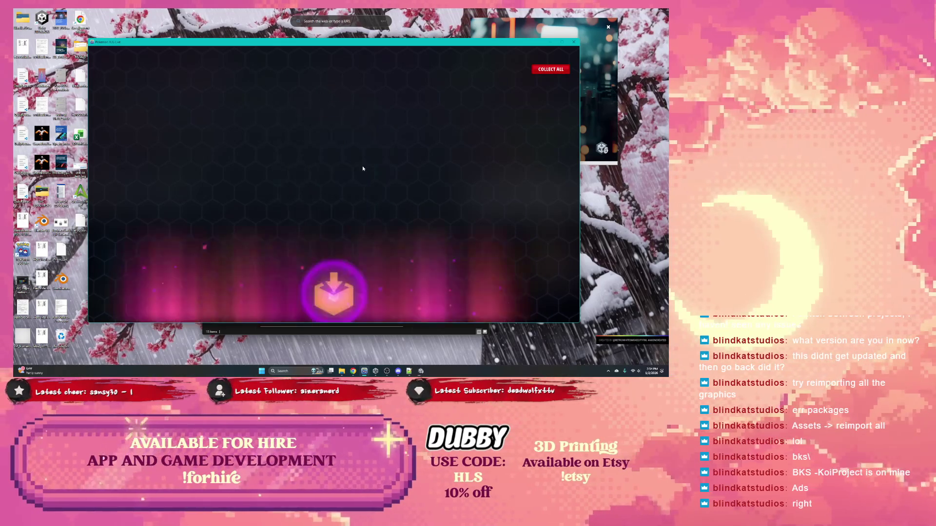
{"action": "left_click", "coordinate": [362, 168]}
{"action": "left_click", "coordinate": [438, 124]}
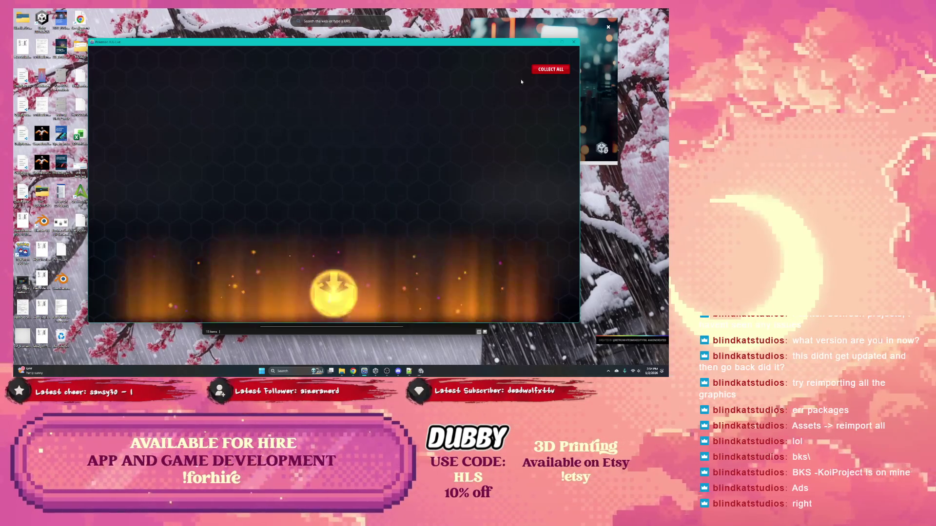
{"action": "left_click", "coordinate": [364, 153]}
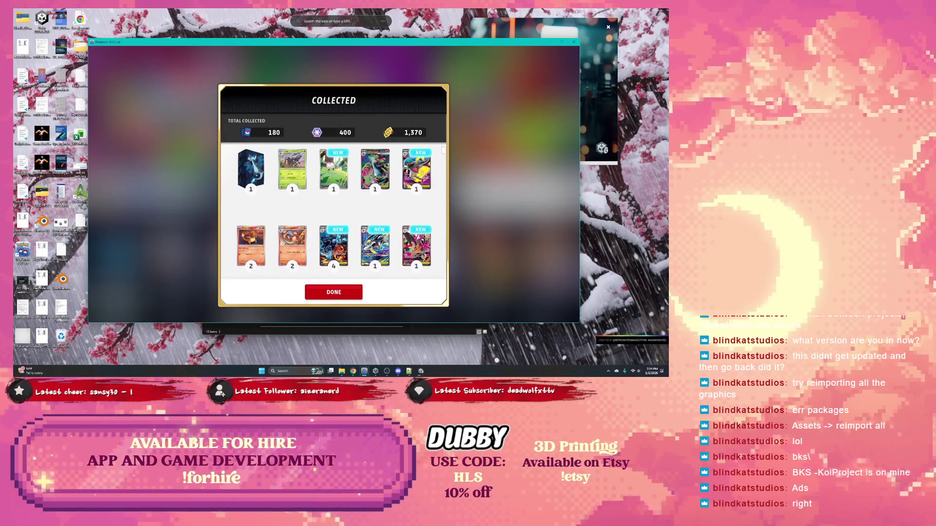
Step: Enlarge Mega Charizard X ex, Mega Sharpedo ex and Mega Lopunny ex, then dismiss the summary
{"action": "left_click", "coordinate": [374, 176]}
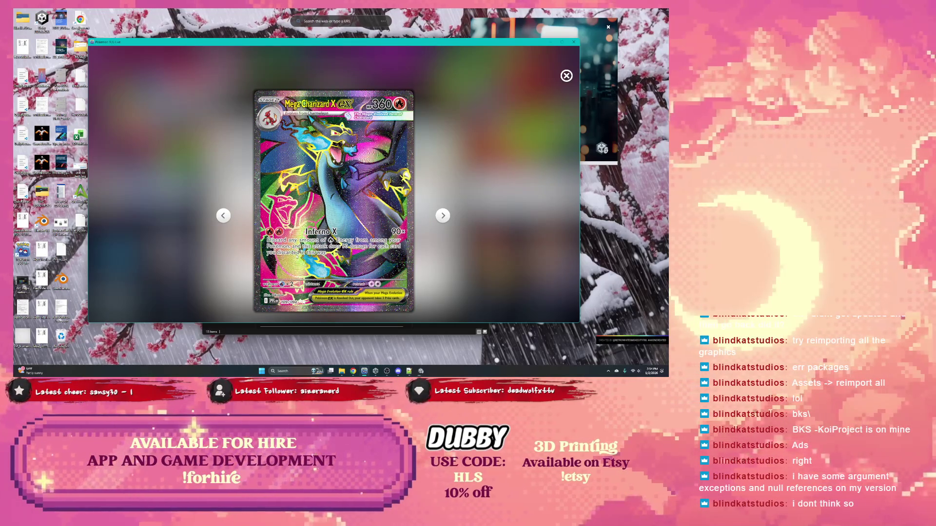
{"action": "left_click", "coordinate": [567, 78]}
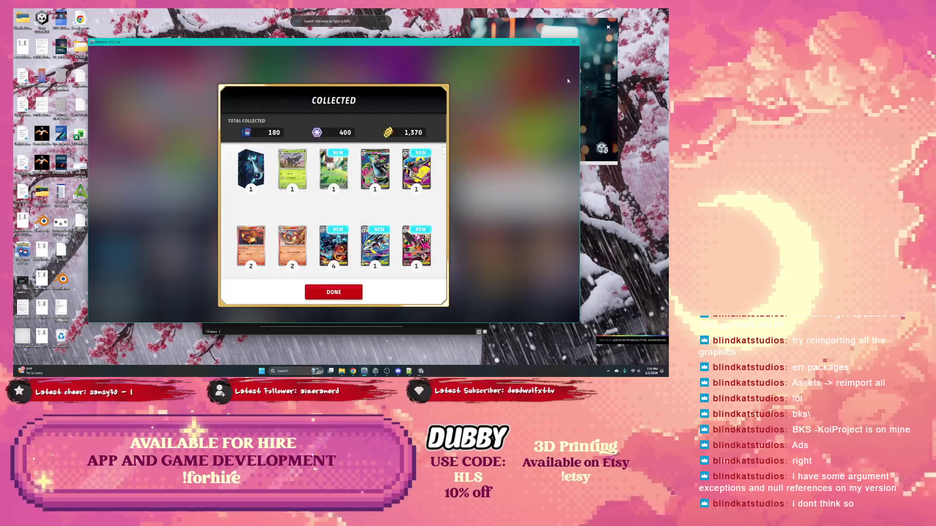
{"action": "left_click", "coordinate": [385, 248]}
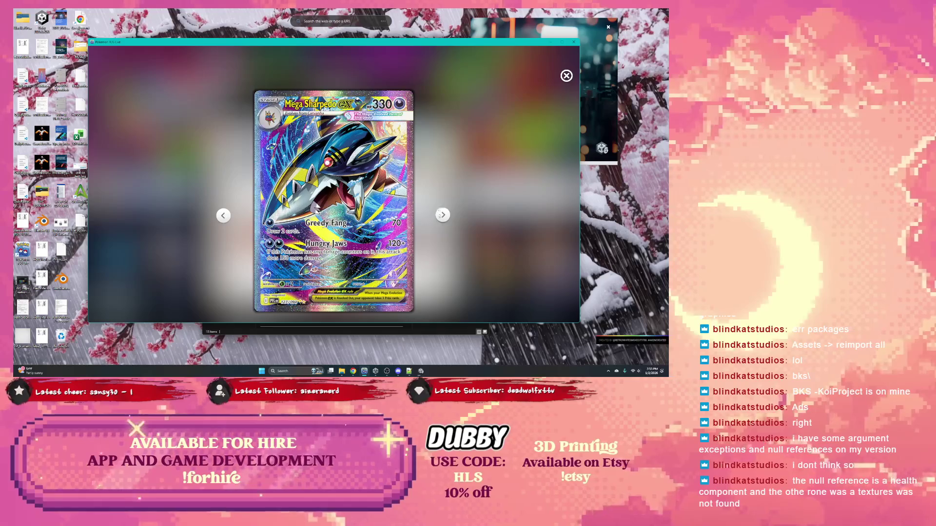
{"action": "left_click", "coordinate": [441, 216]}
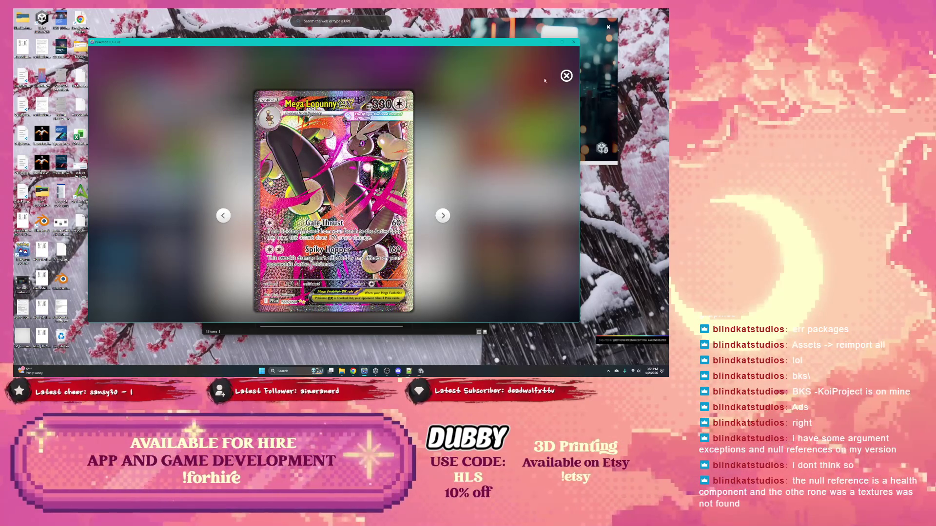
{"action": "left_click", "coordinate": [564, 77]}
{"action": "scroll", "coordinate": [351, 271], "scroll_direction": "down", "scroll_amount": 2}
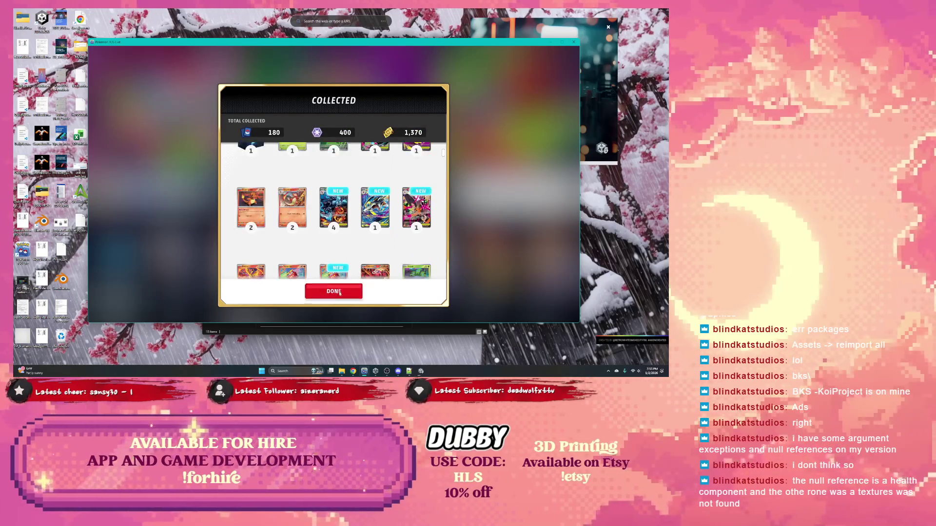
{"action": "left_click", "coordinate": [334, 292]}
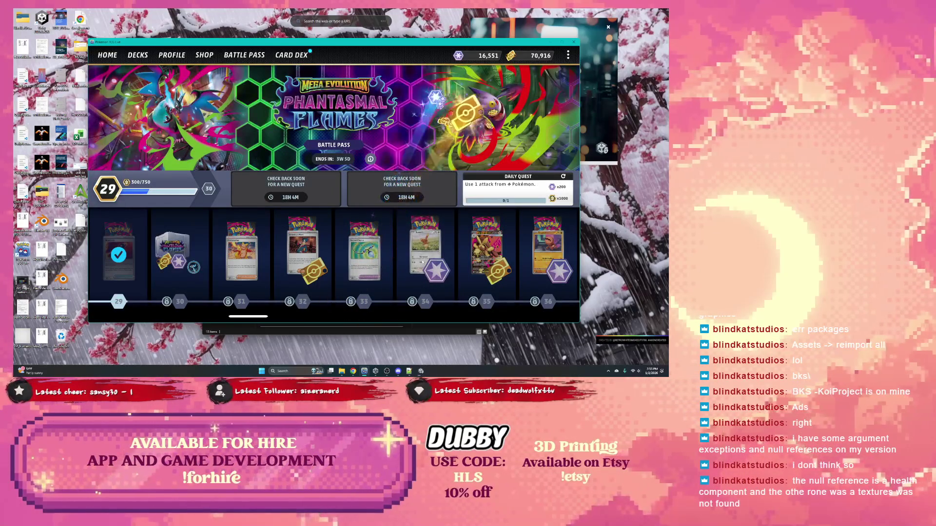
Step: Browse the Home, Battle Pass, Decks, Profile and Card Dex screens, then go to the Shop
{"action": "left_click", "coordinate": [420, 372]}
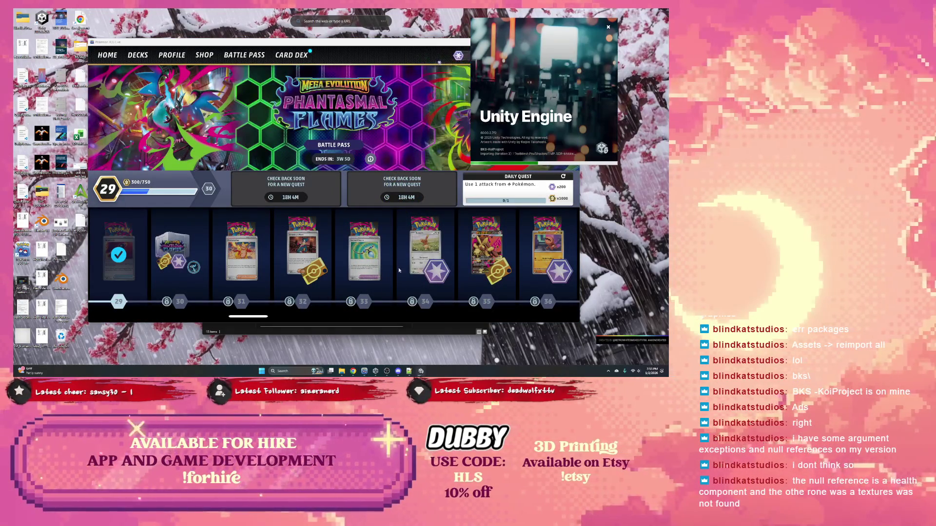
{"action": "left_click_drag", "start_coordinate": [518, 129], "coordinate": [519, 121]}
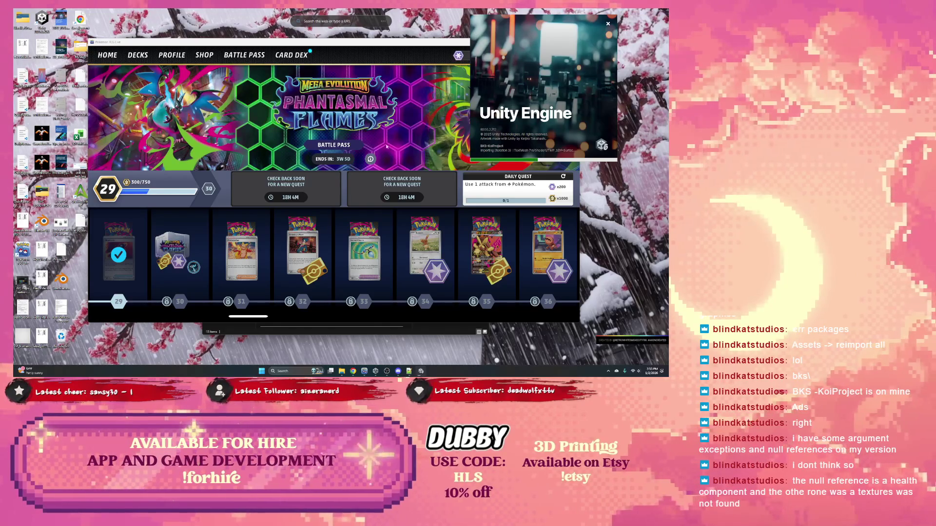
{"action": "left_click", "coordinate": [105, 57]}
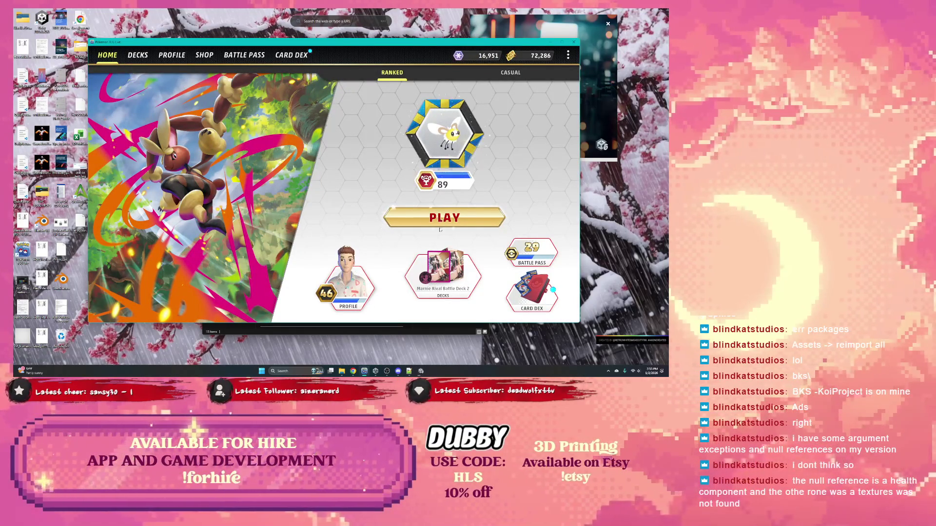
{"action": "left_click", "coordinate": [244, 55]}
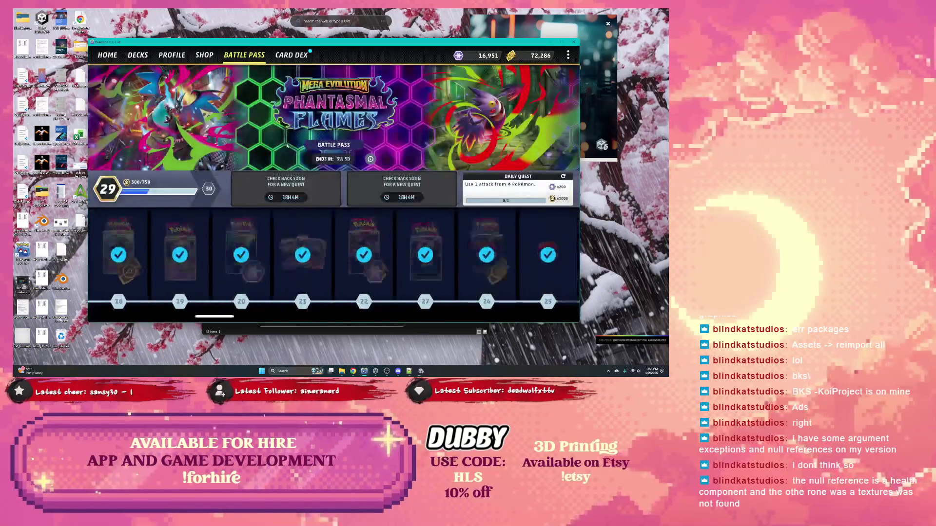
{"action": "left_click", "coordinate": [139, 57]}
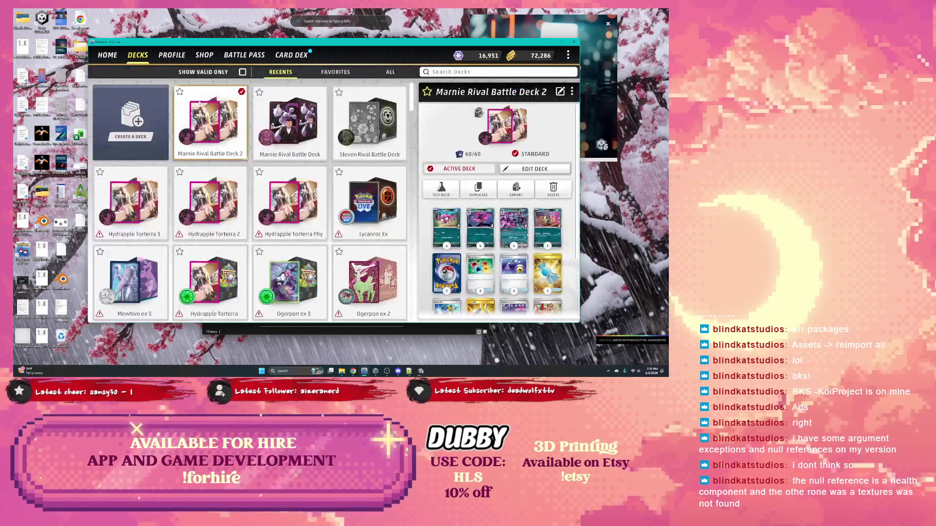
{"action": "left_click", "coordinate": [172, 55]}
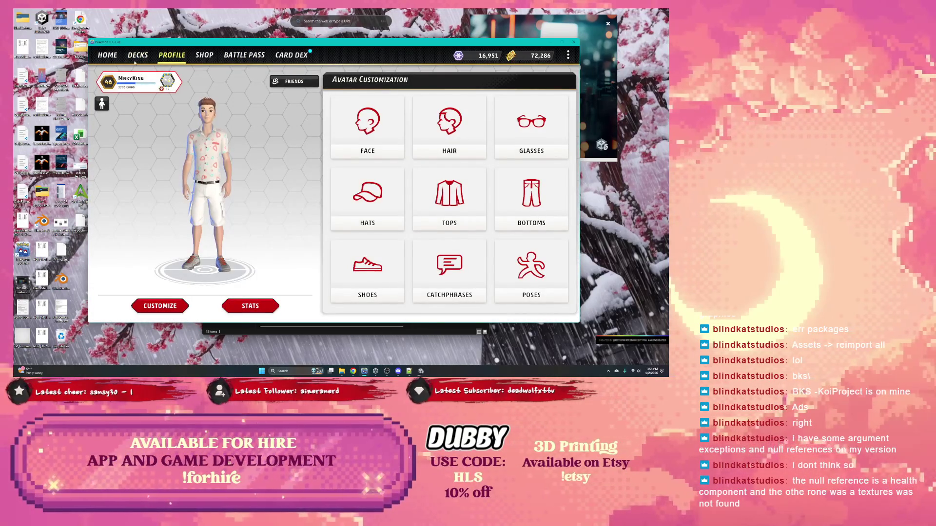
{"action": "left_click", "coordinate": [291, 55]}
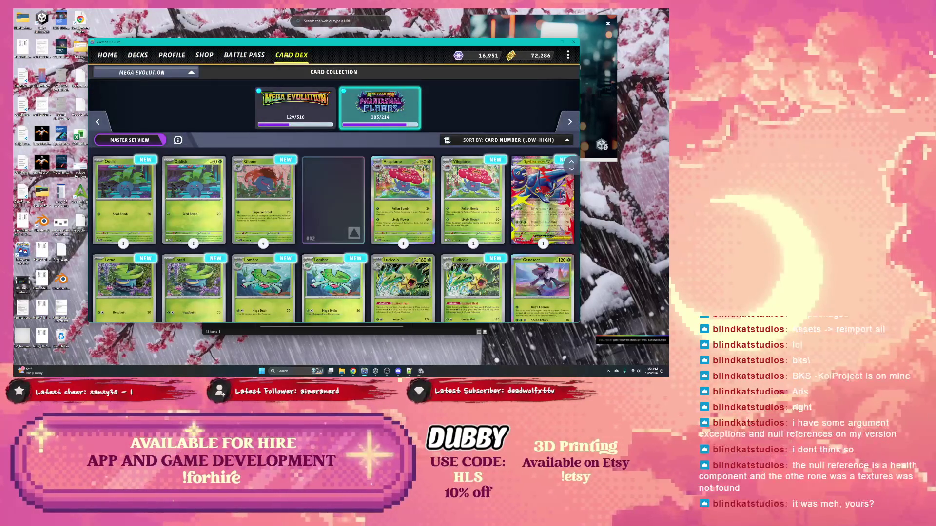
{"action": "left_click", "coordinate": [253, 55]}
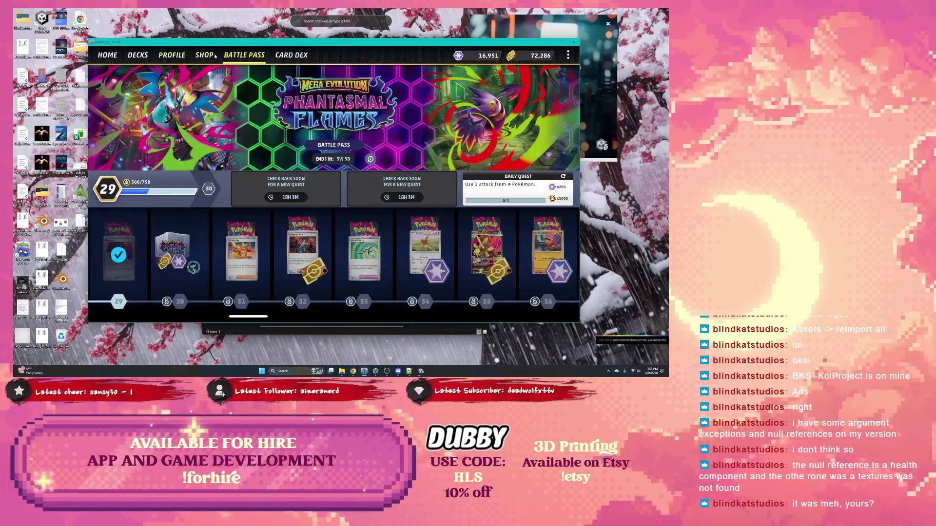
{"action": "left_click", "coordinate": [204, 55]}
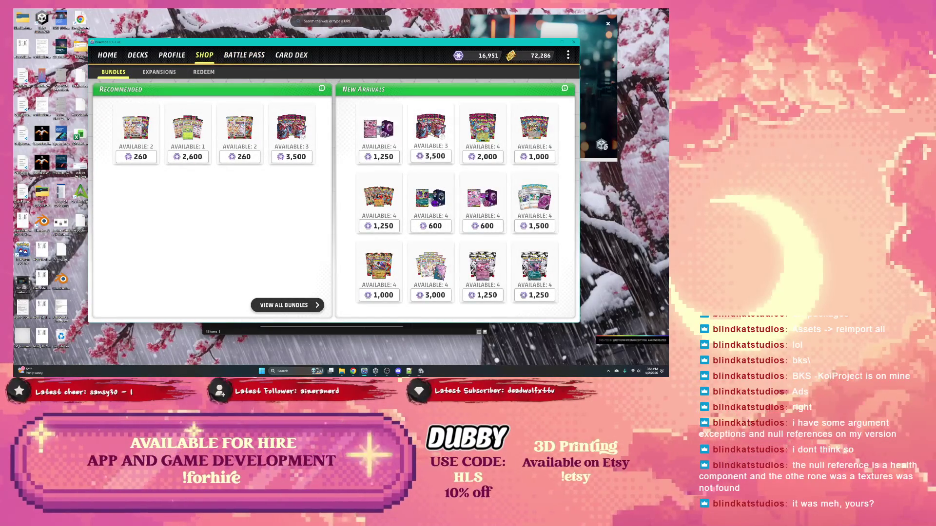
Step: Preview the cards in the 3,500 Mega Charizard X ex Ultra-Premium Collection, up to Oricorio ex
{"action": "left_click", "coordinate": [431, 134]}
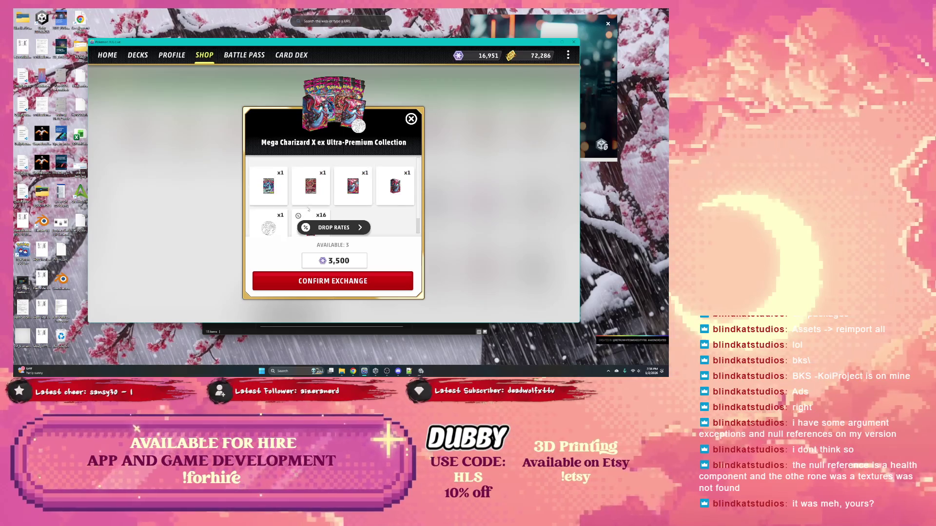
{"action": "left_click", "coordinate": [270, 187]}
{"action": "left_click", "coordinate": [439, 214]}
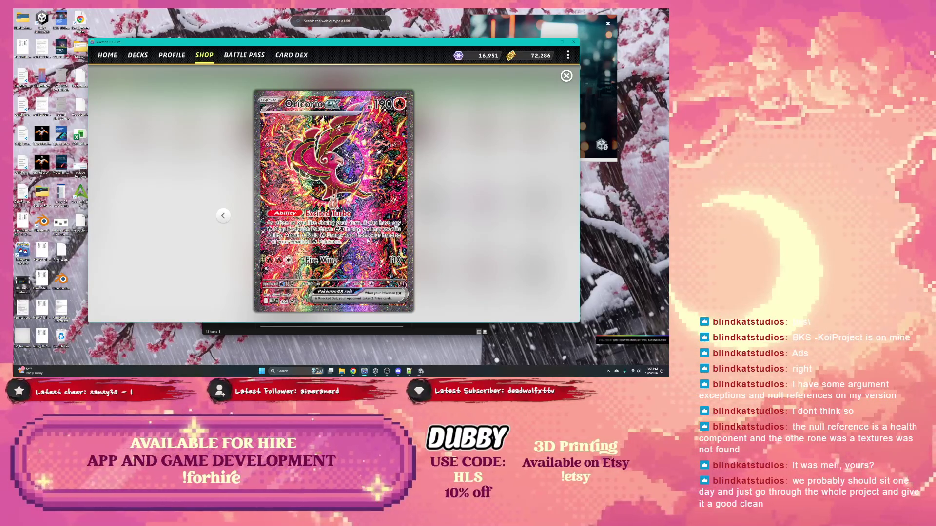
{"action": "left_click_drag", "start_coordinate": [342, 43], "coordinate": [341, 50]}
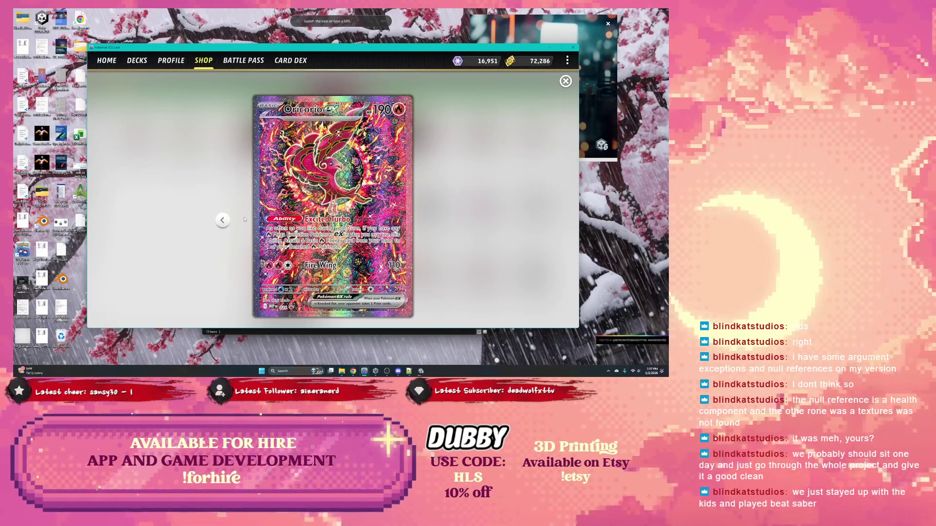
Step: Flip between the bundle's cards, then close the Oricorio ex preview and the offer without buying
{"action": "left_click", "coordinate": [222, 220]}
{"action": "left_click", "coordinate": [445, 222]}
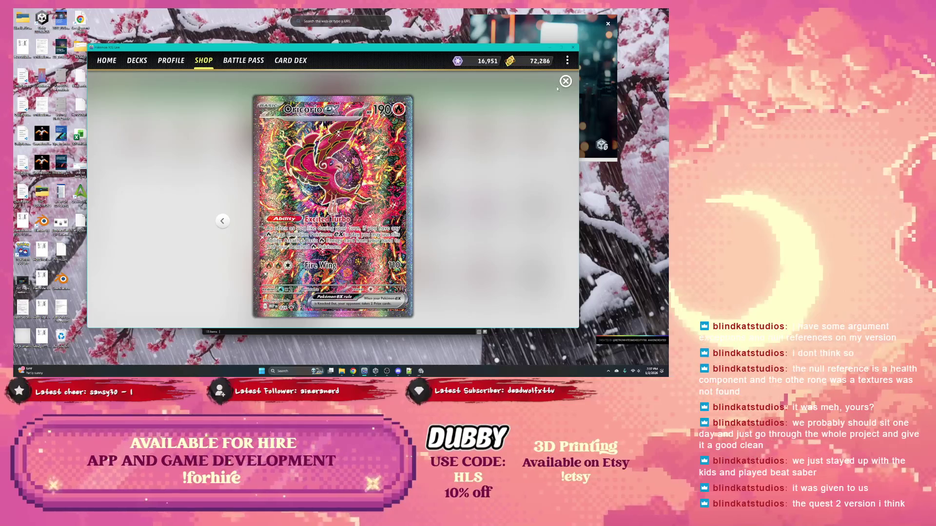
{"action": "left_click", "coordinate": [347, 200]}
{"action": "scroll", "coordinate": [350, 208], "scroll_direction": "down", "scroll_amount": 1}
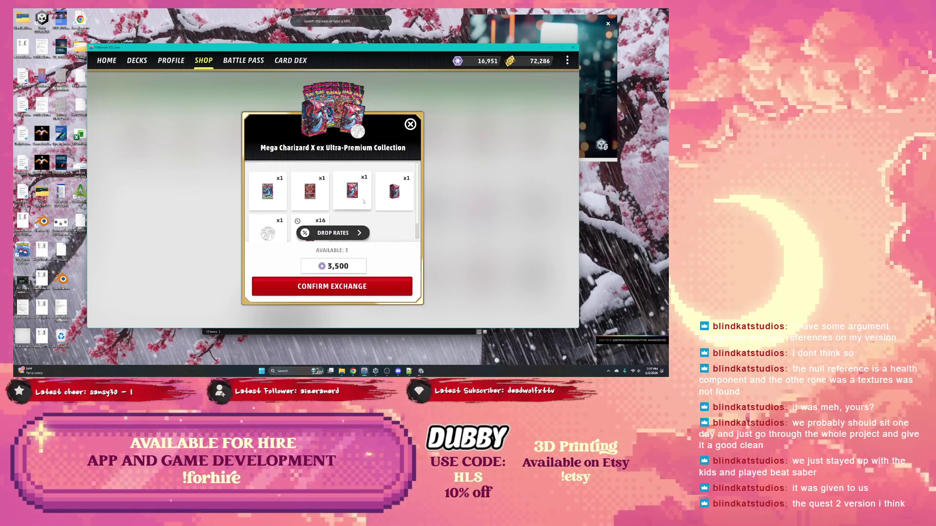
{"action": "left_click", "coordinate": [409, 125]}
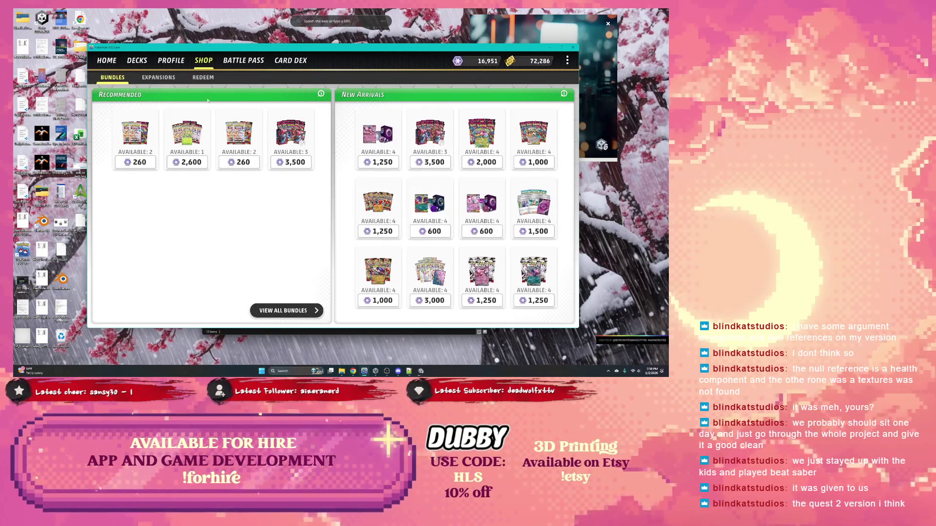
{"action": "left_click", "coordinate": [168, 60]}
Step: Create a new Standard deck, New Deck 2, and search the card library for 'charizard'
{"action": "left_click", "coordinate": [137, 61]}
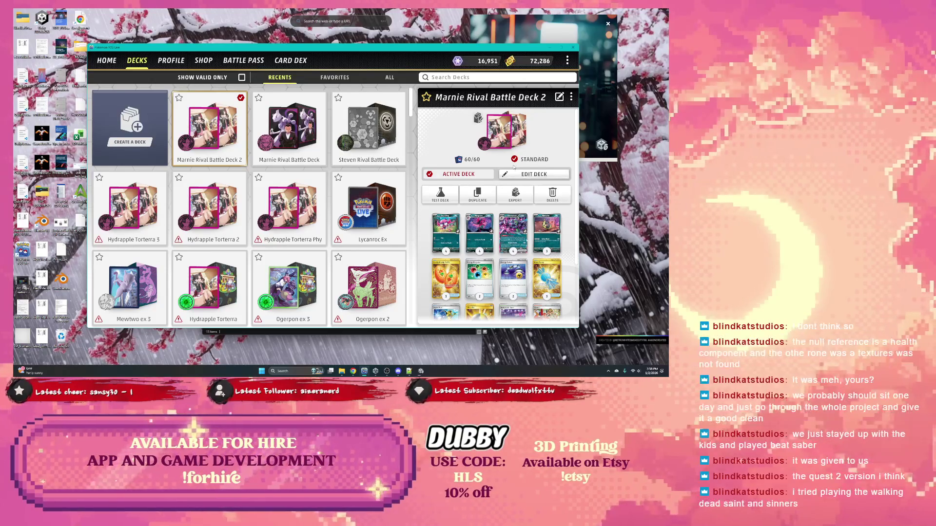
{"action": "left_click", "coordinate": [129, 129]}
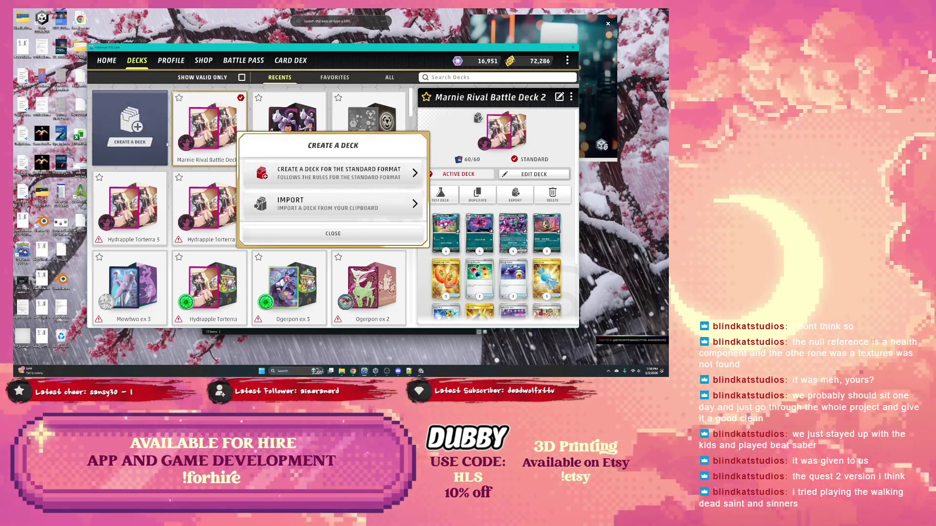
{"action": "left_click", "coordinate": [328, 173]}
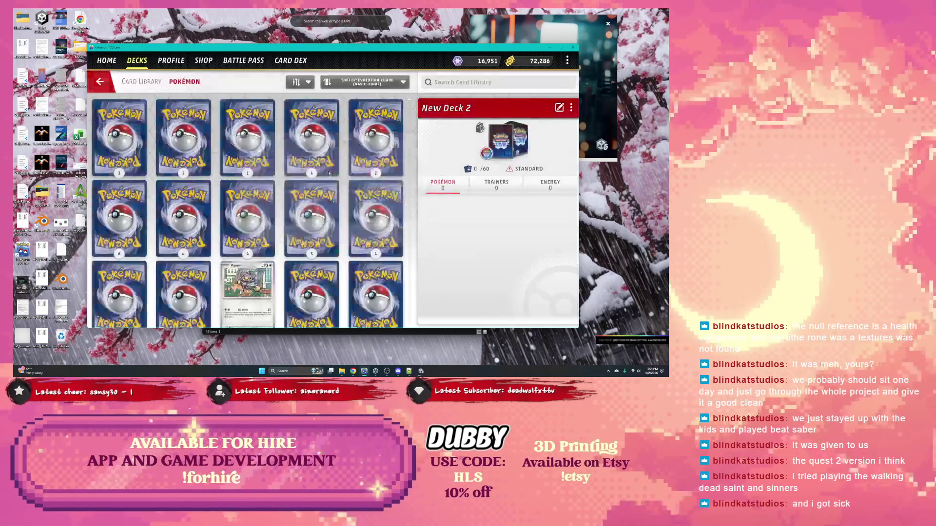
{"action": "left_click", "coordinate": [458, 83]}
{"action": "type", "text": "charizard"}
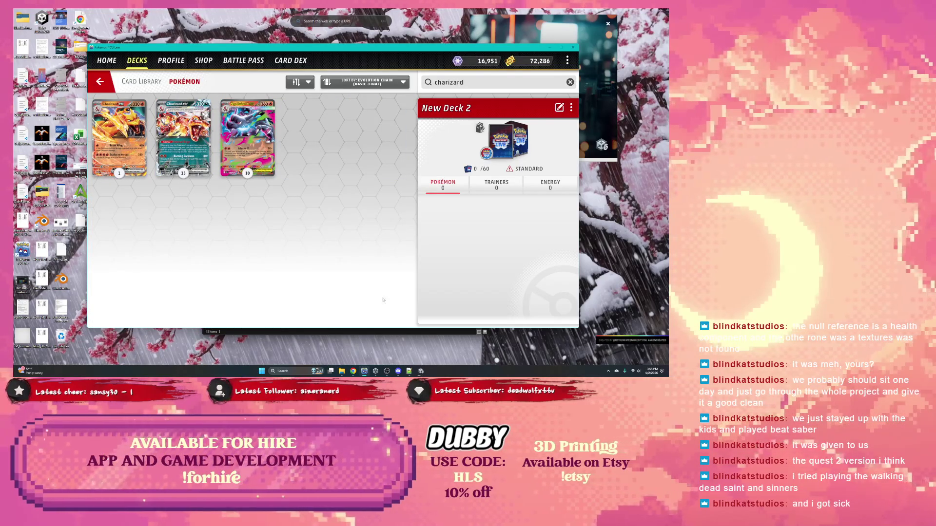
Step: Open the Mega Charizard X ex card and switch to its dark Charizard X rarity variant
{"action": "left_click", "coordinate": [420, 372]}
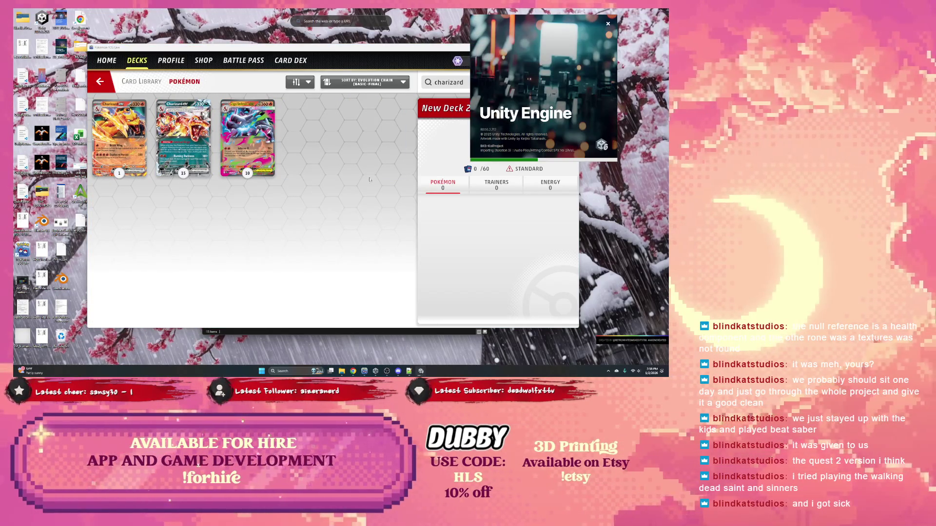
{"action": "left_click", "coordinate": [248, 138]}
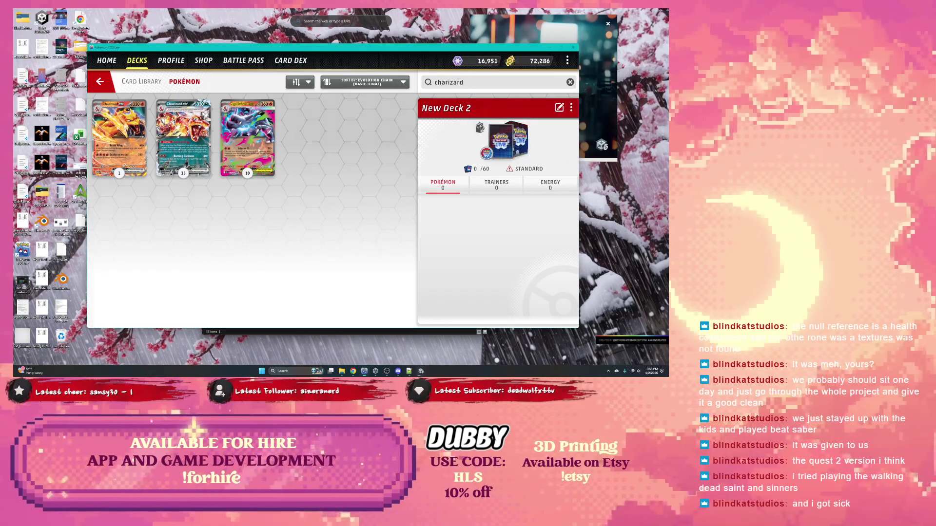
{"action": "left_click", "coordinate": [272, 269]}
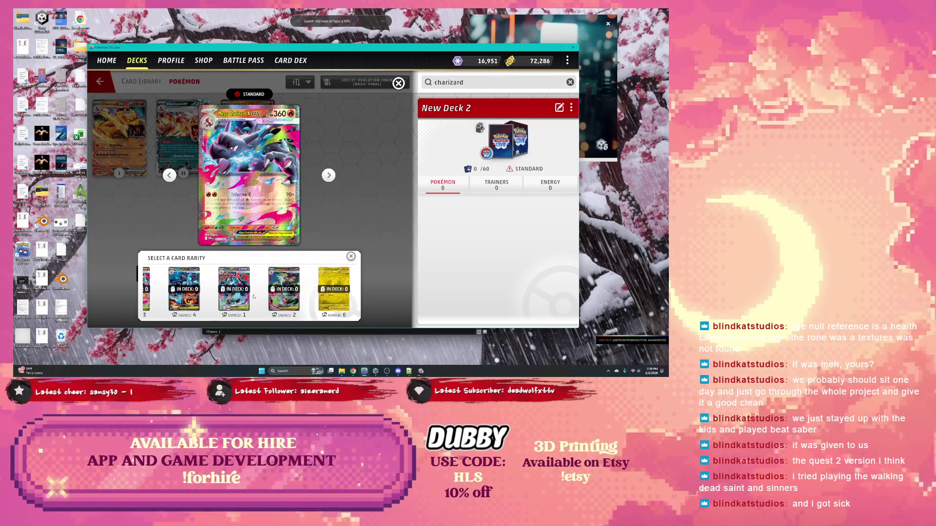
{"action": "left_click", "coordinate": [232, 293]}
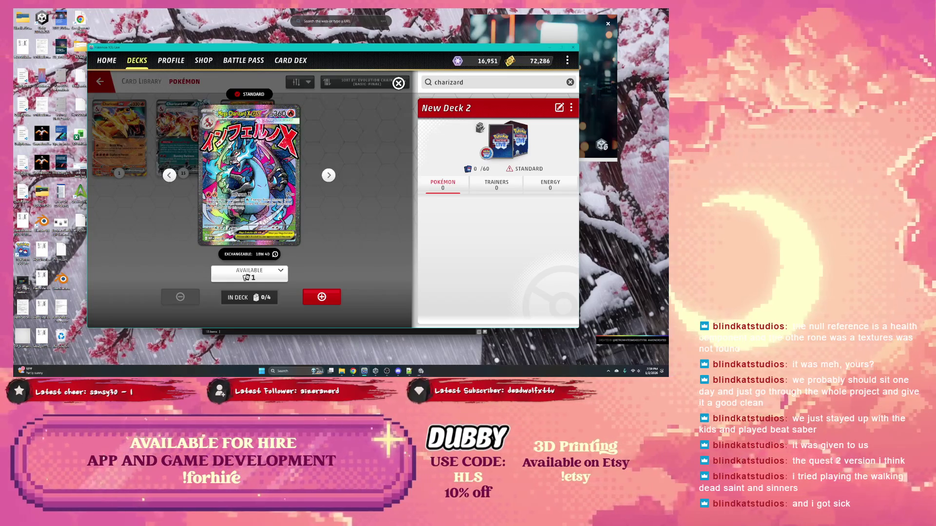
{"action": "left_click", "coordinate": [249, 274]}
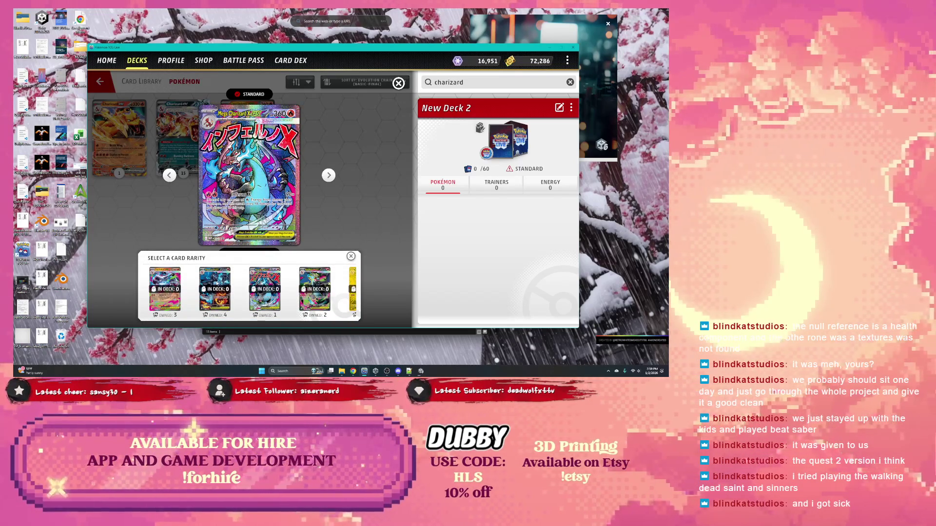
{"action": "left_click", "coordinate": [215, 287]}
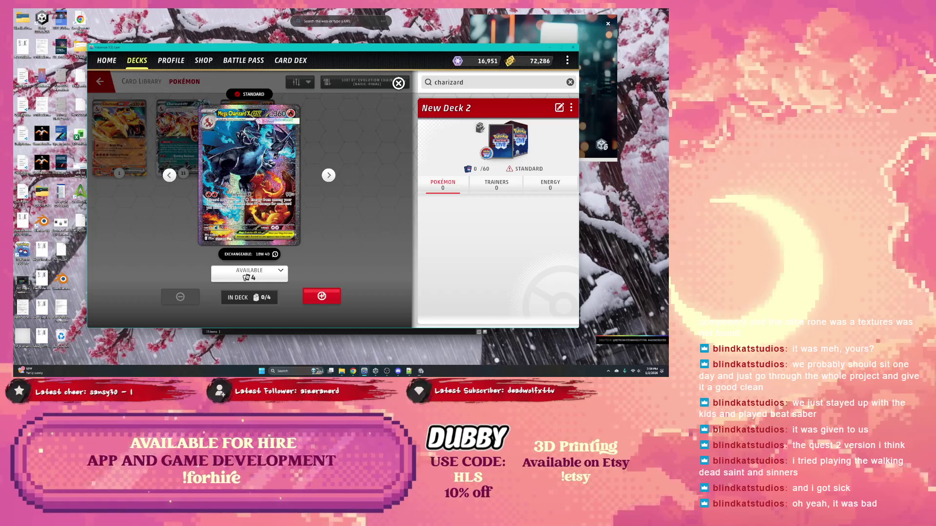
Step: Add four Mega Charizard X ex copies to New Deck 2, using different art variants
{"action": "left_click", "coordinate": [322, 297]}
{"action": "left_click", "coordinate": [321, 296]}
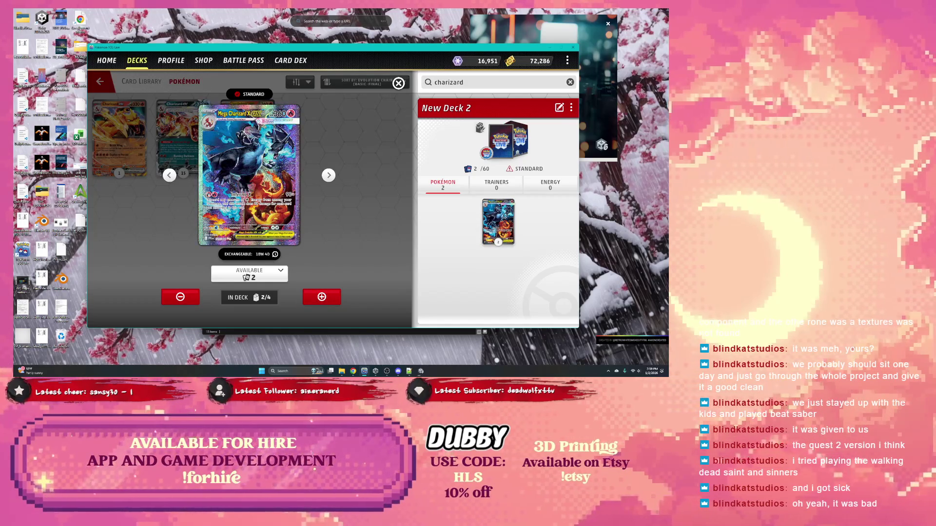
{"action": "left_click", "coordinate": [262, 271]}
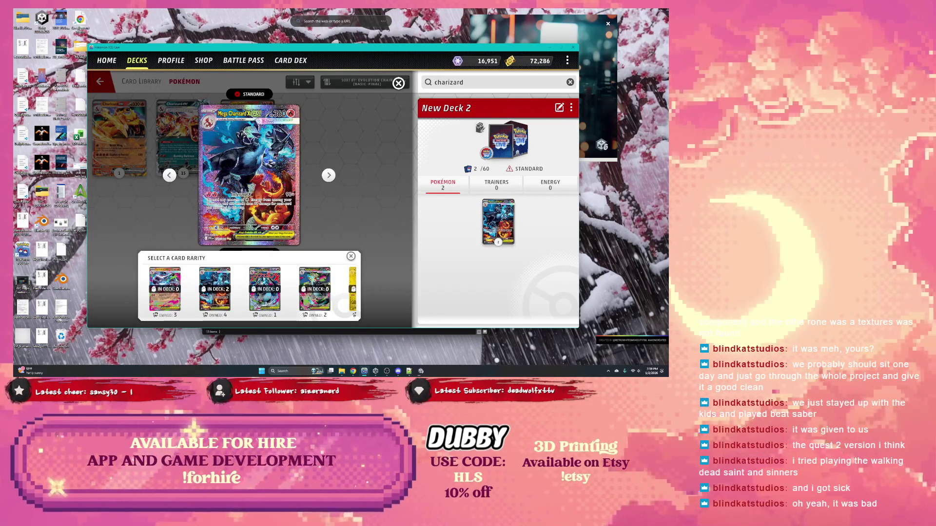
{"action": "left_click", "coordinate": [264, 279]}
{"action": "left_click", "coordinate": [264, 279]}
{"action": "left_click", "coordinate": [317, 285]}
{"action": "left_click", "coordinate": [321, 297]}
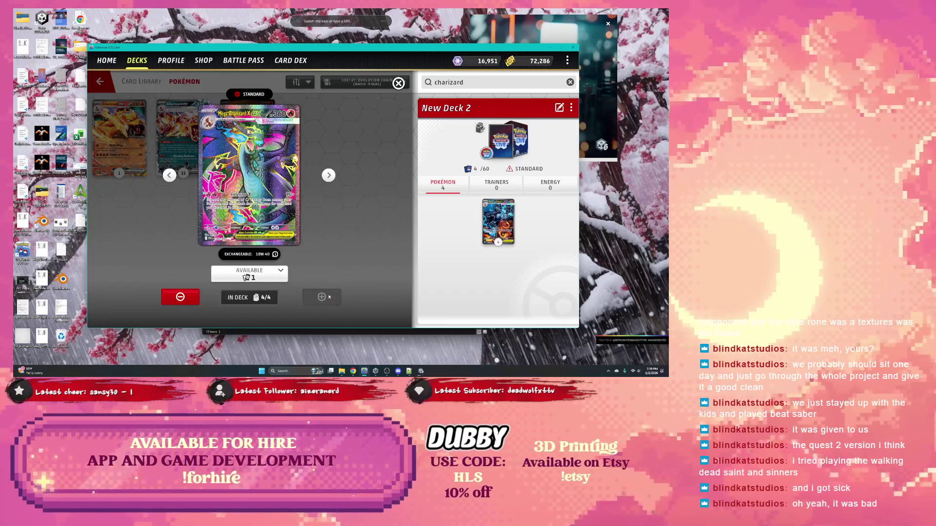
{"action": "left_click", "coordinate": [328, 175]}
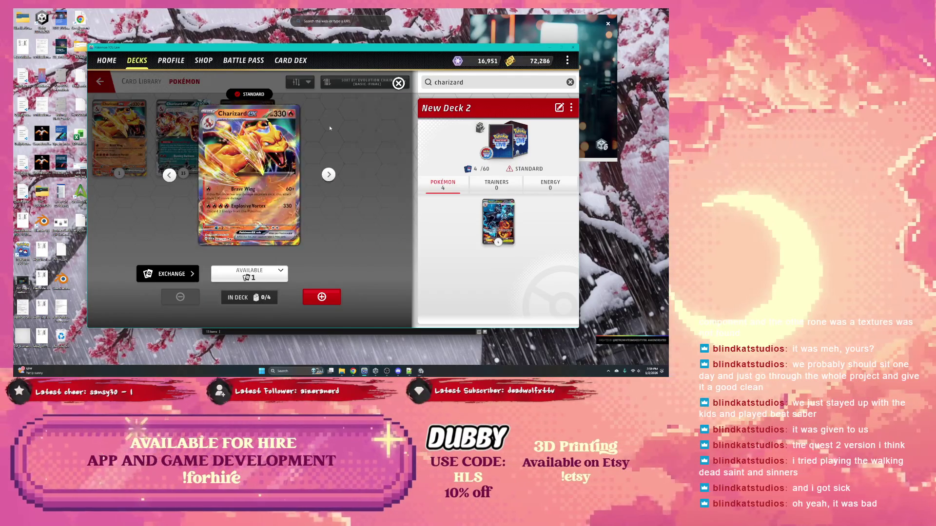
{"action": "left_click", "coordinate": [399, 83]}
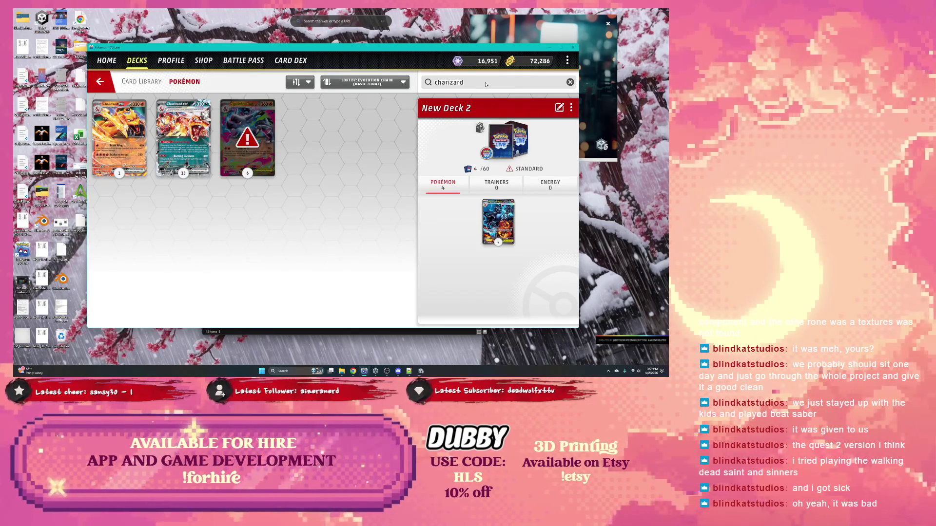
Step: Search for Charmeleon and add two Flare Veil Charmeleon to the deck
{"action": "key", "text": "BackSpace"}
{"action": "key", "text": "BackSpace"}
{"action": "key", "text": "BackSpace"}
{"action": "type", "text": "me"}
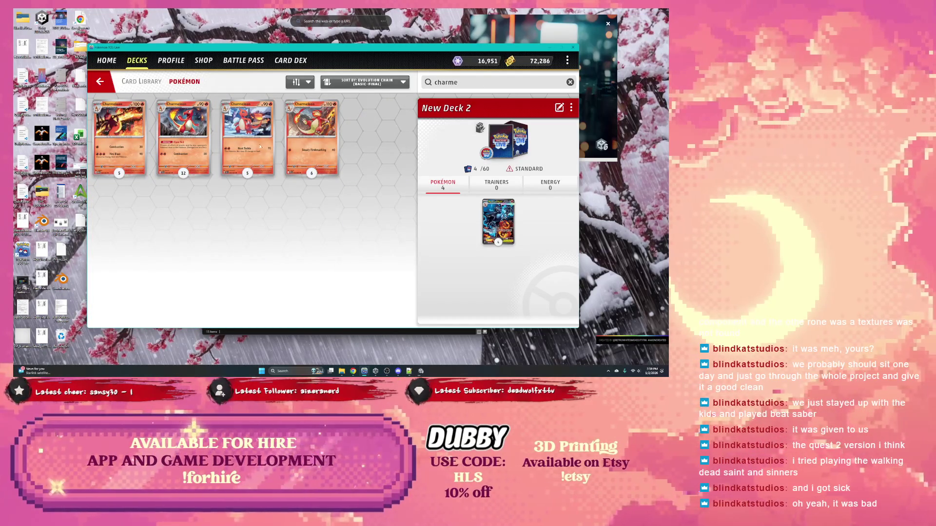
{"action": "type", "text": "l"}
{"action": "key", "text": "BackSpace"}
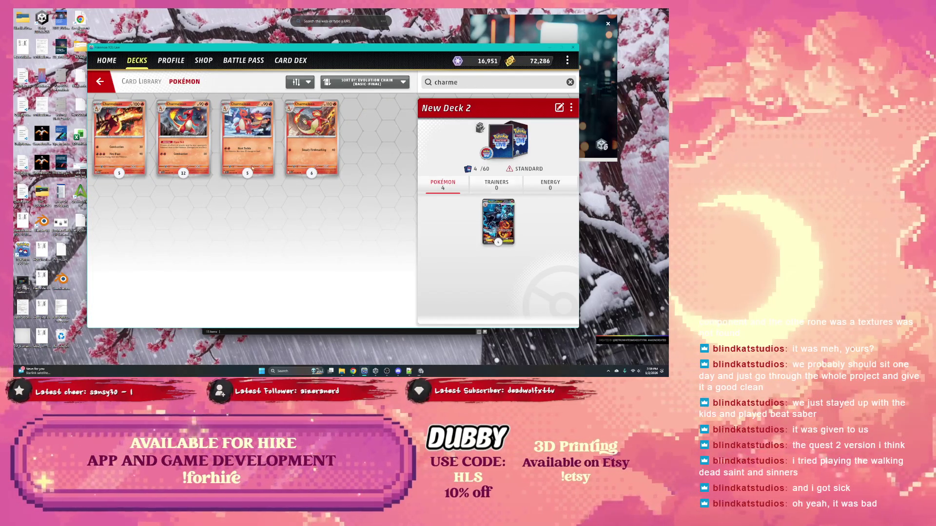
{"action": "type", "text": "l"}
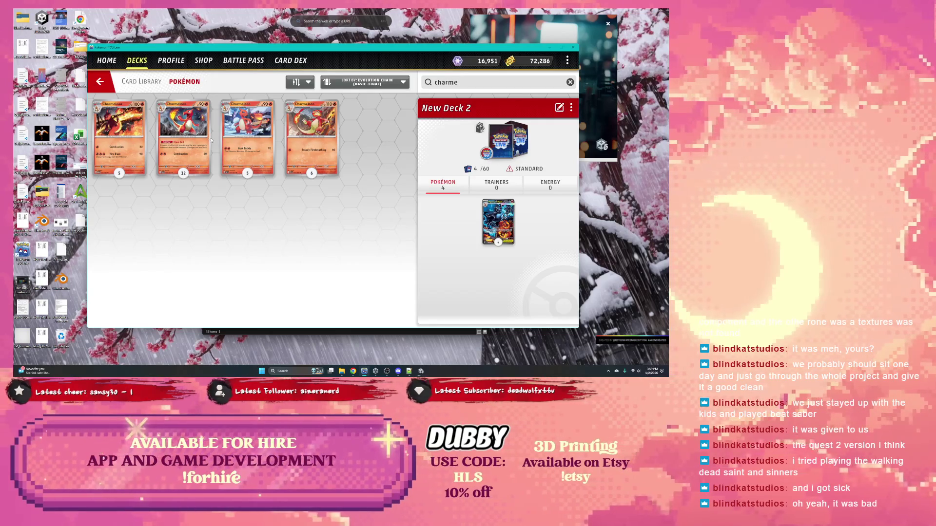
{"action": "left_click", "coordinate": [187, 142]}
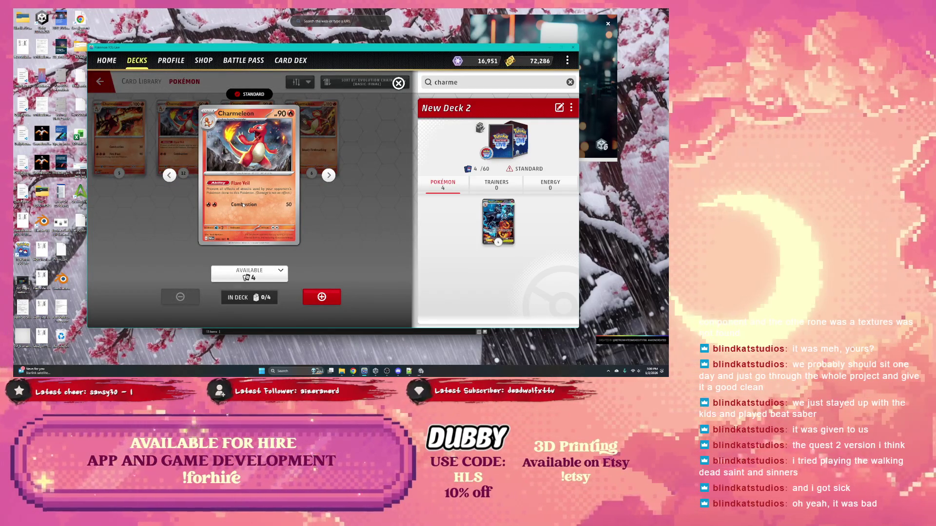
{"action": "left_click", "coordinate": [321, 297]}
{"action": "left_click", "coordinate": [321, 297]}
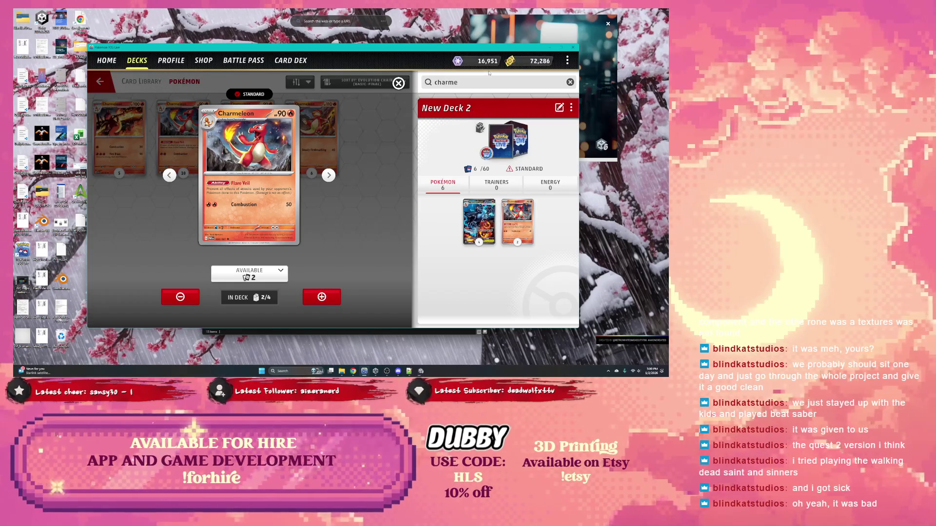
Step: Search for Charmander, add four Blazing Destruction Charmander, and clear the search
{"action": "key", "text": "BackSpace"}
{"action": "type", "text": "l"}
{"action": "left_click", "coordinate": [470, 84]}
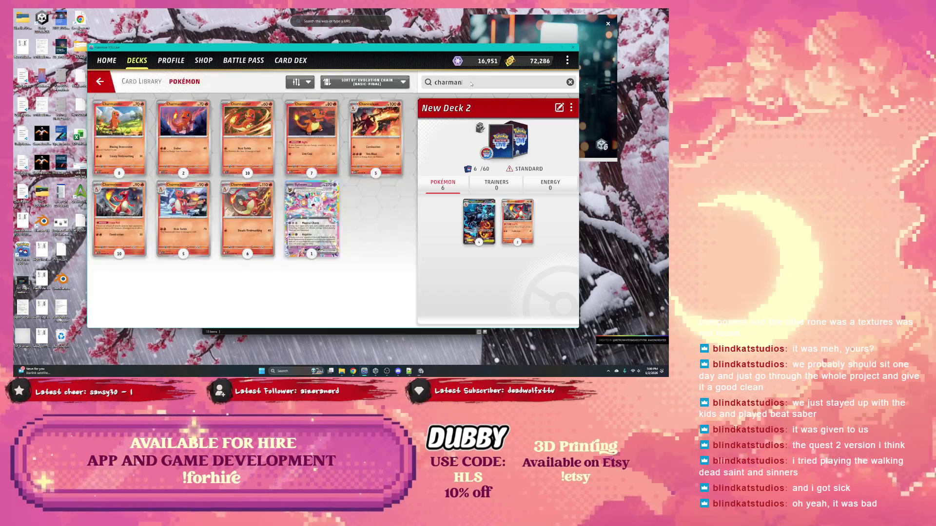
{"action": "type", "text": "an"}
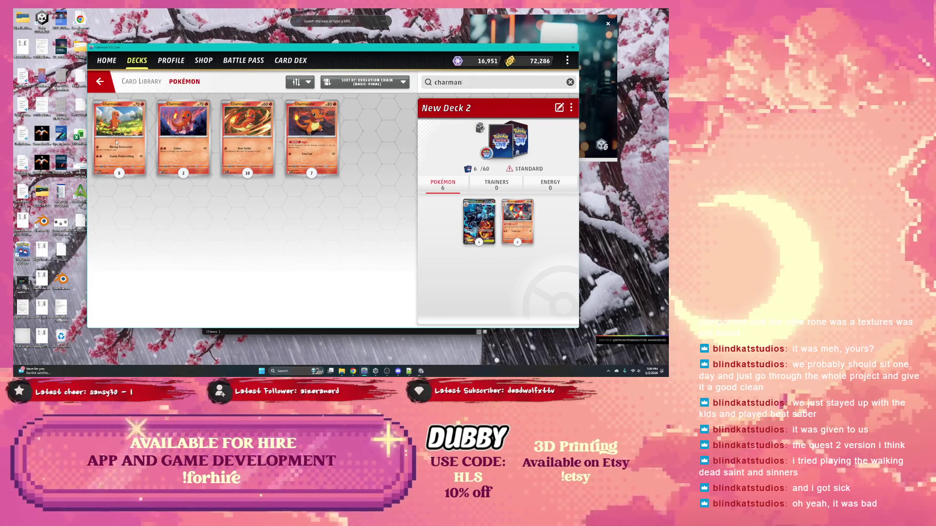
{"action": "left_click", "coordinate": [329, 139]}
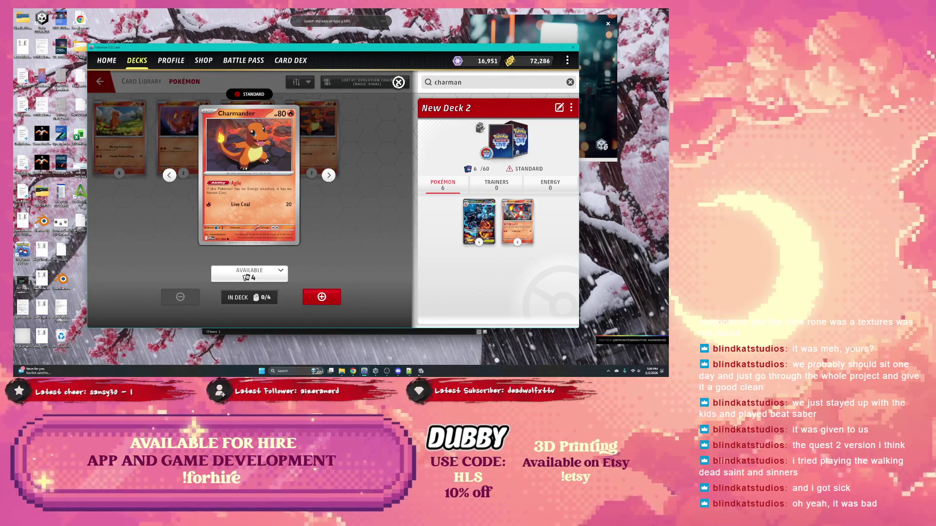
{"action": "left_click", "coordinate": [124, 146]}
{"action": "left_click", "coordinate": [124, 148]}
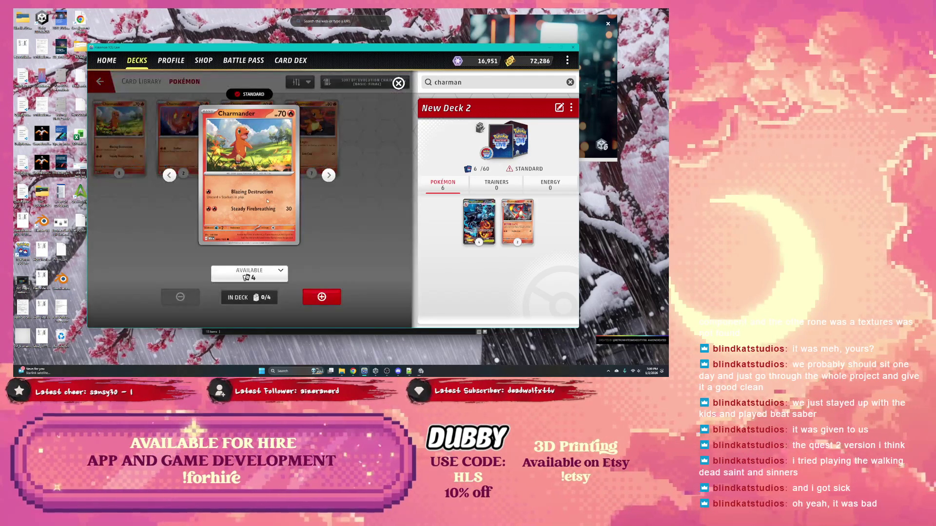
{"action": "left_click", "coordinate": [322, 296]}
{"action": "left_click", "coordinate": [321, 296]}
{"action": "left_click", "coordinate": [322, 296]}
{"action": "left_click", "coordinate": [321, 297]}
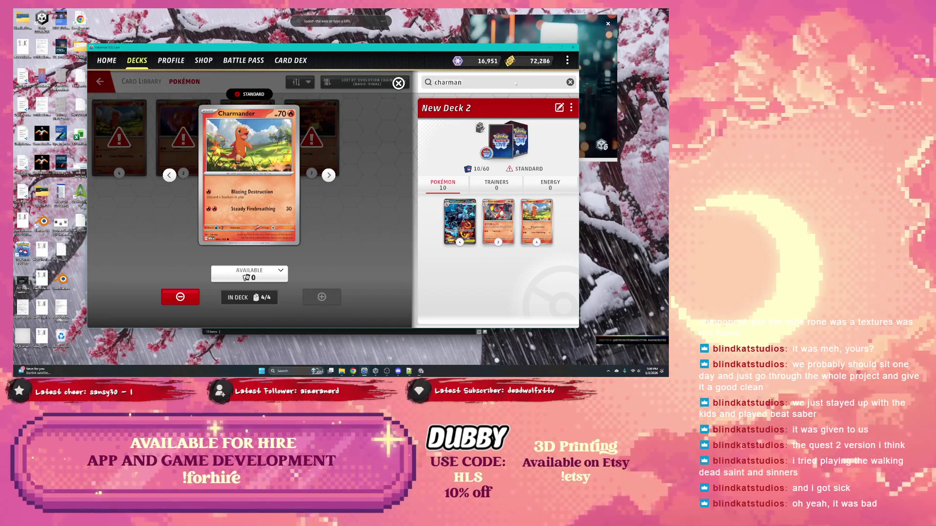
{"action": "key", "text": "ctrl+a"}
{"action": "key", "text": "BackSpace"}
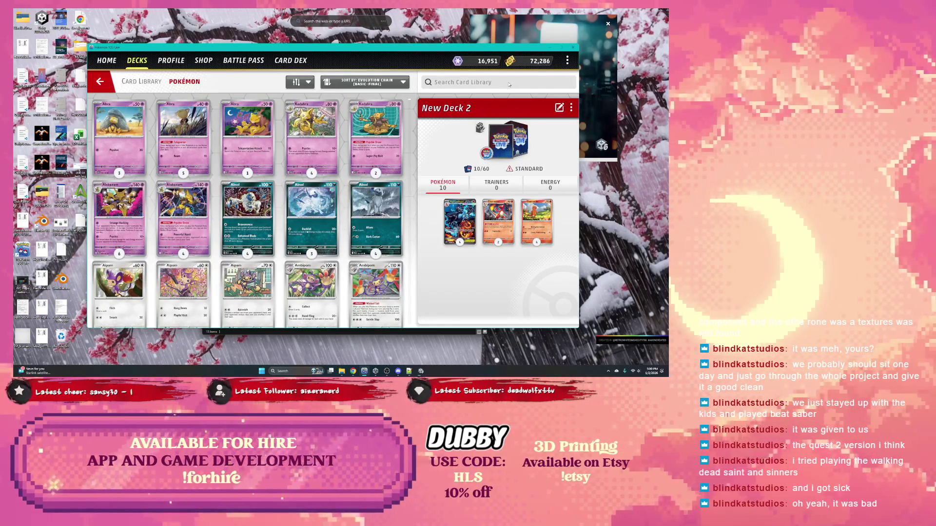
Step: Search 'lud' then 'lu' and browse the results, then clear the search and open Sort By
{"action": "type", "text": "lud"}
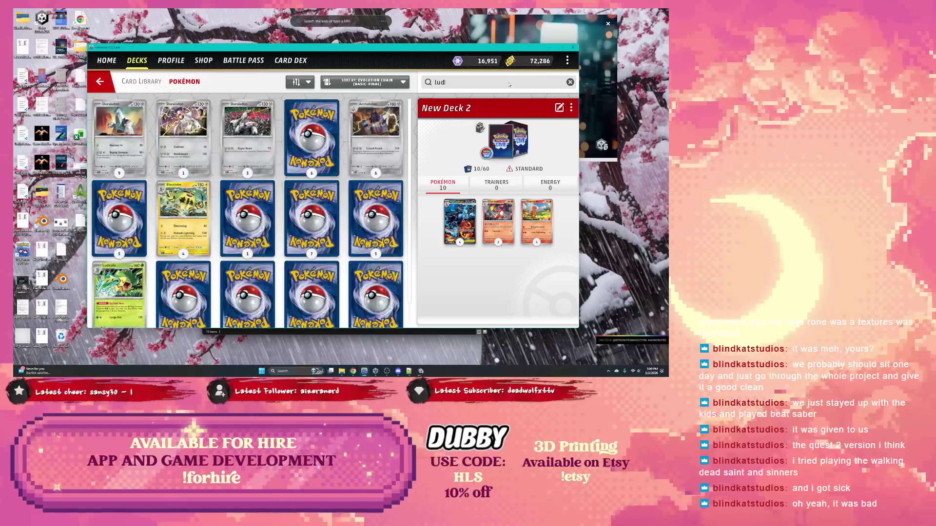
{"action": "scroll", "coordinate": [358, 200], "scroll_direction": "down", "scroll_amount": 1}
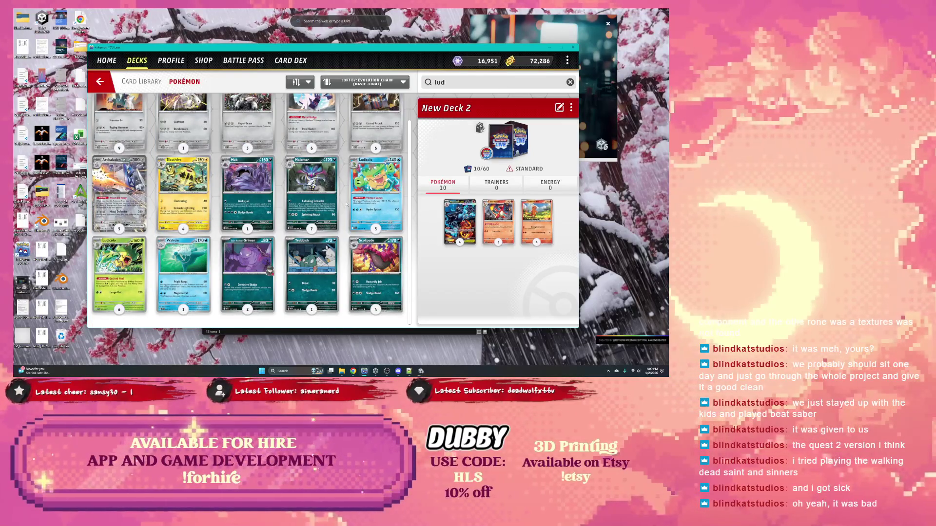
{"action": "scroll", "coordinate": [323, 207], "scroll_direction": "up", "scroll_amount": 1}
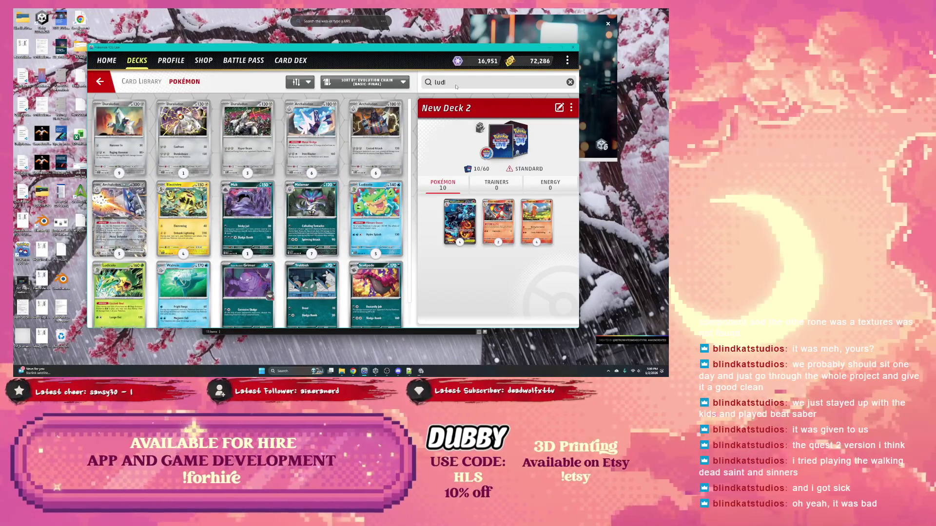
{"action": "key", "text": "BackSpace"}
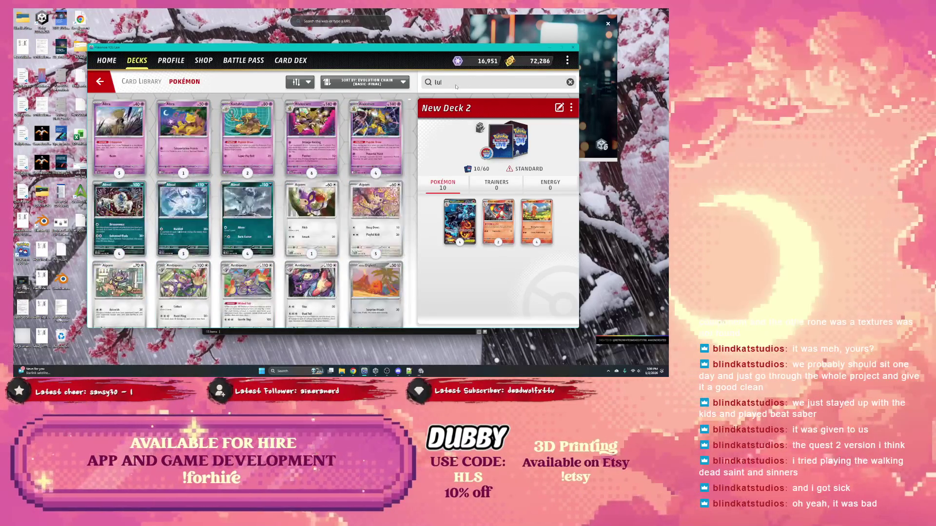
{"action": "scroll", "coordinate": [234, 180], "scroll_direction": "down", "scroll_amount": 5}
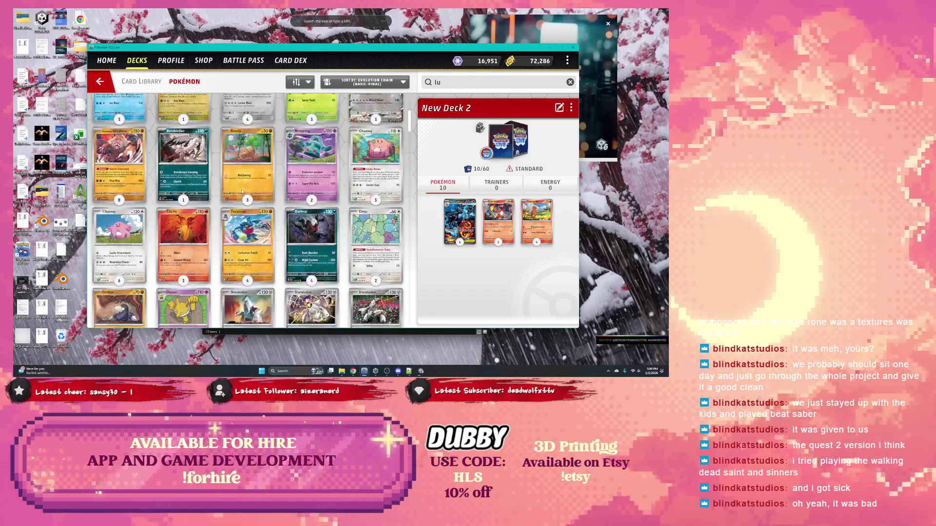
{"action": "scroll", "coordinate": [241, 192], "scroll_direction": "down", "scroll_amount": 10}
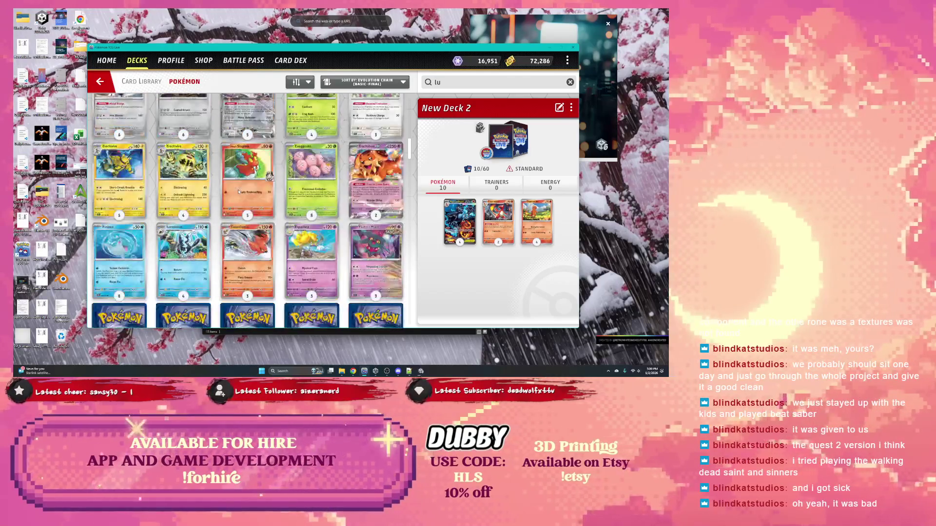
{"action": "scroll", "coordinate": [239, 193], "scroll_direction": "down", "scroll_amount": 10}
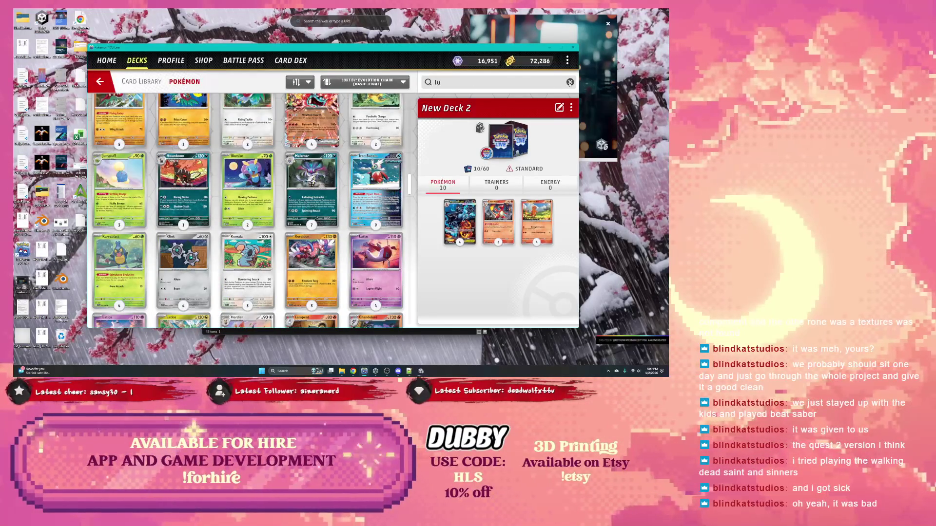
{"action": "left_click", "coordinate": [569, 82]}
{"action": "left_click", "coordinate": [364, 82]}
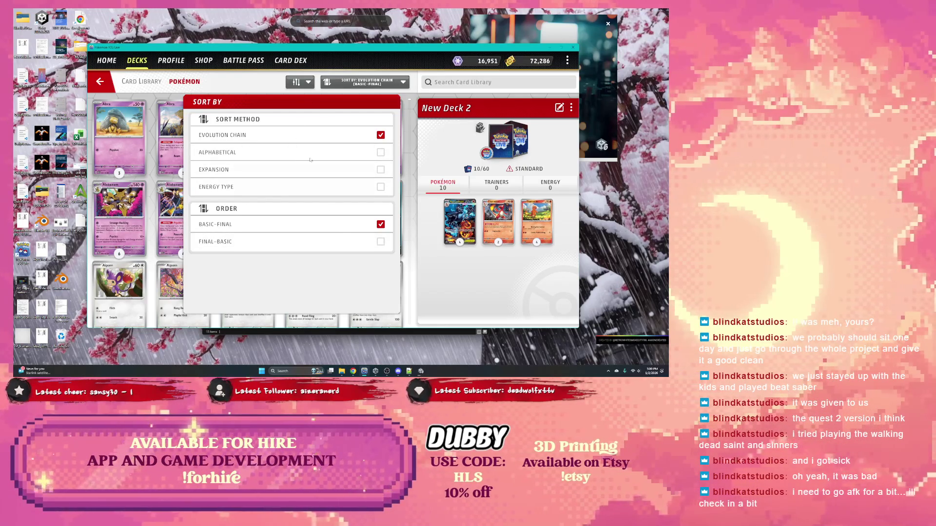
Step: Filter Pokémon to Fire energy, widen the Show Cards option, and apply to list 121 cards
{"action": "left_click", "coordinate": [296, 82]}
{"action": "scroll", "coordinate": [203, 232], "scroll_direction": "down", "scroll_amount": 1}
{"action": "left_click", "coordinate": [145, 267]}
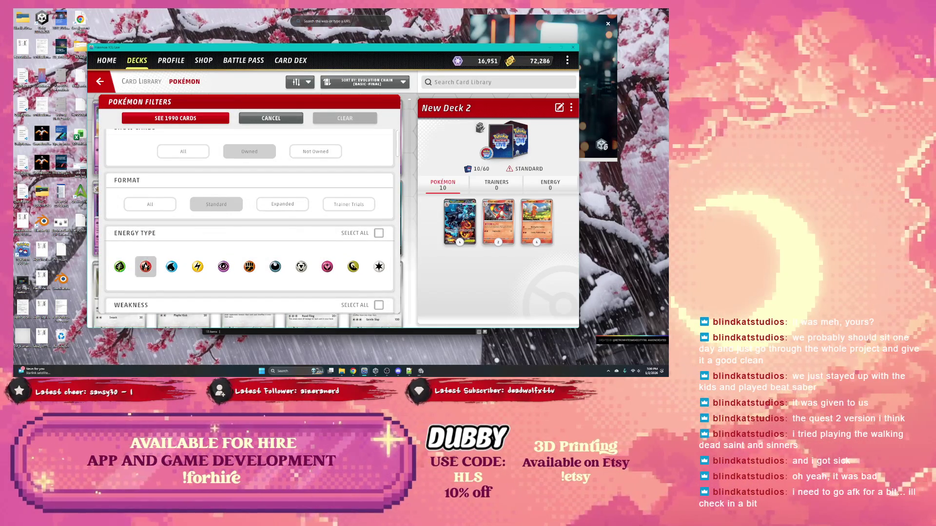
{"action": "scroll", "coordinate": [230, 229], "scroll_direction": "up", "scroll_amount": 1}
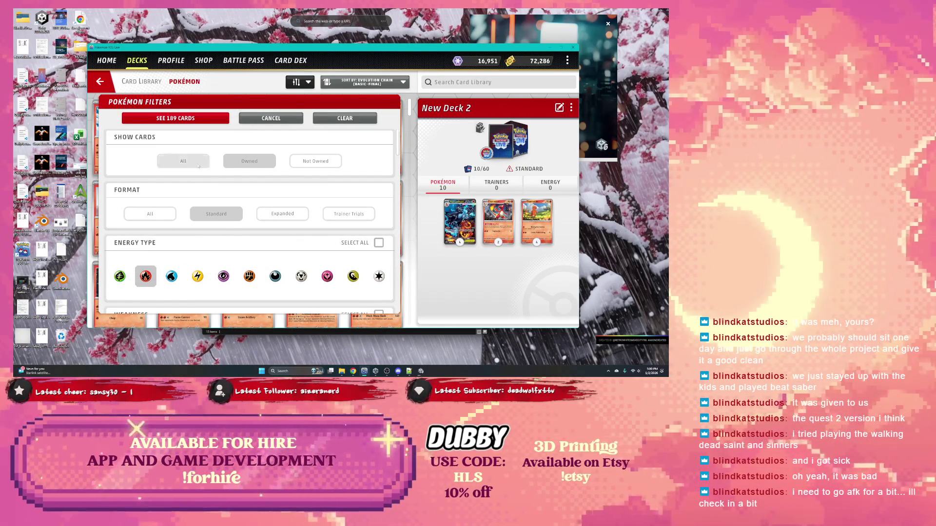
{"action": "scroll", "coordinate": [239, 169], "scroll_direction": "down", "scroll_amount": 3}
{"action": "scroll", "coordinate": [240, 169], "scroll_direction": "up", "scroll_amount": 3}
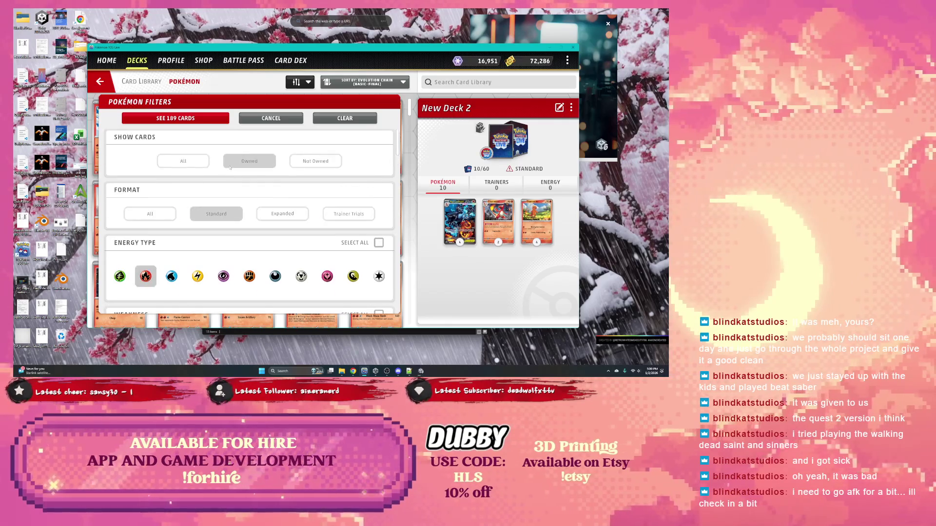
{"action": "left_click", "coordinate": [183, 162]}
{"action": "scroll", "coordinate": [202, 197], "scroll_direction": "down", "scroll_amount": 6}
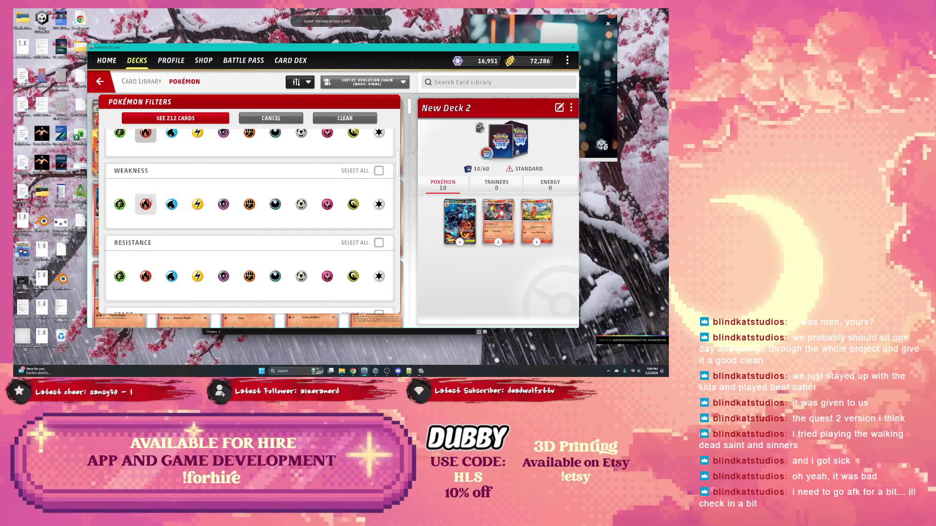
{"action": "scroll", "coordinate": [146, 207], "scroll_direction": "down", "scroll_amount": 5}
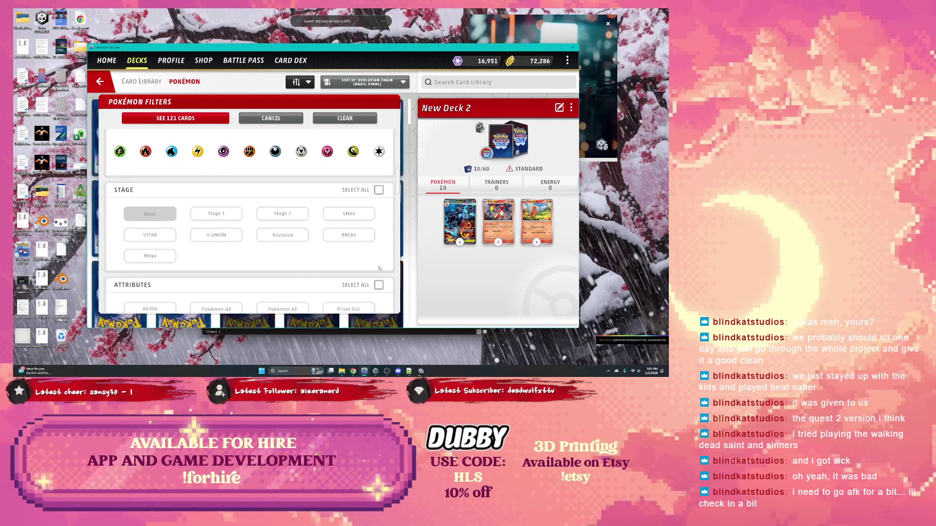
{"action": "left_click", "coordinate": [210, 118]}
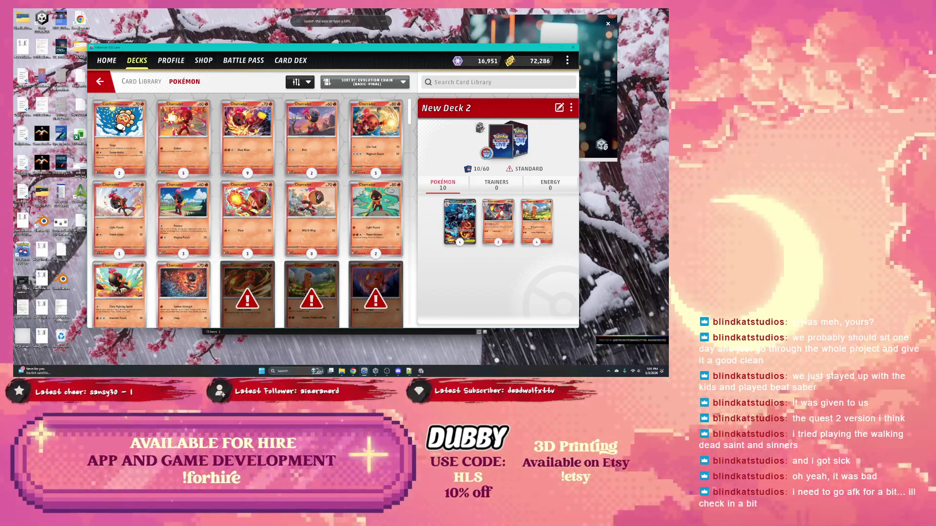
Step: Scroll down the fire card library to Ho-Oh ex and open its card details
{"action": "scroll", "coordinate": [244, 180], "scroll_direction": "down", "scroll_amount": 2}
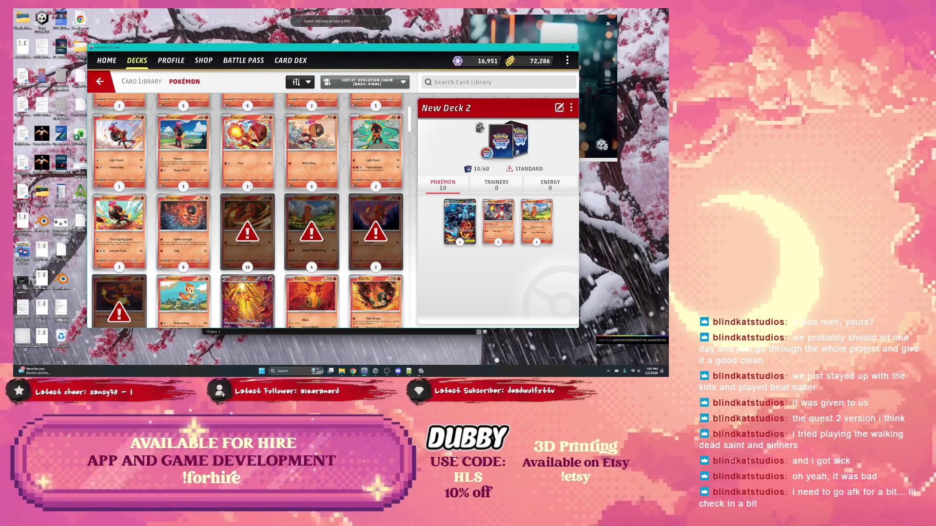
{"action": "scroll", "coordinate": [277, 186], "scroll_direction": "down", "scroll_amount": 1}
{"action": "scroll", "coordinate": [278, 186], "scroll_direction": "down", "scroll_amount": 1}
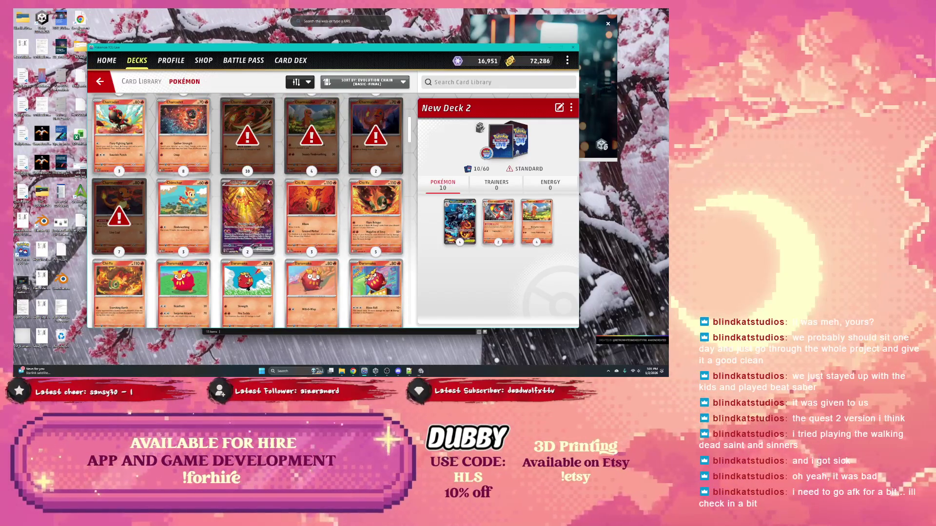
{"action": "scroll", "coordinate": [277, 194], "scroll_direction": "down", "scroll_amount": 4}
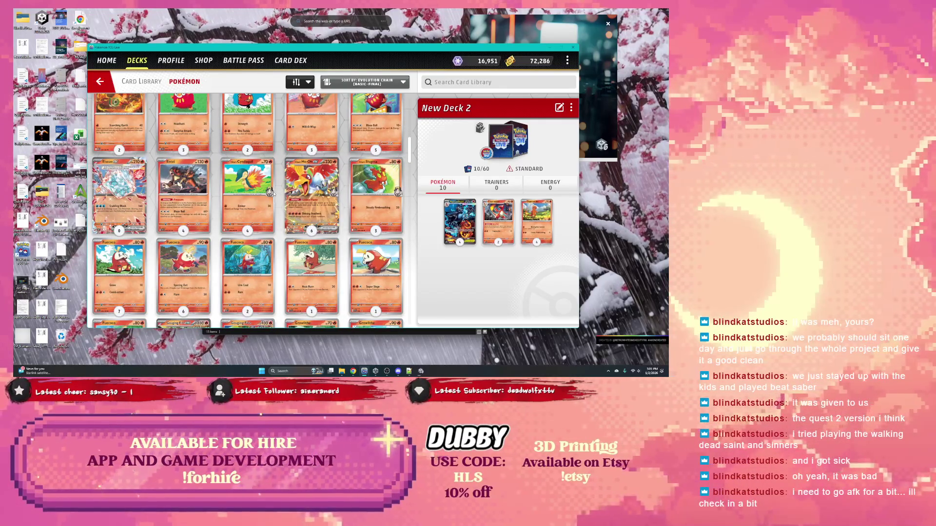
{"action": "left_click", "coordinate": [297, 195]}
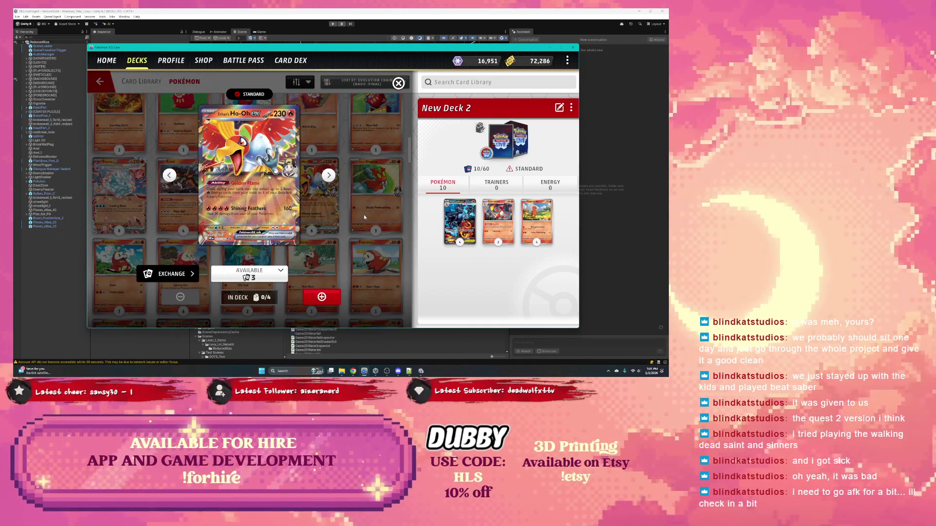
Step: Add Ho-Oh ex to New Deck 2 using its illustrated artwork variant
{"action": "left_click", "coordinate": [322, 297]}
{"action": "left_click", "coordinate": [280, 271]}
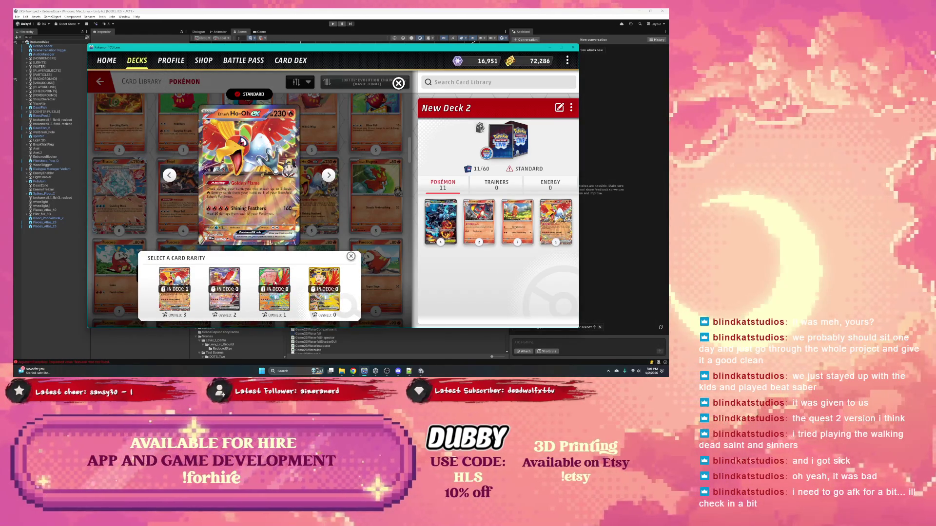
{"action": "left_click", "coordinate": [274, 282]}
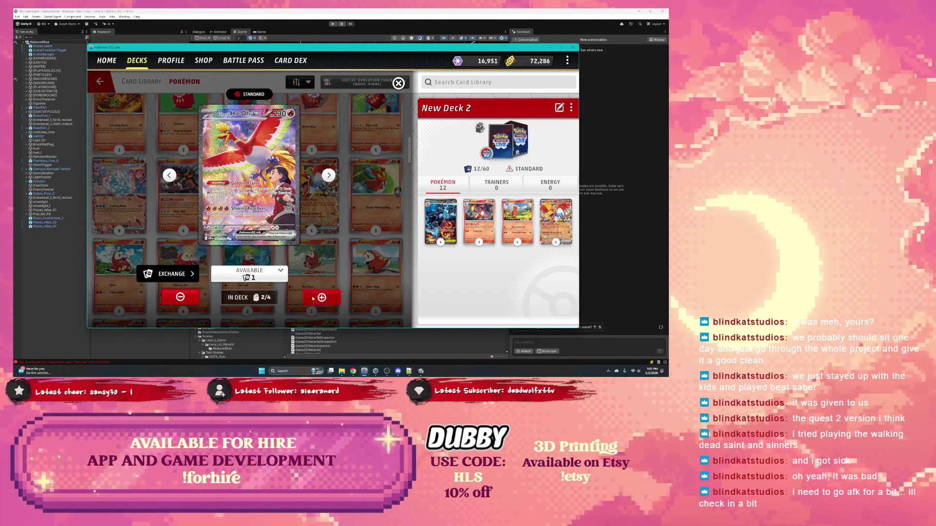
{"action": "left_click", "coordinate": [268, 253]}
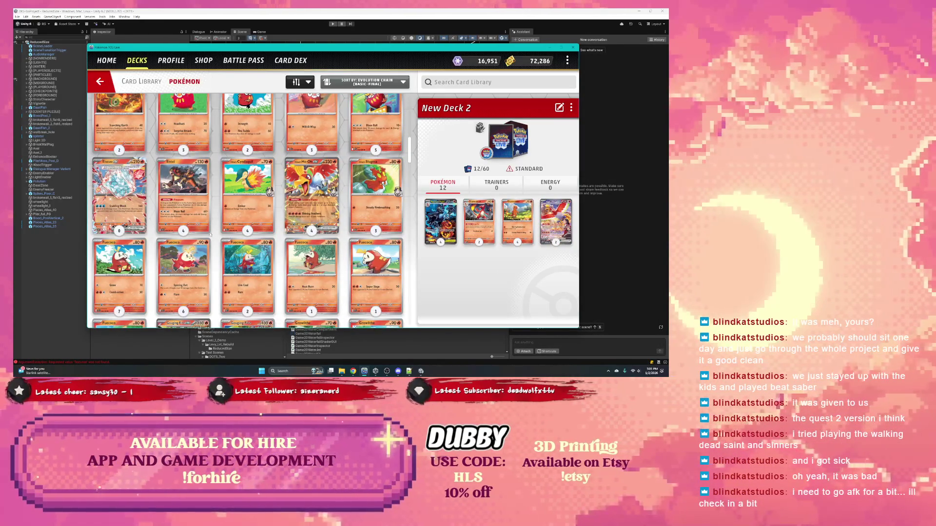
Step: Find Oricorio ex in the library and add its rainbow variant to the deck
{"action": "scroll", "coordinate": [214, 234], "scroll_direction": "down", "scroll_amount": 3}
{"action": "scroll", "coordinate": [278, 228], "scroll_direction": "down", "scroll_amount": 3}
{"action": "scroll", "coordinate": [276, 228], "scroll_direction": "down", "scroll_amount": 3}
{"action": "scroll", "coordinate": [276, 229], "scroll_direction": "down", "scroll_amount": 3}
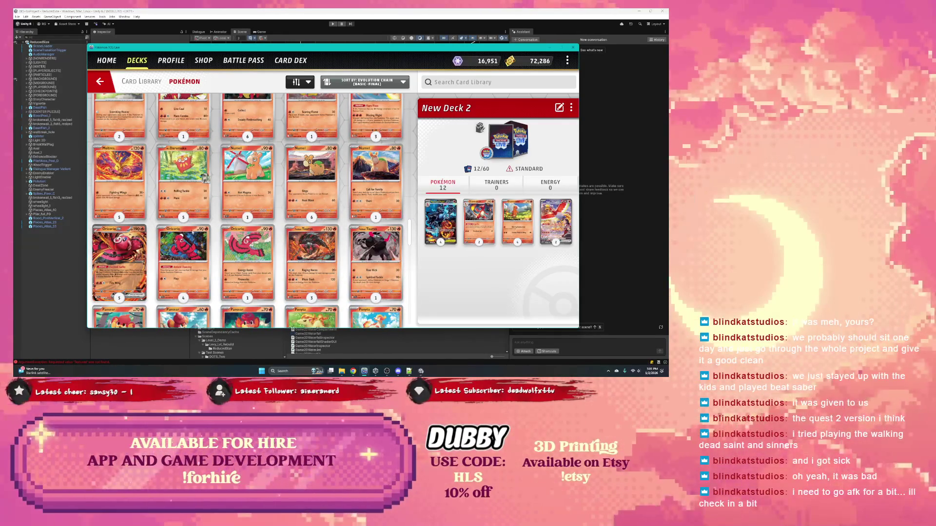
{"action": "left_click", "coordinate": [117, 253]}
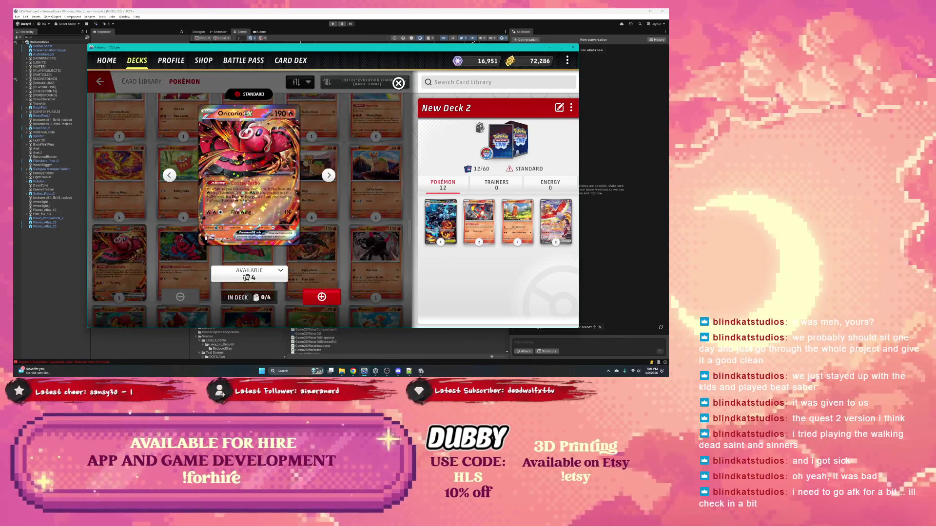
{"action": "left_click", "coordinate": [273, 273]}
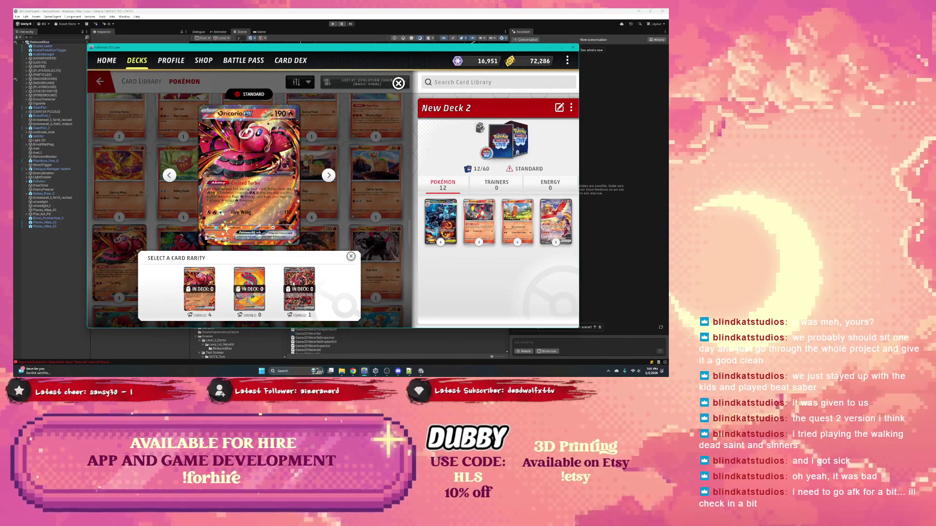
{"action": "left_click", "coordinate": [295, 285]}
{"action": "left_click", "coordinate": [322, 296]}
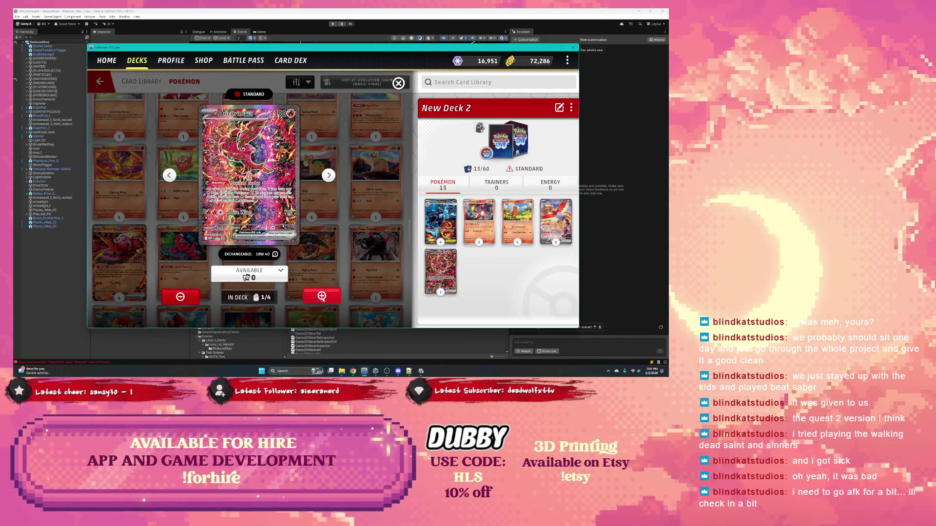
Step: Add a second, regular Oricorio ex, then bring up the Energy card listing
{"action": "left_click", "coordinate": [263, 275]}
{"action": "left_click", "coordinate": [199, 286]}
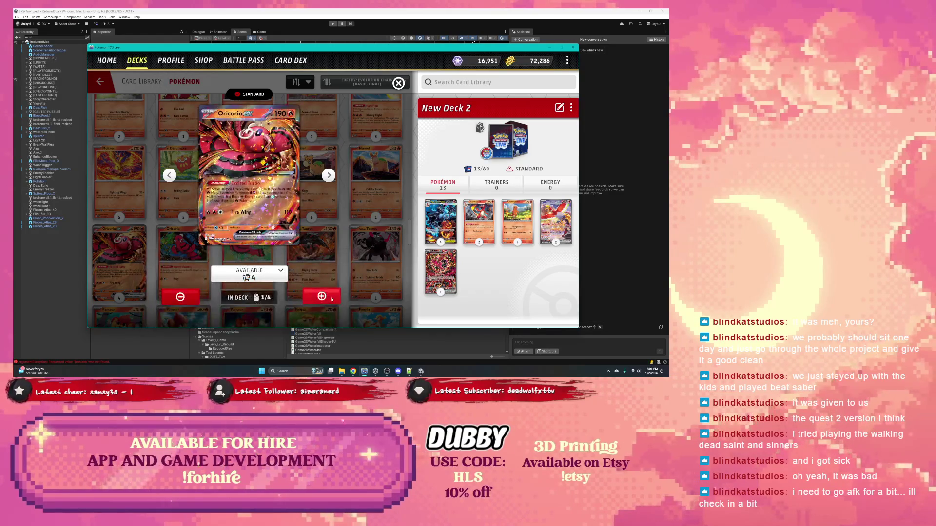
{"action": "left_click", "coordinate": [331, 298]}
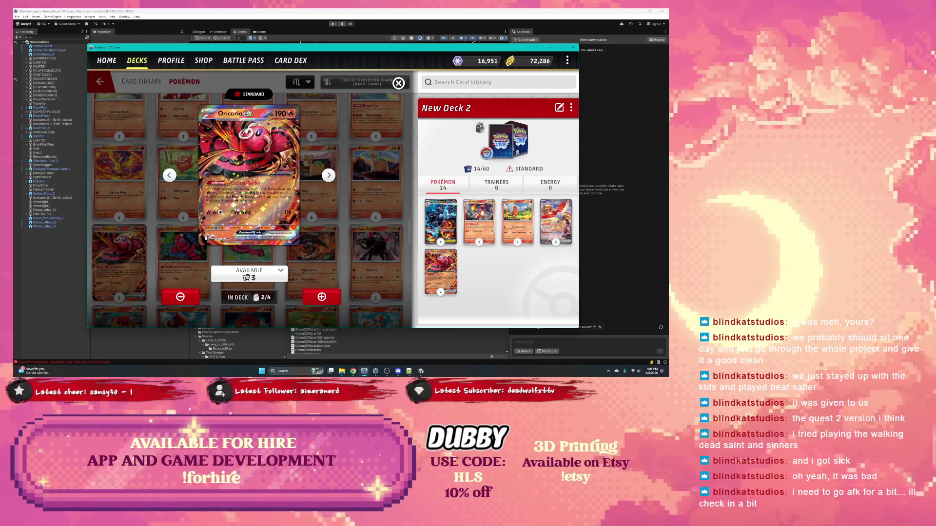
{"action": "left_click", "coordinate": [399, 88]}
{"action": "left_click", "coordinate": [242, 212]}
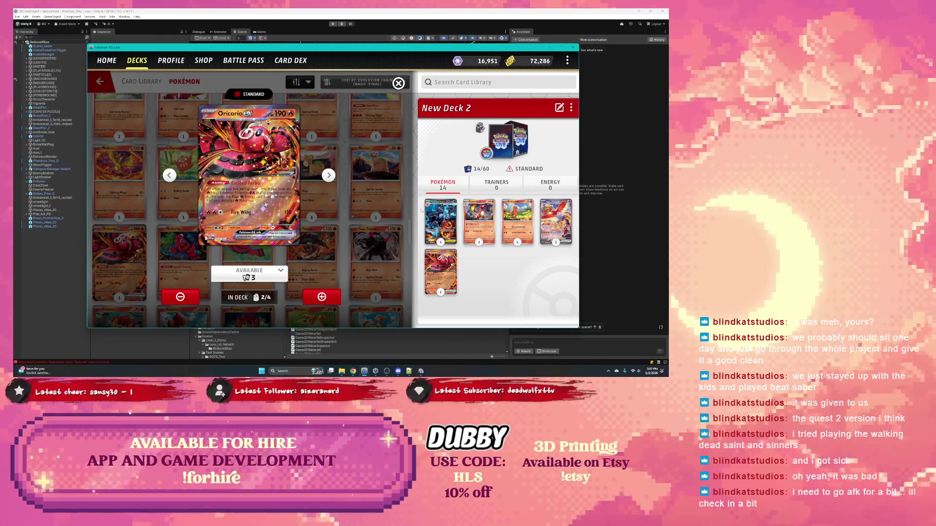
{"action": "left_click", "coordinate": [551, 185]}
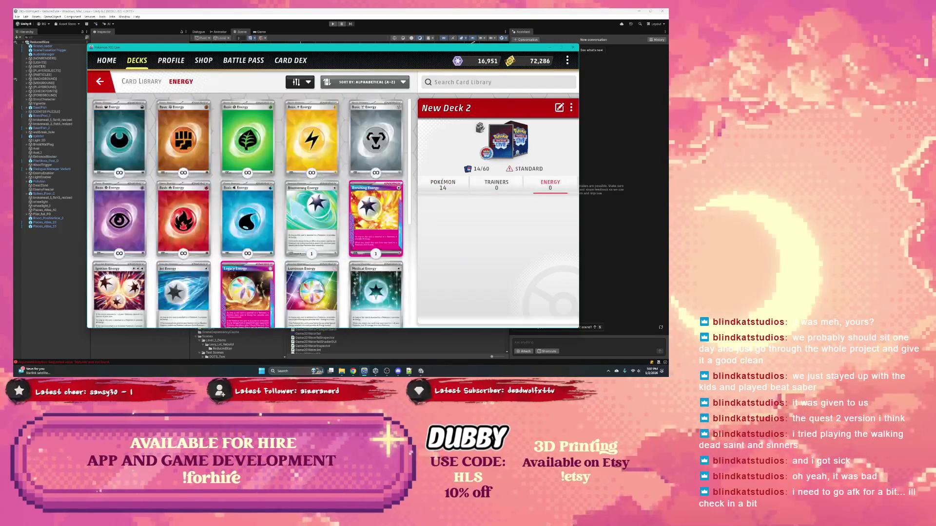
{"action": "scroll", "coordinate": [202, 226], "scroll_direction": "down", "scroll_amount": 3}
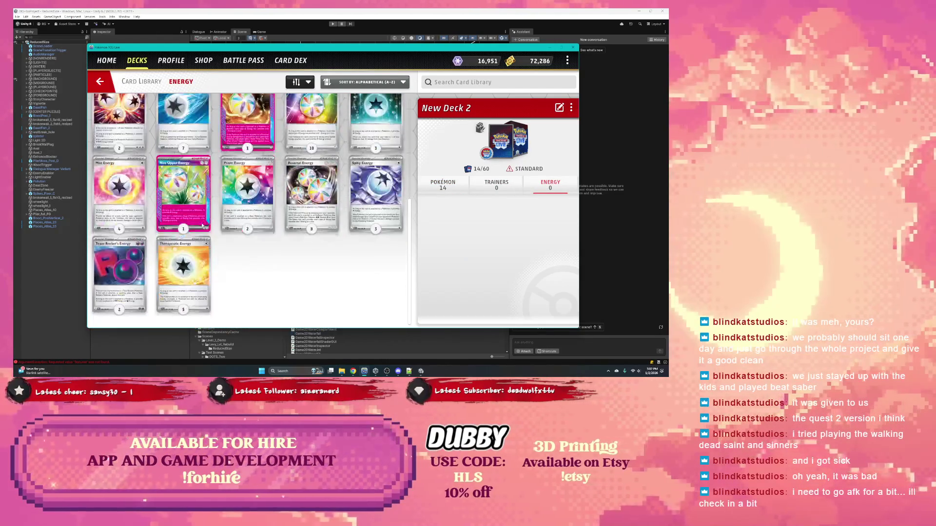
{"action": "left_click", "coordinate": [443, 184]}
{"action": "left_click", "coordinate": [556, 222]}
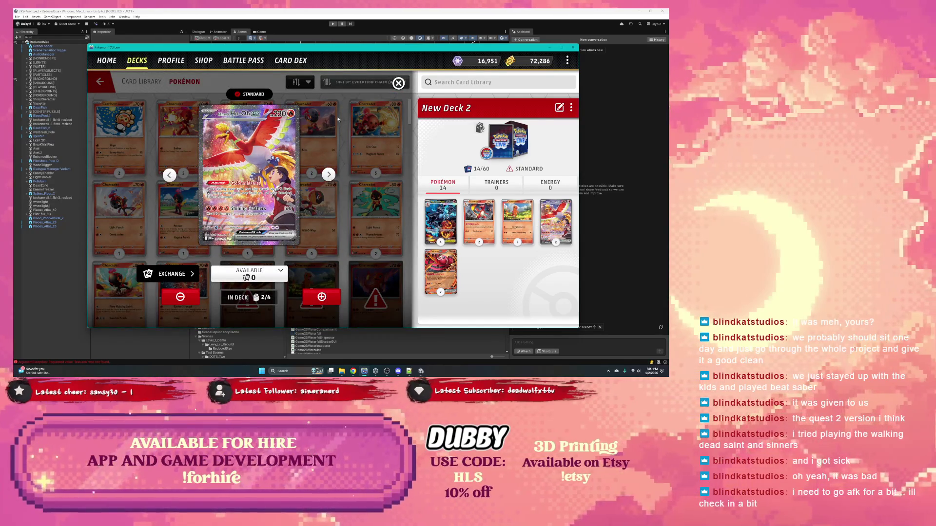
{"action": "left_click", "coordinate": [398, 83]}
{"action": "left_click", "coordinate": [550, 185]}
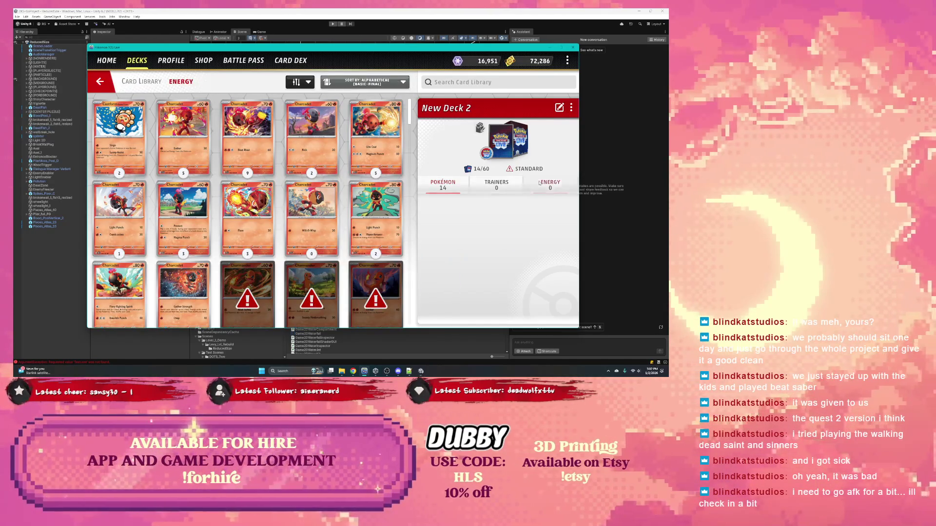
{"action": "scroll", "coordinate": [127, 179], "scroll_direction": "down", "scroll_amount": 5}
{"action": "left_click", "coordinate": [127, 178]}
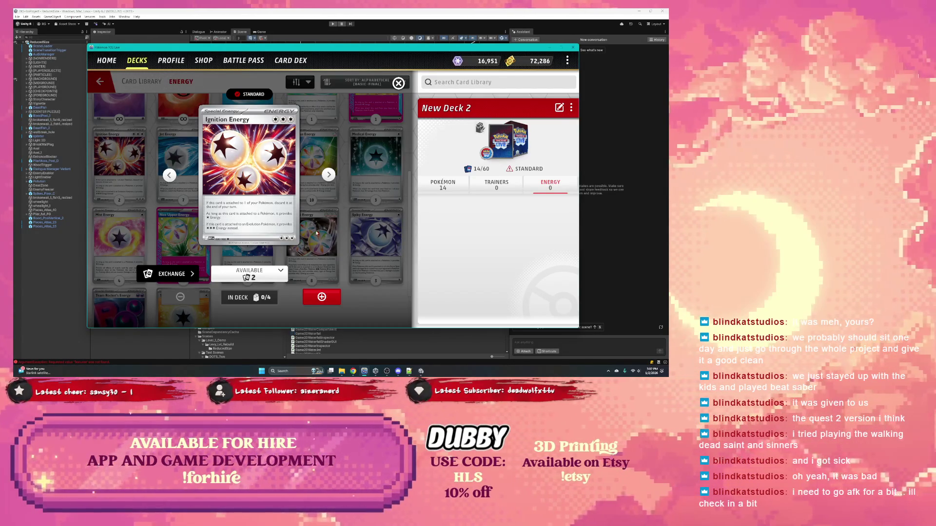
{"action": "left_click", "coordinate": [329, 175]}
{"action": "left_click", "coordinate": [309, 241]}
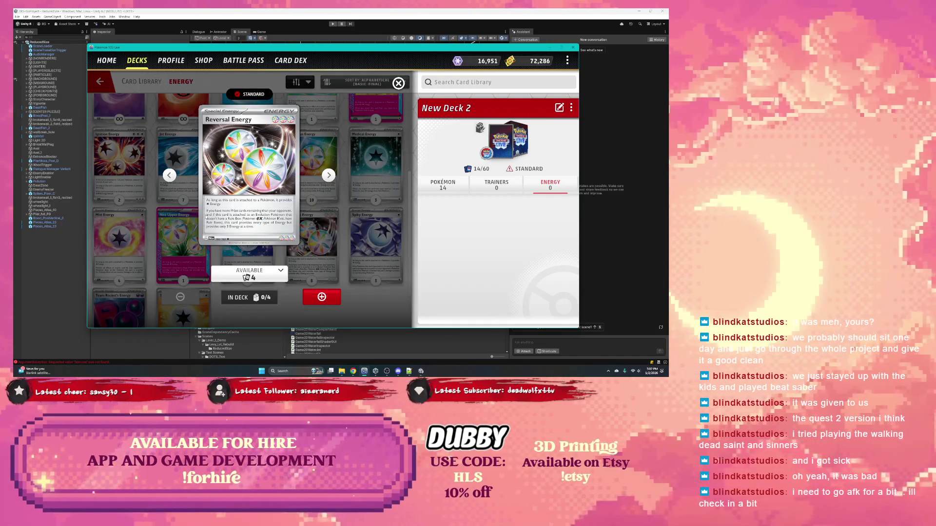
{"action": "left_click", "coordinate": [202, 250]}
{"action": "scroll", "coordinate": [202, 250], "scroll_direction": "down", "scroll_amount": 2}
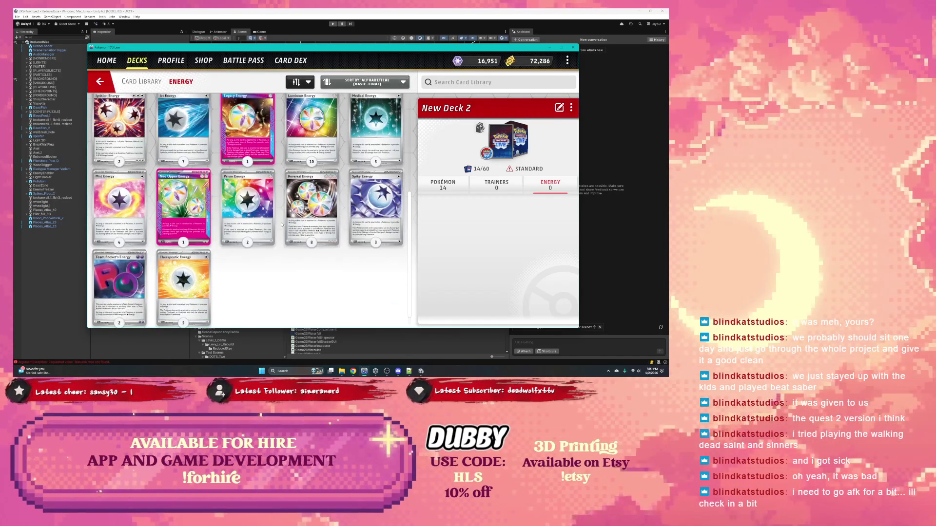
{"action": "left_click", "coordinate": [120, 273]}
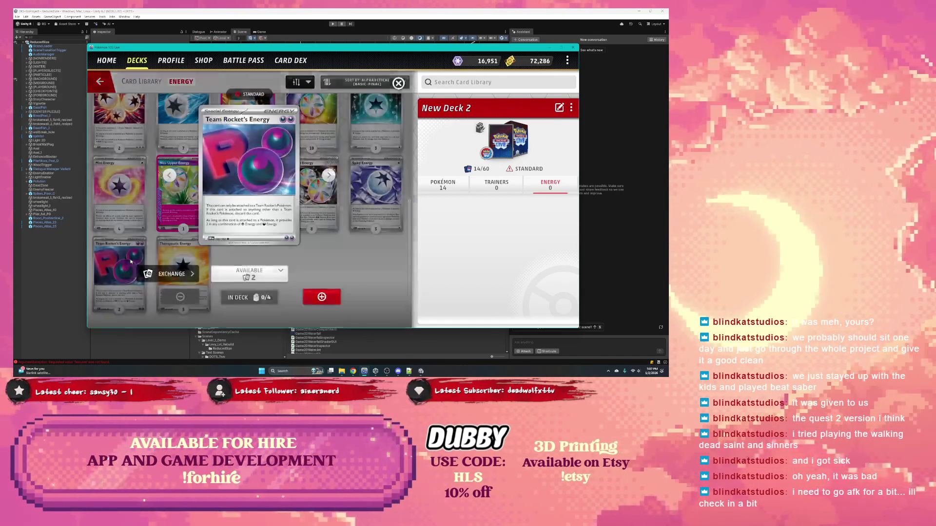
{"action": "left_click", "coordinate": [398, 83]}
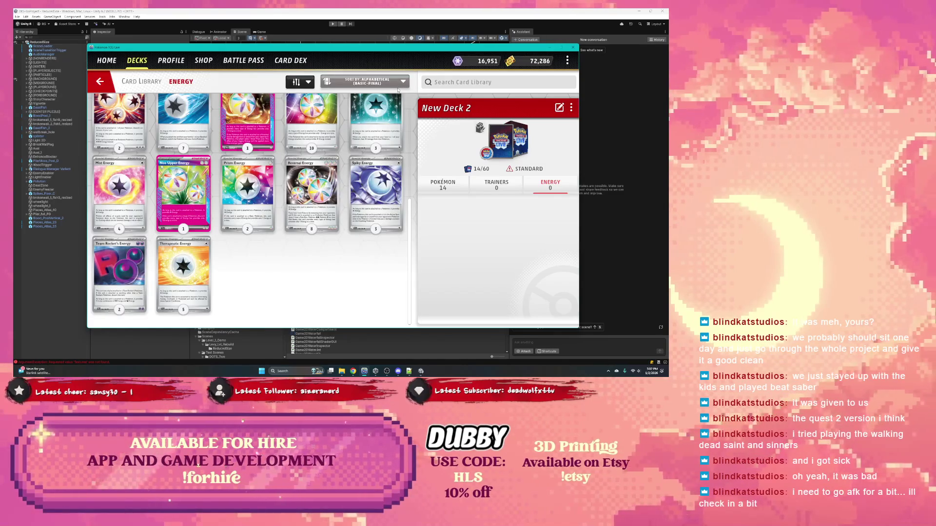
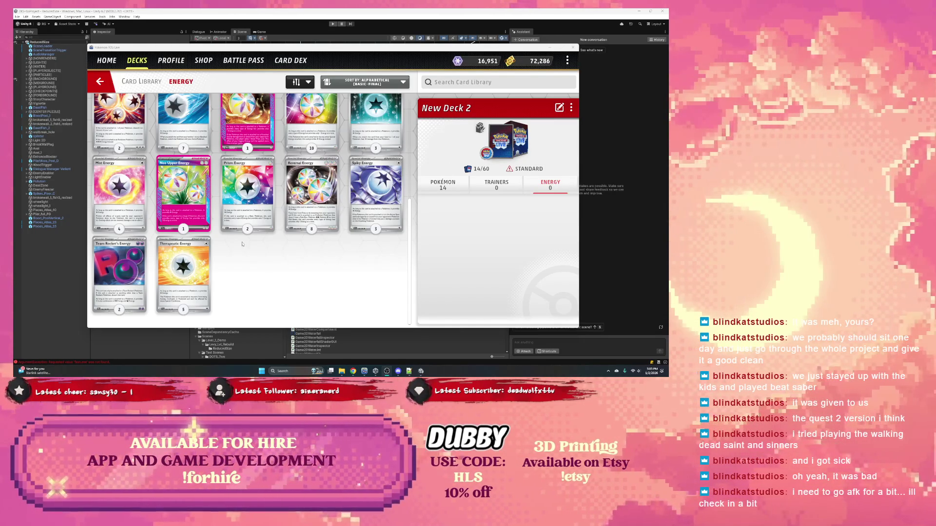
Step: Add one Neo Upper Energy to New Deck 2 and glance at Prism Energy
{"action": "left_click", "coordinate": [210, 219]}
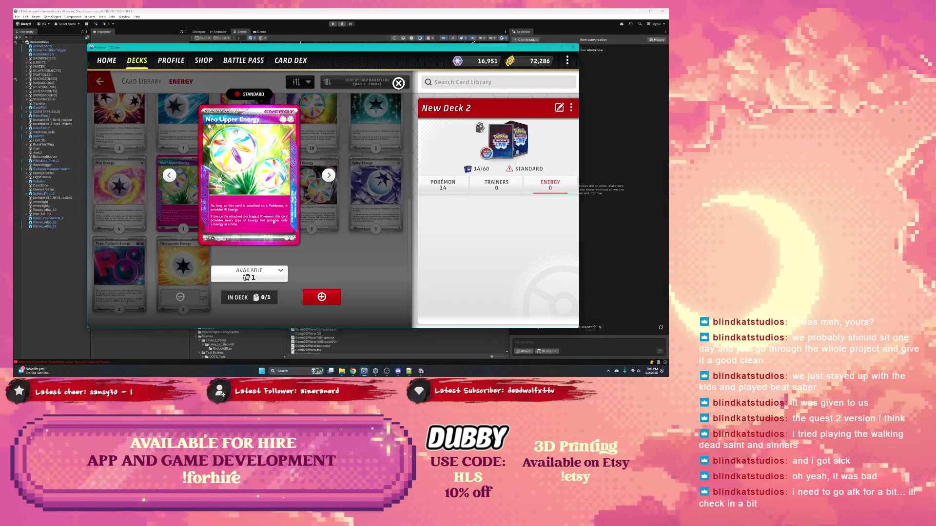
{"action": "left_click", "coordinate": [321, 296]}
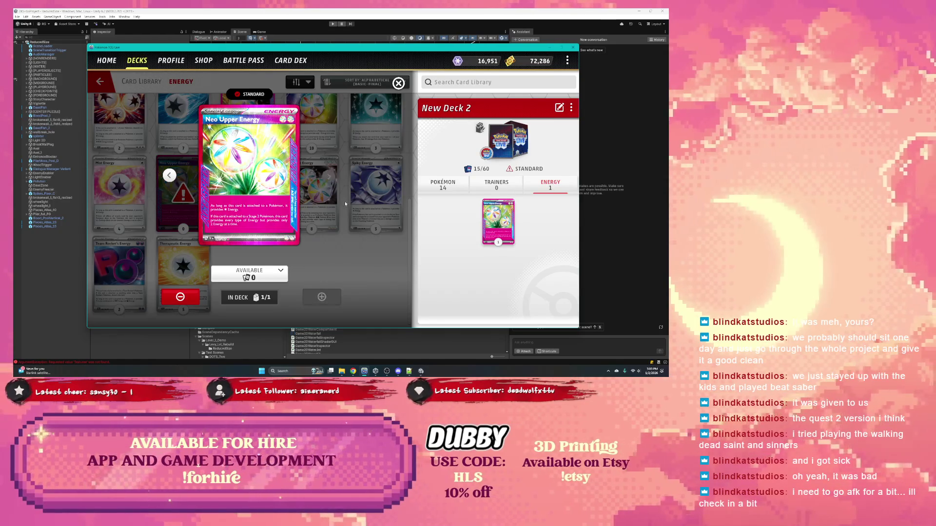
{"action": "left_click", "coordinate": [329, 174]}
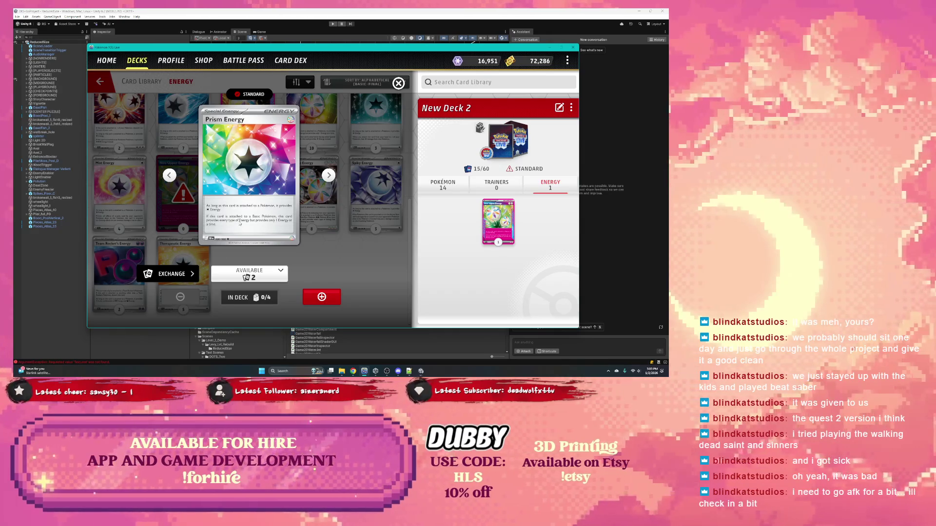
{"action": "left_click", "coordinate": [398, 84]}
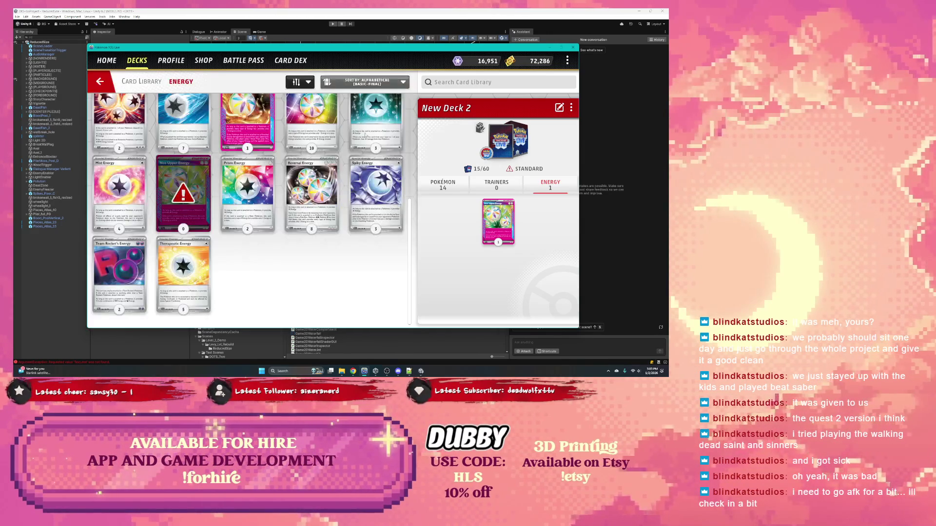
Step: Preview Enriching Energy, then bring up the Basic Fire Energy card details
{"action": "scroll", "coordinate": [263, 218], "scroll_direction": "up", "scroll_amount": 5}
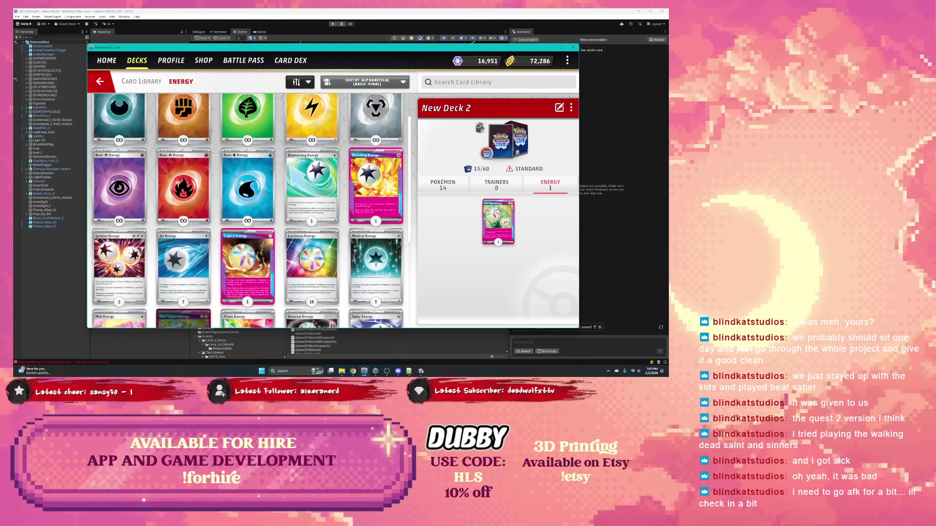
{"action": "left_click", "coordinate": [377, 223]}
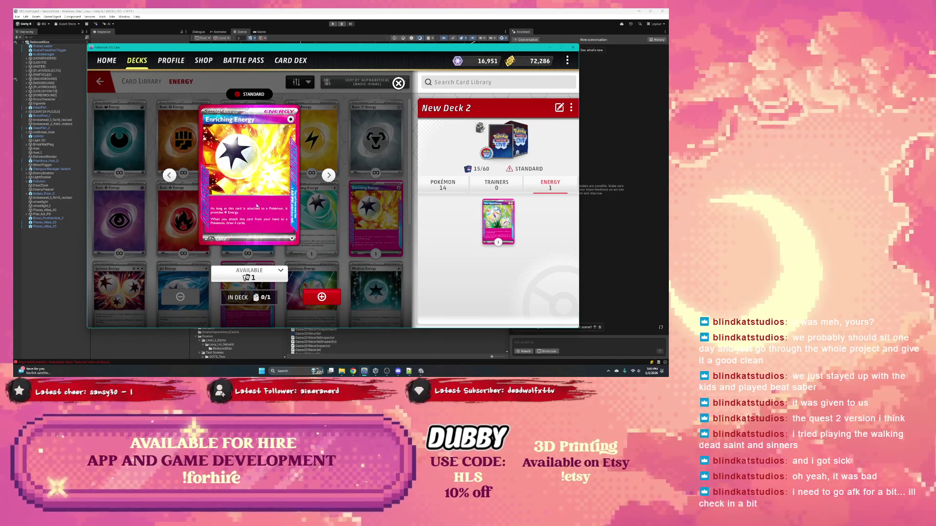
{"action": "left_click", "coordinate": [398, 83]}
{"action": "scroll", "coordinate": [343, 193], "scroll_direction": "down", "scroll_amount": 1}
{"action": "scroll", "coordinate": [343, 193], "scroll_direction": "down", "scroll_amount": 2}
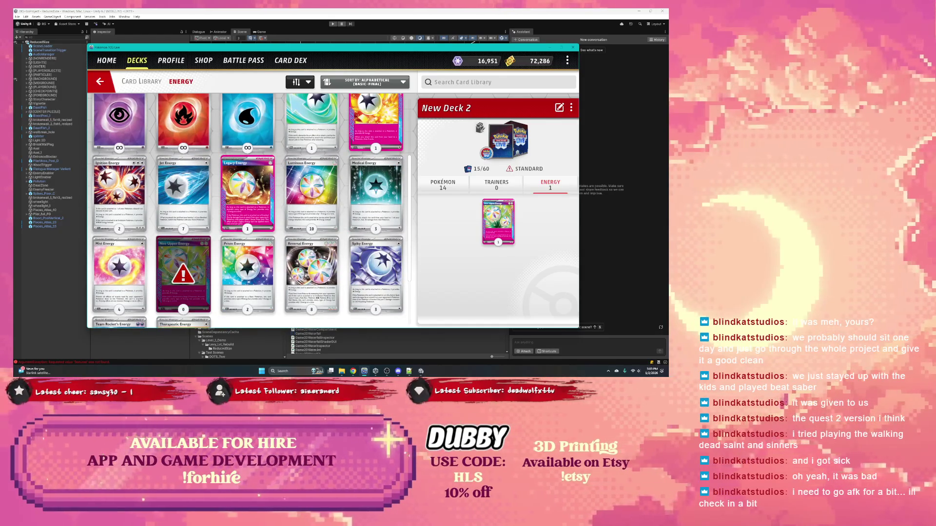
{"action": "scroll", "coordinate": [191, 214], "scroll_direction": "up", "scroll_amount": 1}
{"action": "scroll", "coordinate": [190, 200], "scroll_direction": "up", "scroll_amount": 1}
{"action": "left_click", "coordinate": [183, 161]}
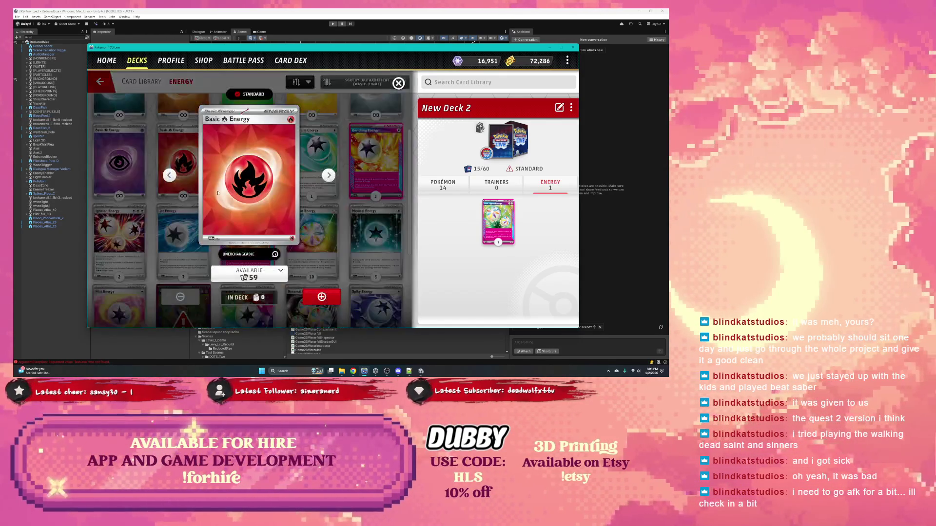
Step: Add several gold-version Fire Energy copies to New Deck 2
{"action": "left_click_drag", "start_coordinate": [307, 282], "coordinate": [85, 284]}
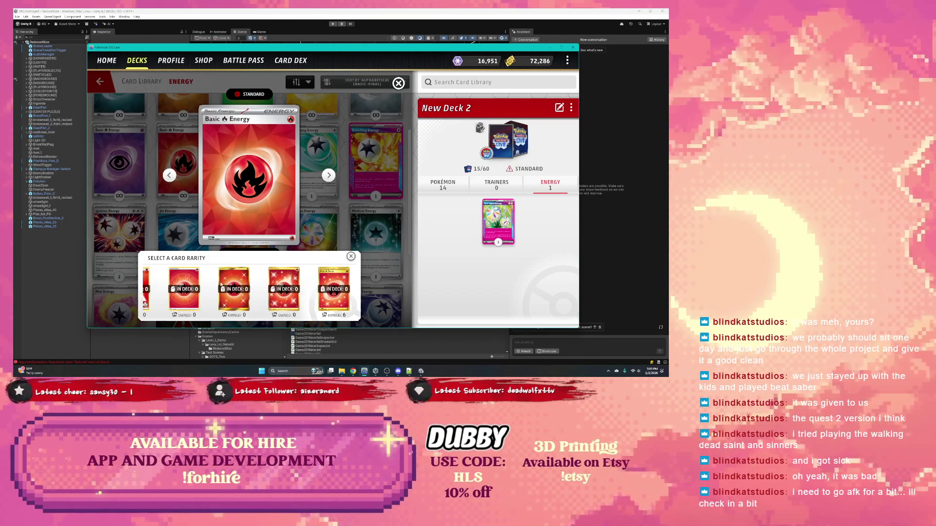
{"action": "left_click", "coordinate": [332, 287]}
{"action": "left_click", "coordinate": [322, 297]}
{"action": "left_click", "coordinate": [322, 297]}
{"action": "left_click", "coordinate": [321, 297]}
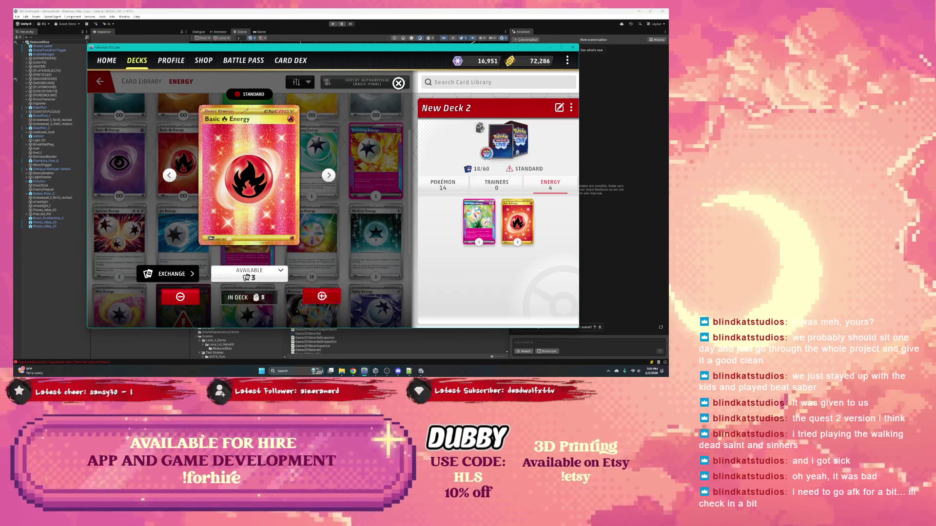
{"action": "left_click", "coordinate": [322, 297]}
{"action": "left_click", "coordinate": [322, 297]}
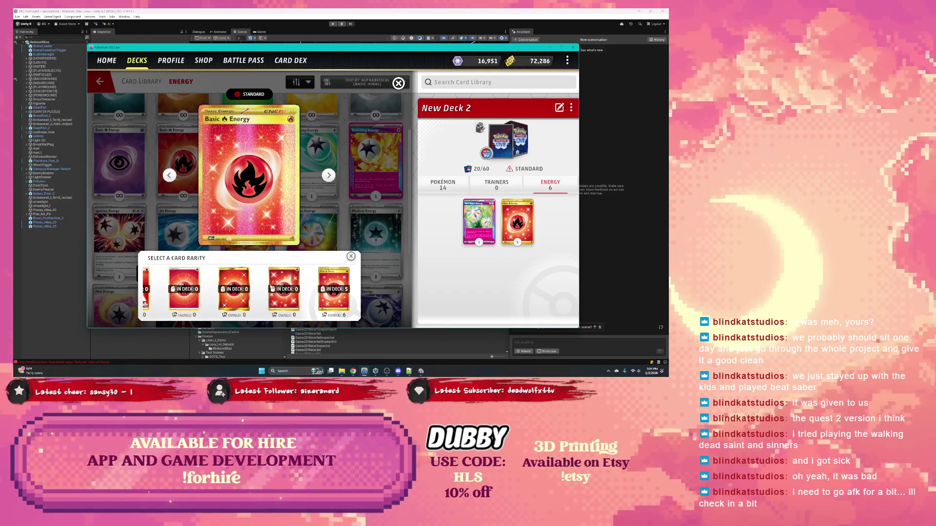
{"action": "scroll", "coordinate": [252, 285], "scroll_direction": "down", "scroll_amount": 3}
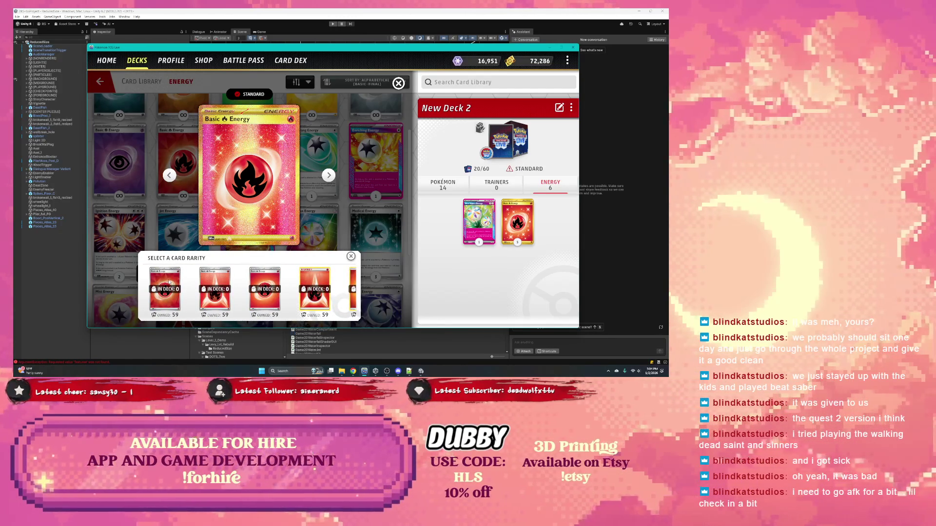
Step: Add more plain Fire Energy copies, bringing the deck to 29/60, then show Trainer cards
{"action": "left_click", "coordinate": [252, 287]}
{"action": "left_click", "coordinate": [324, 294]}
{"action": "left_click", "coordinate": [328, 296]}
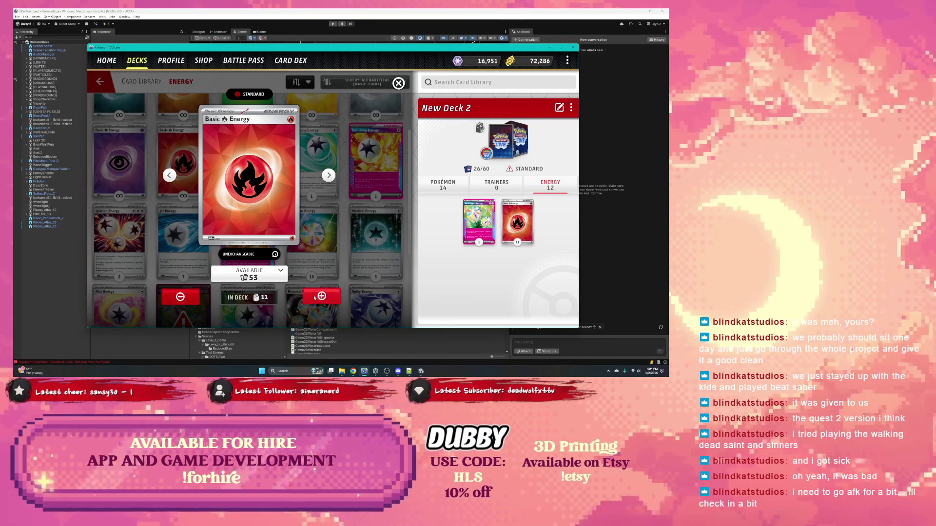
{"action": "left_click", "coordinate": [322, 297]}
{"action": "left_click", "coordinate": [486, 188]}
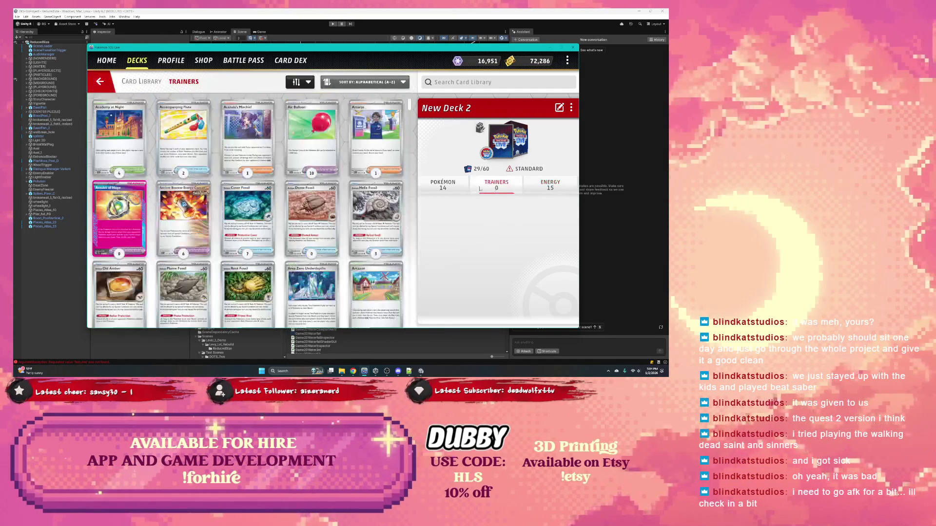
Step: Search the library for 'energy' and add Energy Search copies to New Deck 2
{"action": "left_click", "coordinate": [453, 82]}
{"action": "type", "text": "energy"}
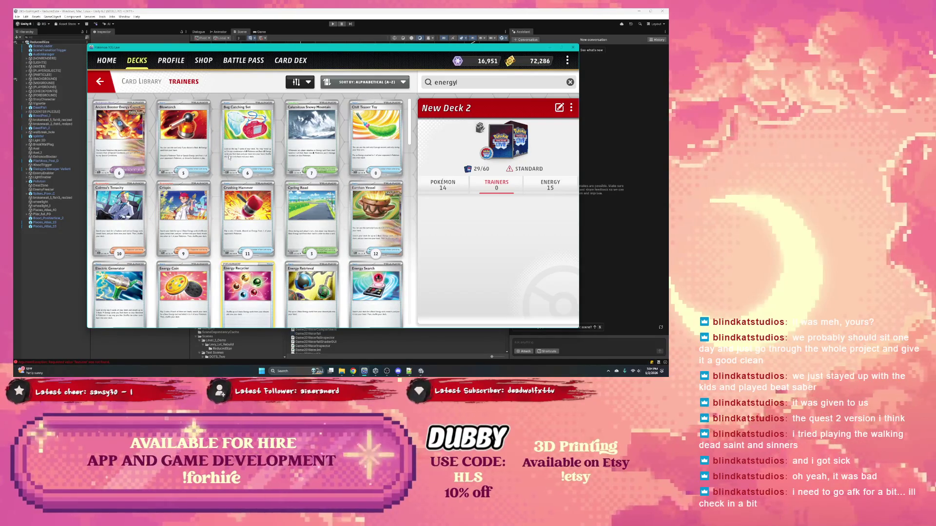
{"action": "scroll", "coordinate": [323, 157], "scroll_direction": "down", "scroll_amount": 1}
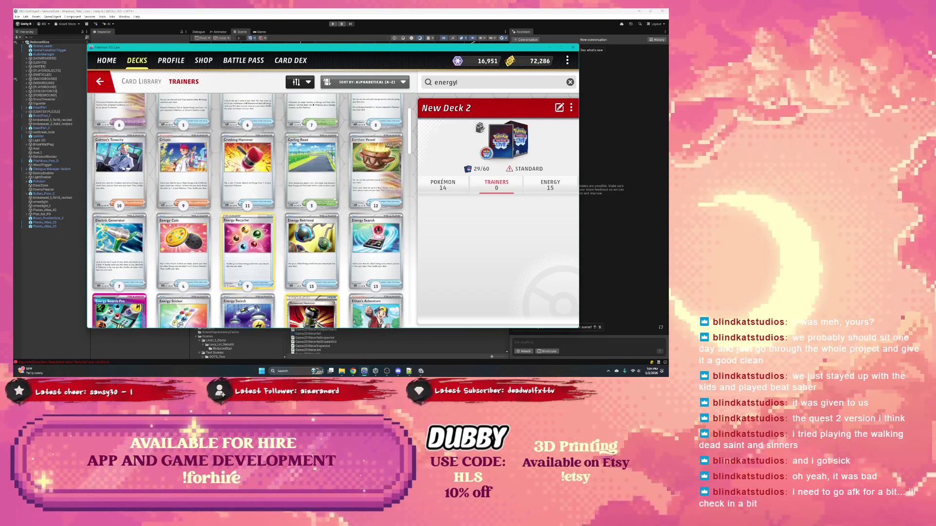
{"action": "left_click", "coordinate": [375, 244]}
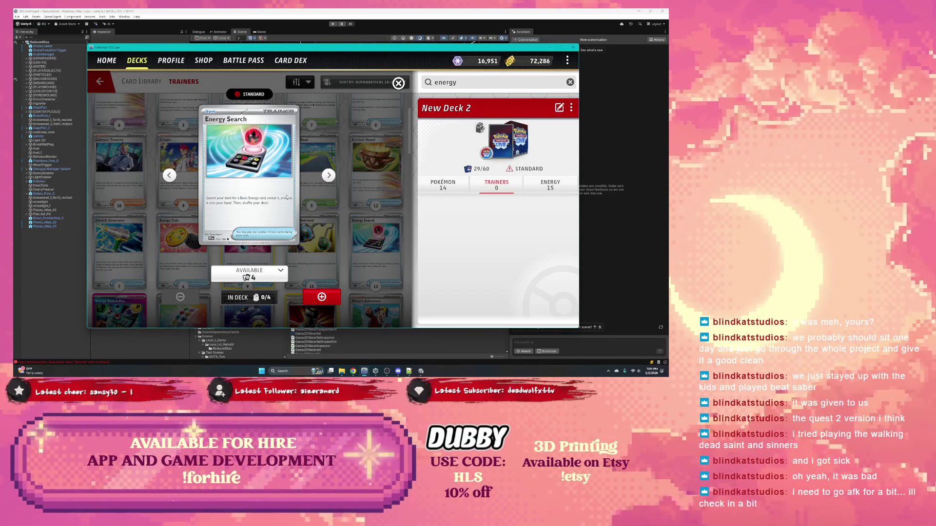
{"action": "left_click", "coordinate": [282, 277]}
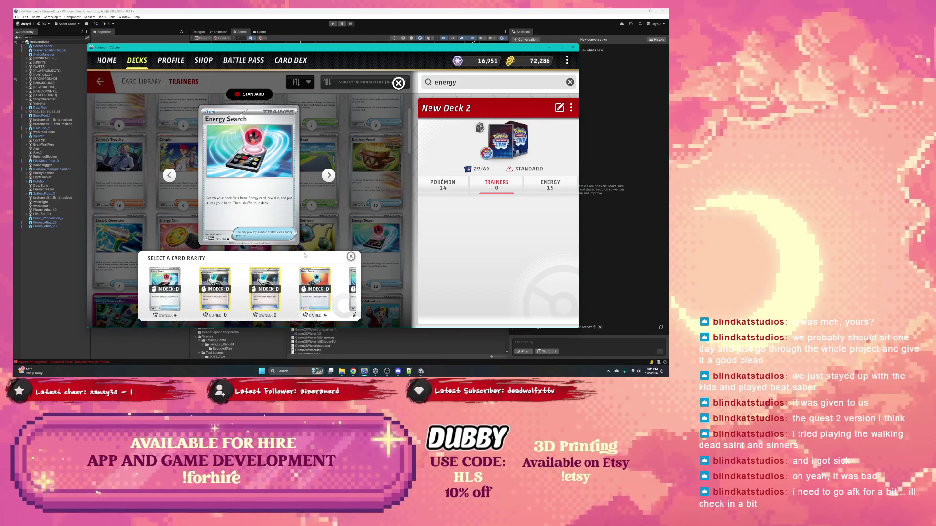
{"action": "left_click", "coordinate": [165, 290]}
{"action": "left_click", "coordinate": [322, 300]}
{"action": "left_click", "coordinate": [322, 299]}
{"action": "left_click", "coordinate": [322, 300]}
{"action": "left_click", "coordinate": [322, 299]}
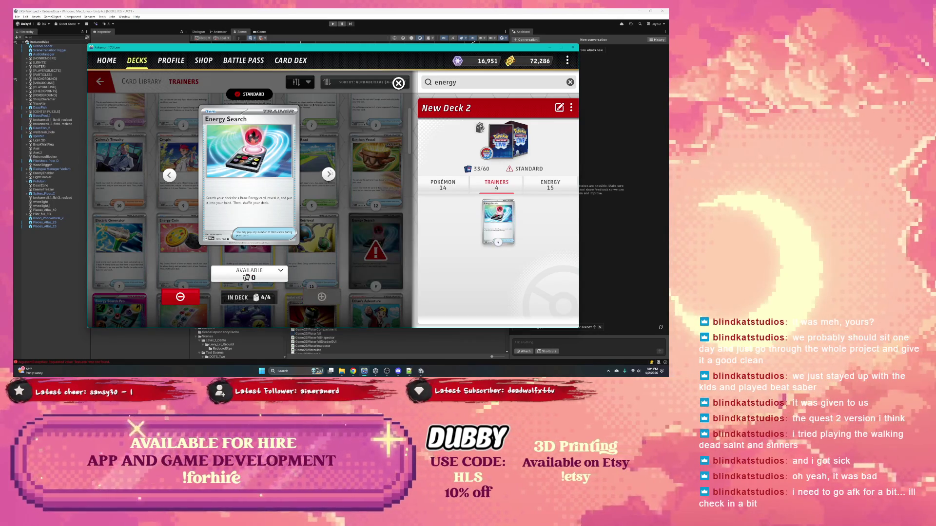
{"action": "left_click", "coordinate": [398, 84]}
Step: Add two Exp. Share cards to New Deck 2, reaching 35/60
{"action": "scroll", "coordinate": [290, 208], "scroll_direction": "down", "scroll_amount": 1}
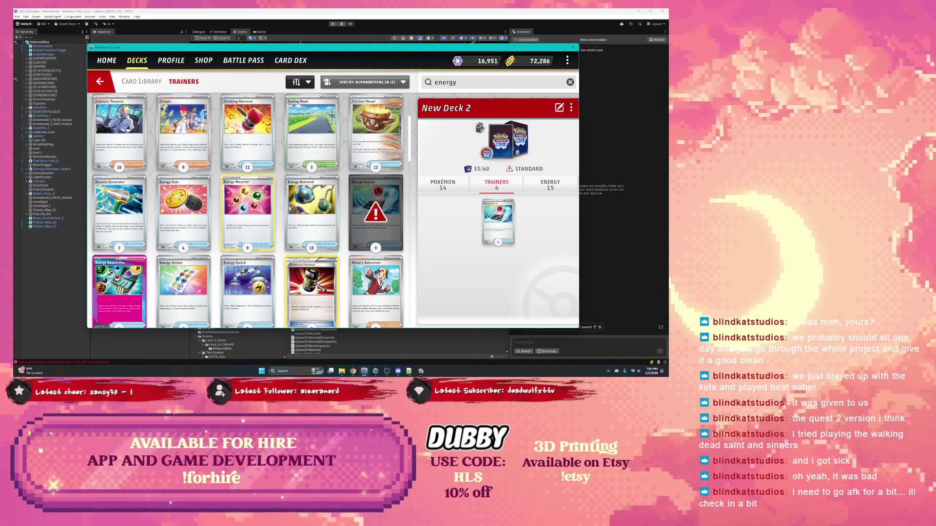
{"action": "scroll", "coordinate": [290, 208], "scroll_direction": "down", "scroll_amount": 1}
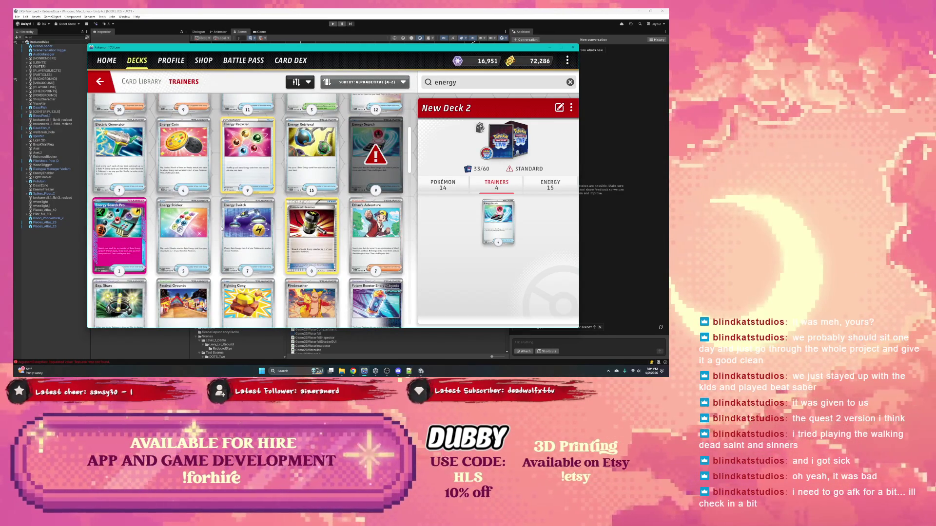
{"action": "scroll", "coordinate": [221, 228], "scroll_direction": "down", "scroll_amount": 1}
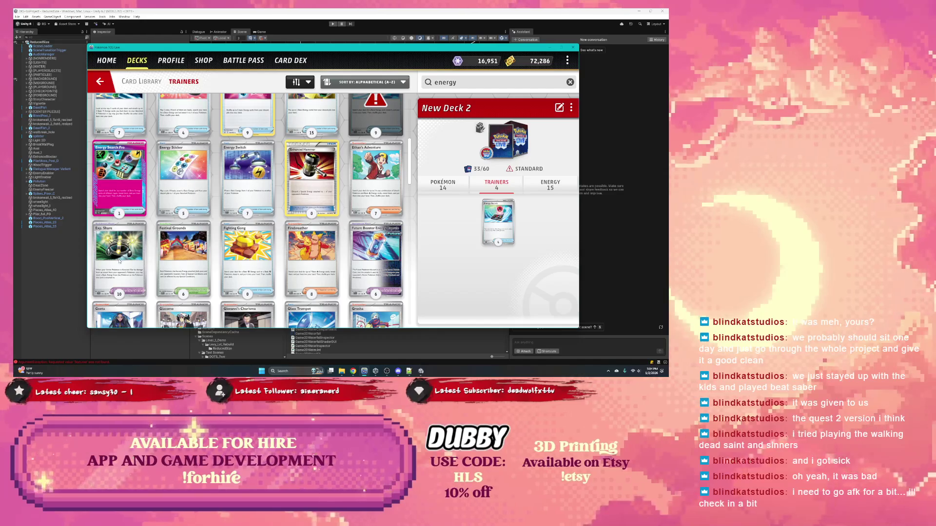
{"action": "left_click", "coordinate": [120, 261]}
{"action": "left_click", "coordinate": [321, 297]}
{"action": "left_click", "coordinate": [322, 297]}
{"action": "left_click", "coordinate": [398, 90]}
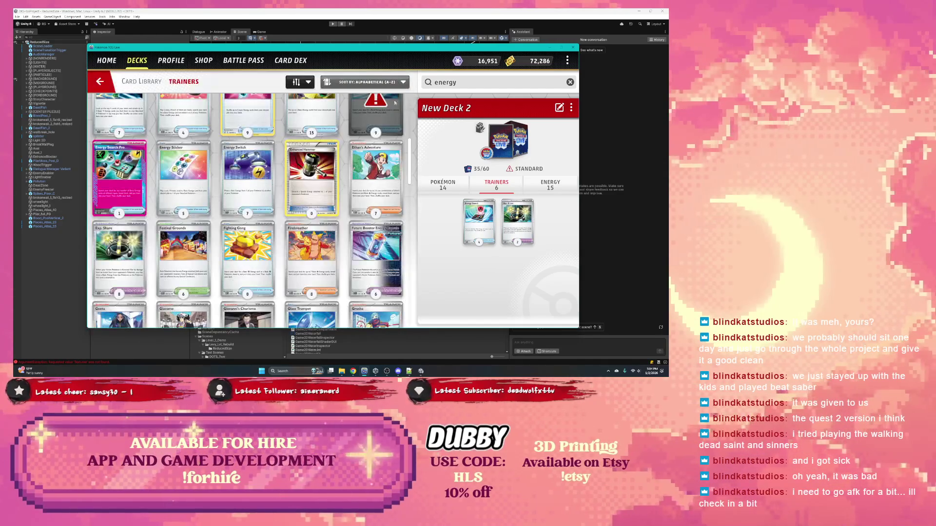
Step: Search the Trainer library for 'ioh' to find Iono
{"action": "scroll", "coordinate": [285, 208], "scroll_direction": "down", "scroll_amount": 1}
{"action": "scroll", "coordinate": [275, 209], "scroll_direction": "down", "scroll_amount": 1}
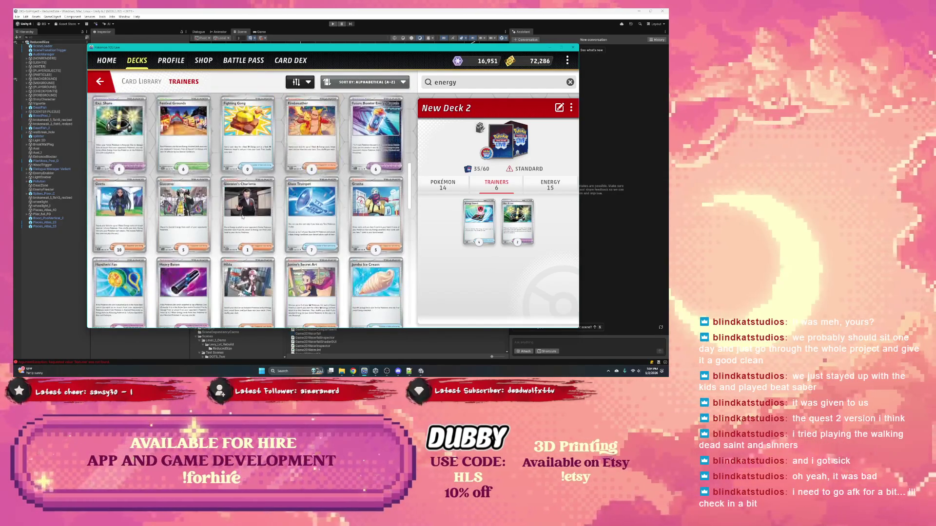
{"action": "scroll", "coordinate": [243, 217], "scroll_direction": "down", "scroll_amount": 2}
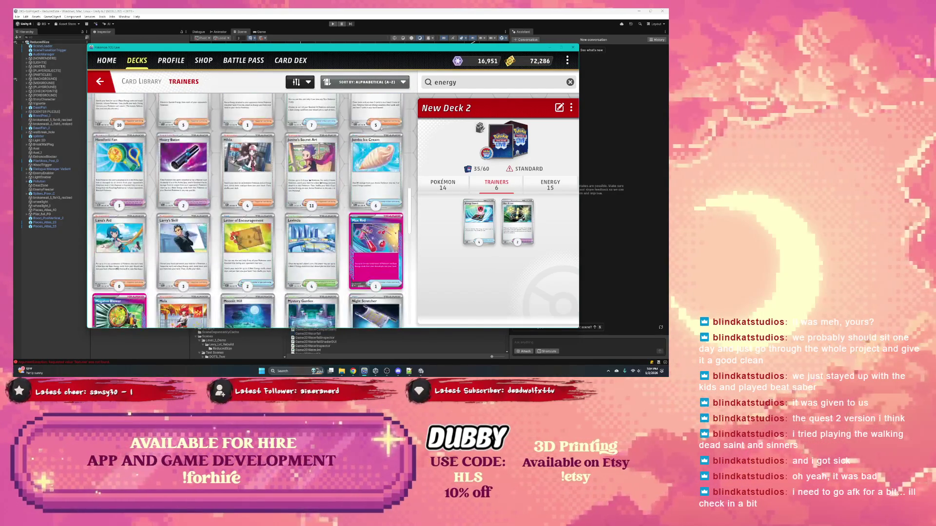
{"action": "left_click", "coordinate": [462, 84]}
{"action": "type", "text": "ioh"}
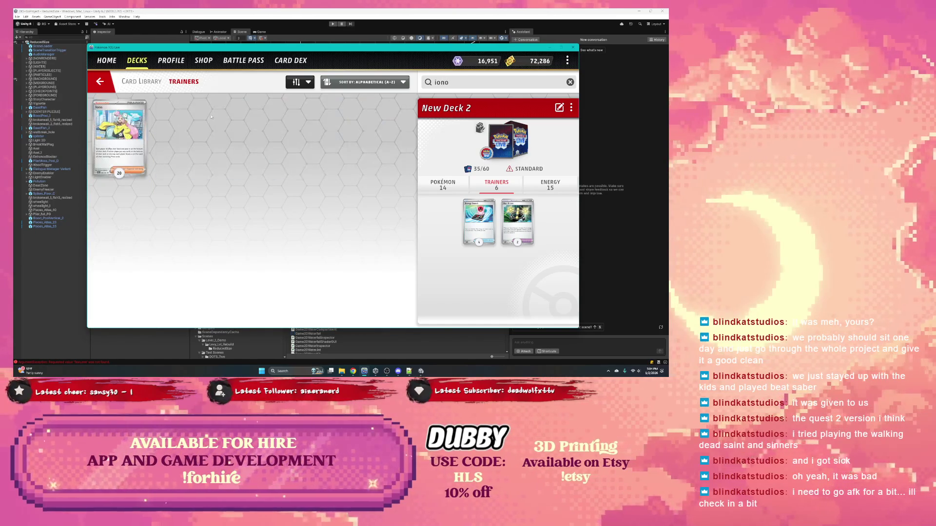
Step: Add Iono copies to New Deck 2
{"action": "left_click", "coordinate": [120, 139]}
{"action": "left_click", "coordinate": [322, 297]}
{"action": "left_click", "coordinate": [322, 296]}
{"action": "left_click", "coordinate": [322, 297]}
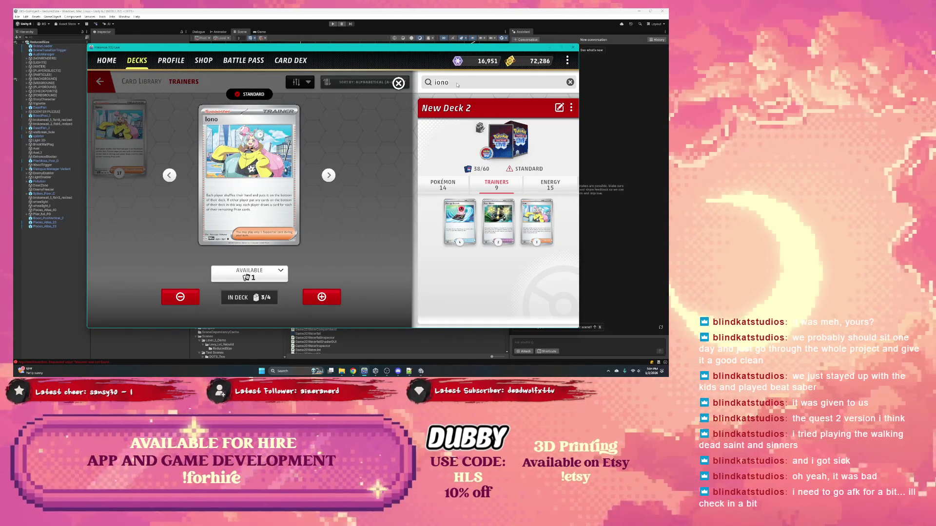
Step: Search 'ofes', add three Professor's Research in an owned variant, then search 'rare'
{"action": "type", "text": "profes"}
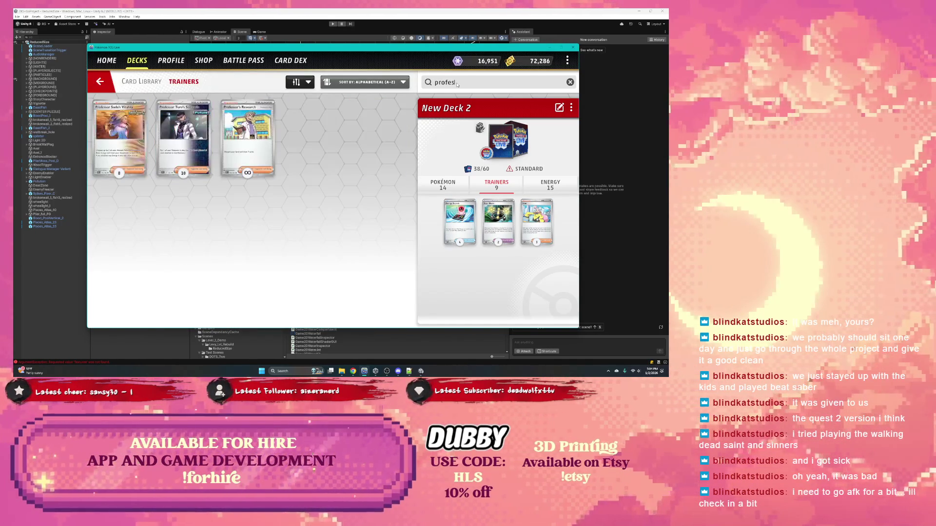
{"action": "left_click", "coordinate": [253, 156]}
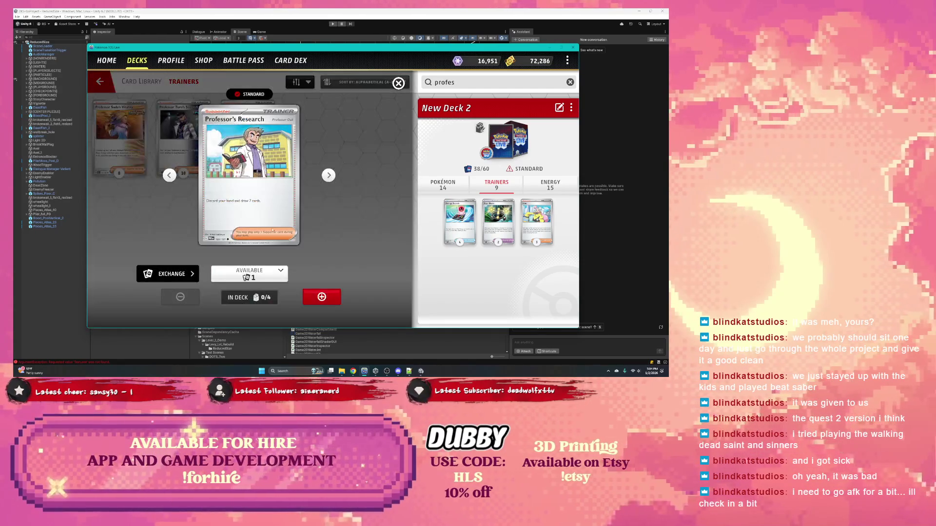
{"action": "left_click", "coordinate": [257, 274]}
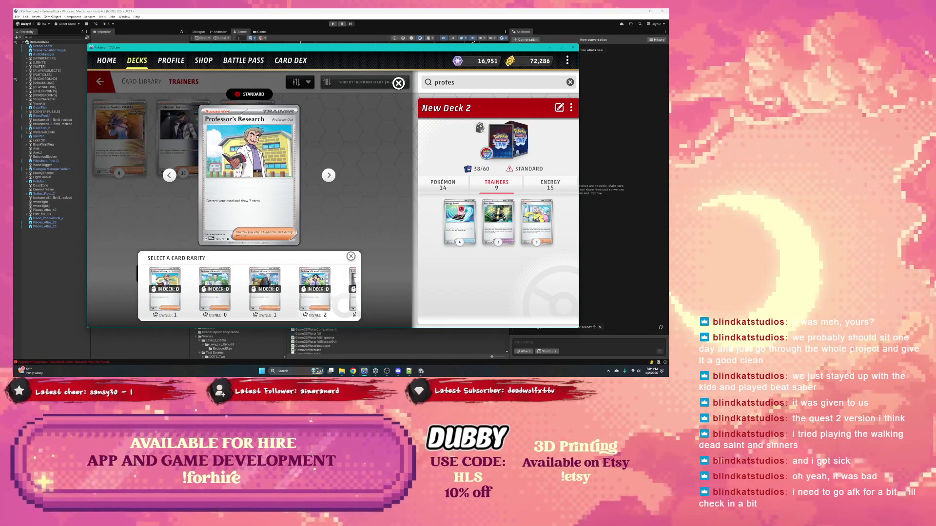
{"action": "scroll", "coordinate": [263, 284], "scroll_direction": "right", "scroll_amount": 3}
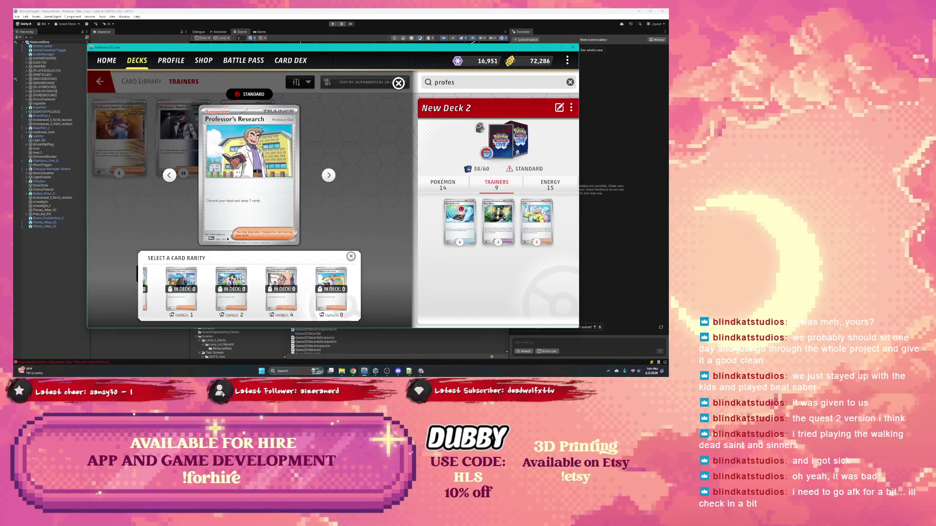
{"action": "left_click", "coordinate": [263, 285]}
{"action": "triple_click", "coordinate": [322, 296]}
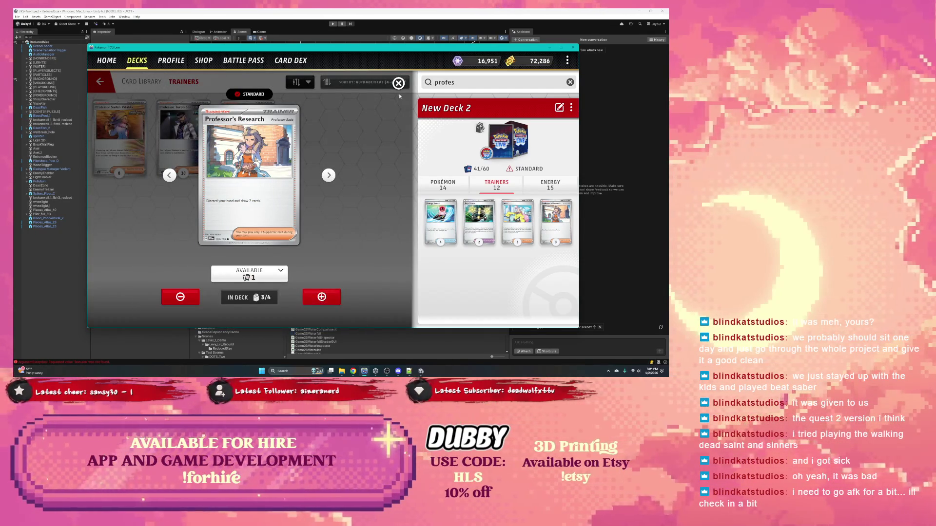
{"action": "left_click", "coordinate": [398, 83]}
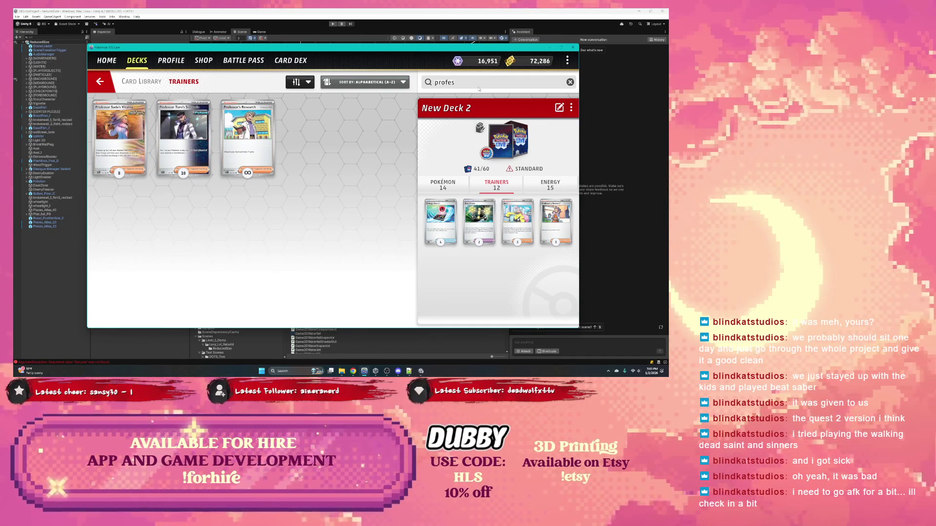
{"action": "key", "text": "ctrl+a"}
{"action": "type", "text": "rare"}
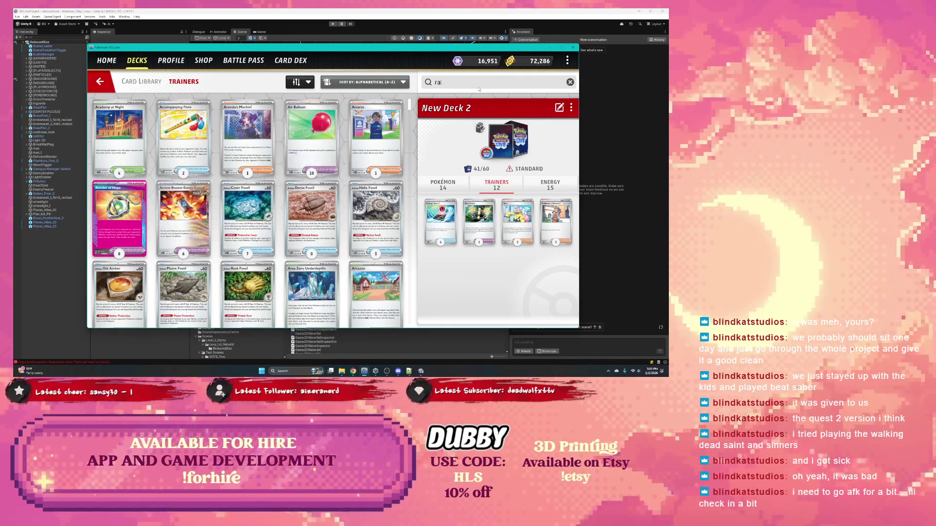
Step: Add three Rare Candy copies to New Deck 2
{"action": "left_click", "coordinate": [128, 138]}
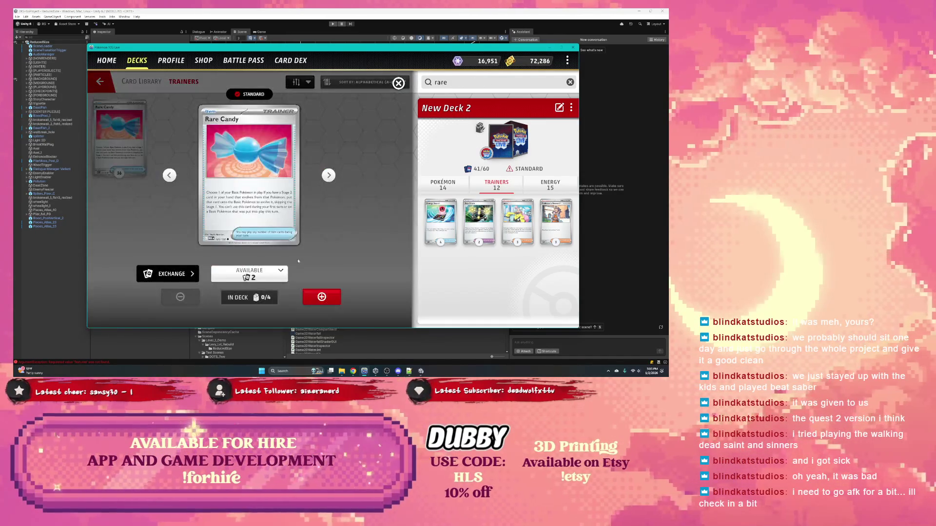
{"action": "triple_click", "coordinate": [322, 296]}
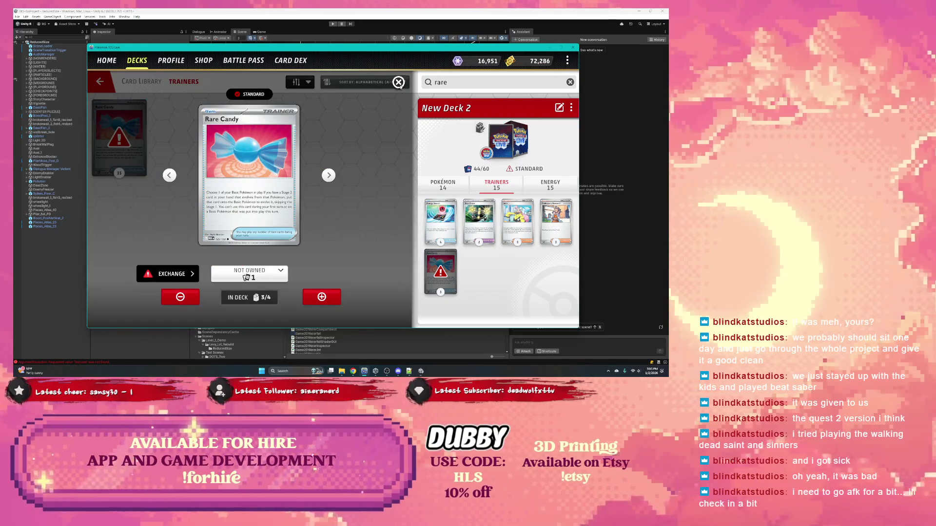
{"action": "left_click", "coordinate": [399, 83]}
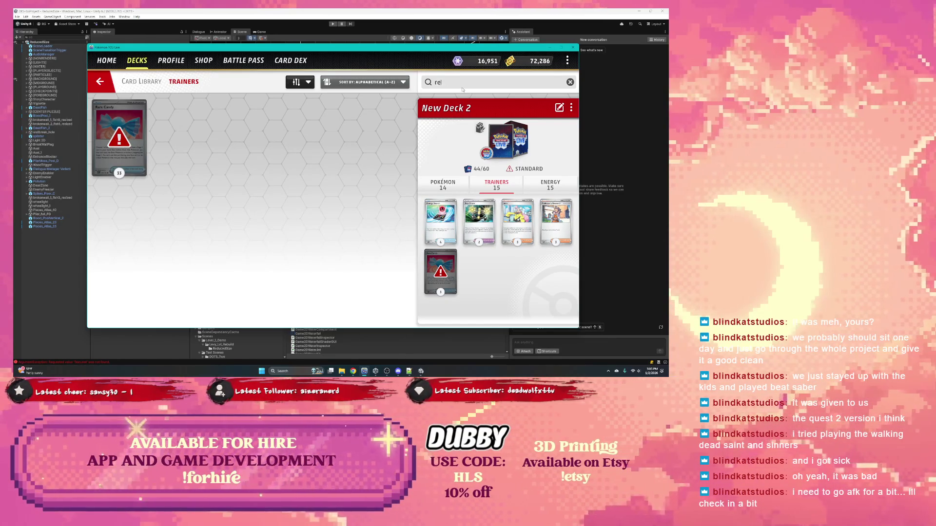
Step: Search 're' and add two Energy Recycler cards to the deck
{"action": "key", "text": "BackSpace"}
{"action": "key", "text": "BackSpace"}
{"action": "key", "text": "BackSpace"}
{"action": "type", "text": "re"}
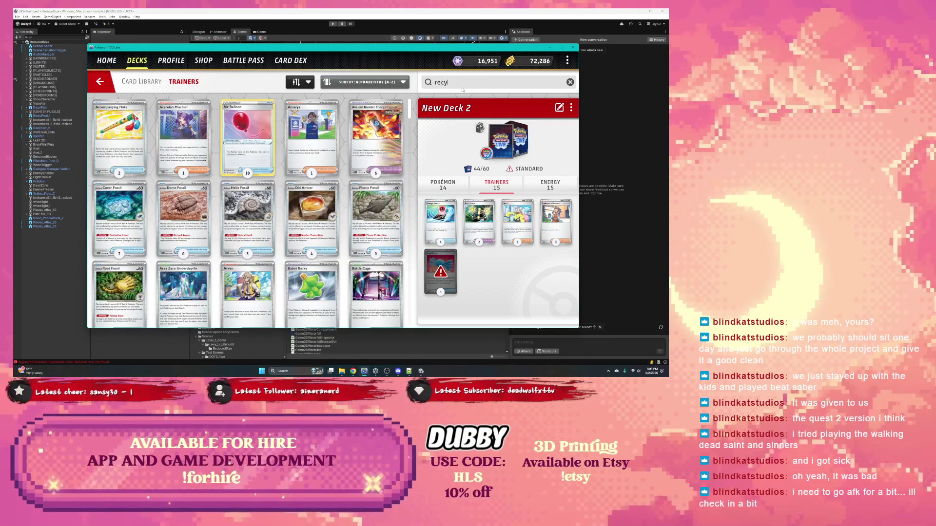
{"action": "left_click", "coordinate": [146, 120]}
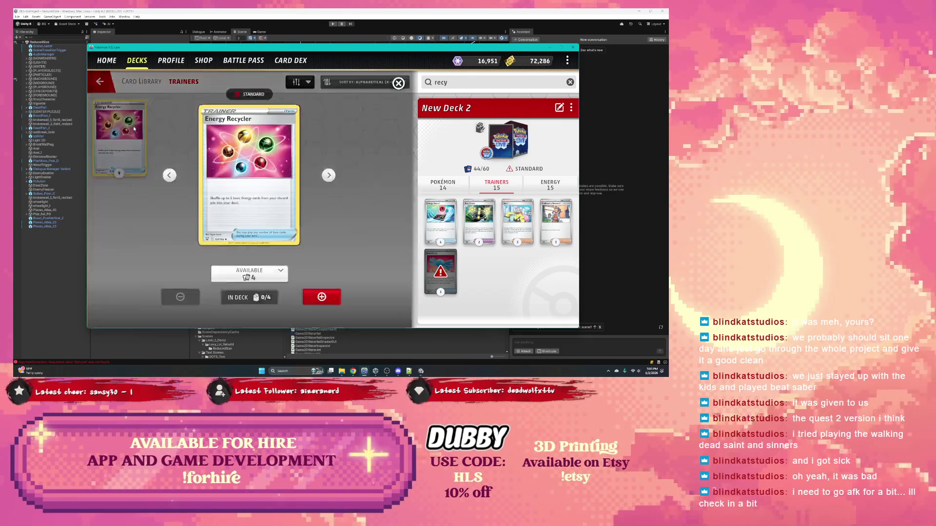
{"action": "left_click", "coordinate": [321, 297]}
{"action": "left_click", "coordinate": [322, 297]}
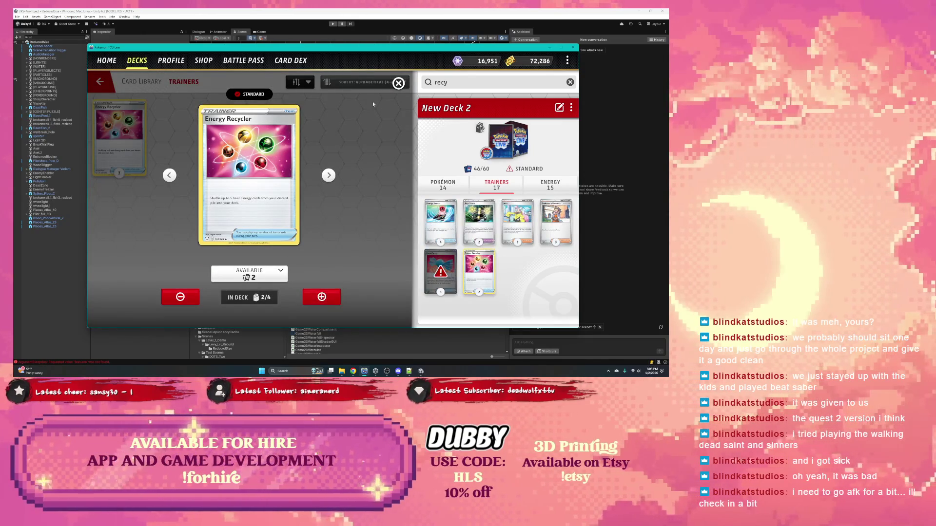
{"action": "left_click", "coordinate": [398, 82]}
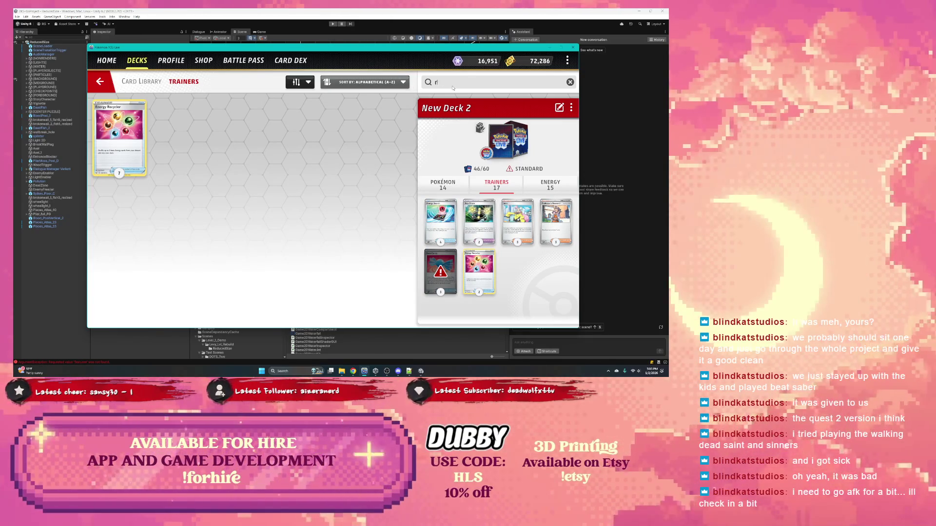
Step: Search 'rod' and add Super Rod copies, reaching 50/60, then show Pokémon cards
{"action": "key", "text": "BackSpace"}
{"action": "key", "text": "BackSpace"}
{"action": "key", "text": "BackSpace"}
{"action": "type", "text": "rod"}
{"action": "left_click", "coordinate": [161, 128]}
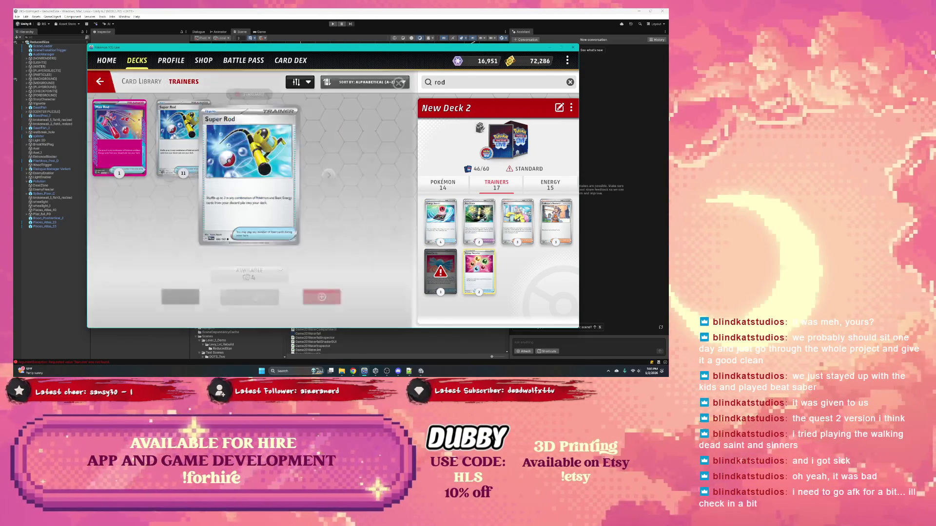
{"action": "left_click", "coordinate": [322, 297]}
{"action": "left_click", "coordinate": [322, 297]}
{"action": "left_click", "coordinate": [321, 297]}
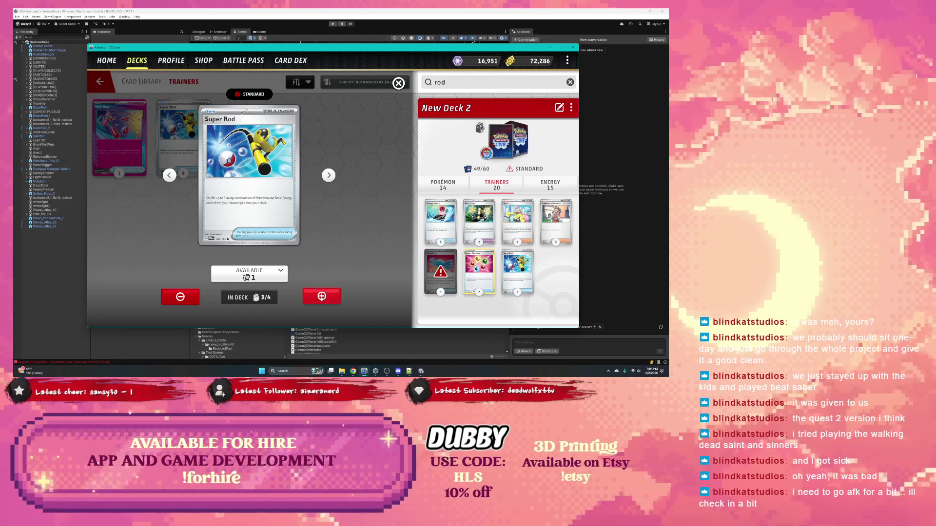
{"action": "left_click", "coordinate": [322, 297]}
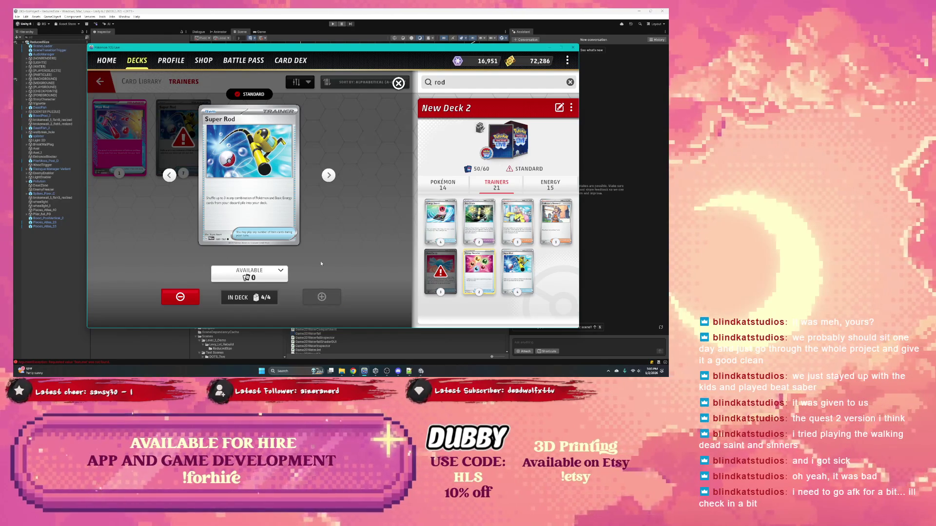
{"action": "left_click", "coordinate": [398, 83]}
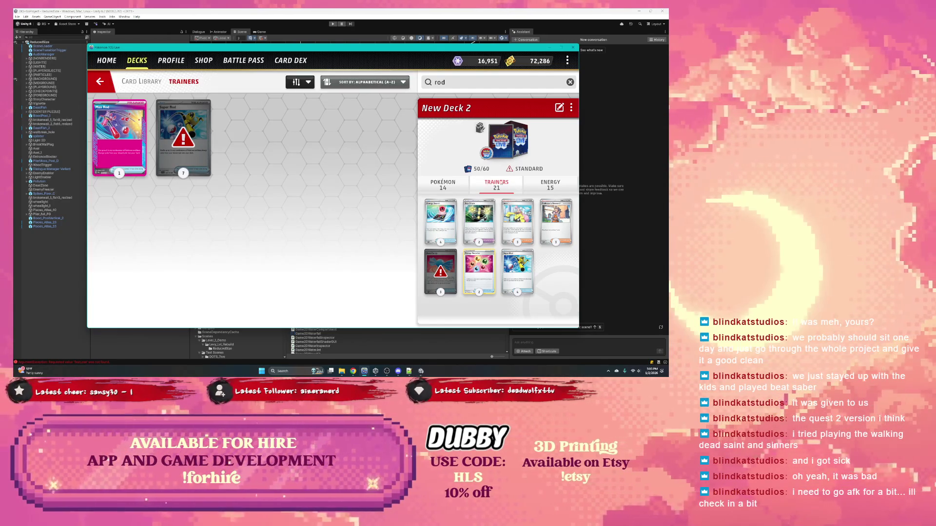
{"action": "left_click", "coordinate": [444, 185]}
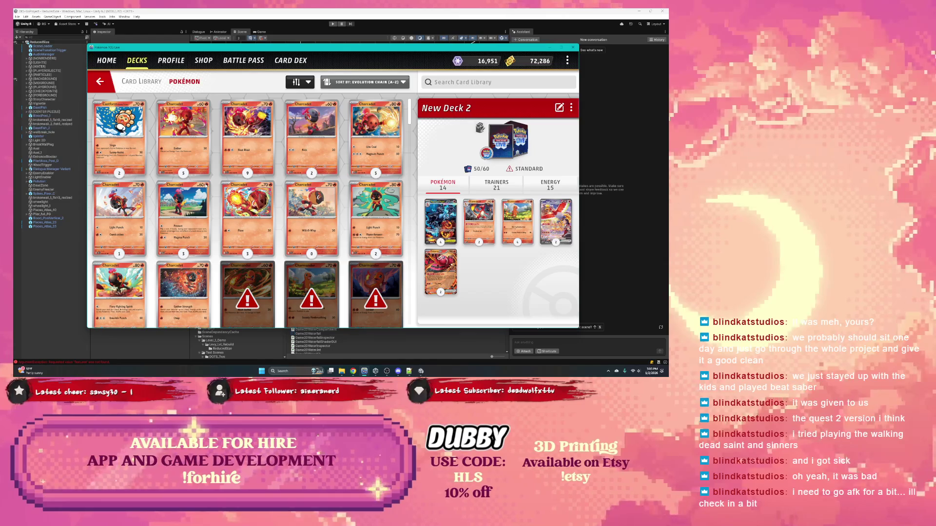
Step: Scroll through the Pokémon card library, then return to the full Trainer card list
{"action": "scroll", "coordinate": [205, 185], "scroll_direction": "down", "scroll_amount": 10}
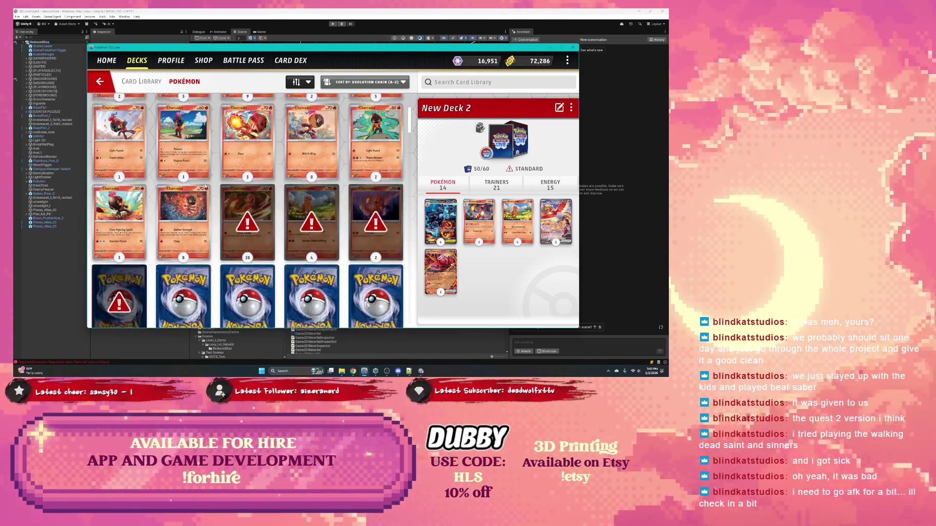
{"action": "scroll", "coordinate": [205, 185], "scroll_direction": "down", "scroll_amount": 5}
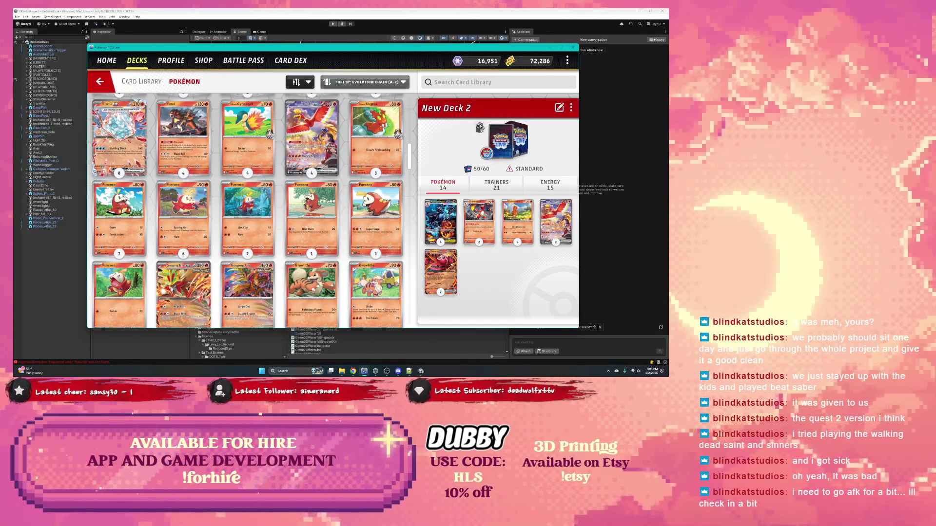
{"action": "scroll", "coordinate": [256, 223], "scroll_direction": "down", "scroll_amount": 3}
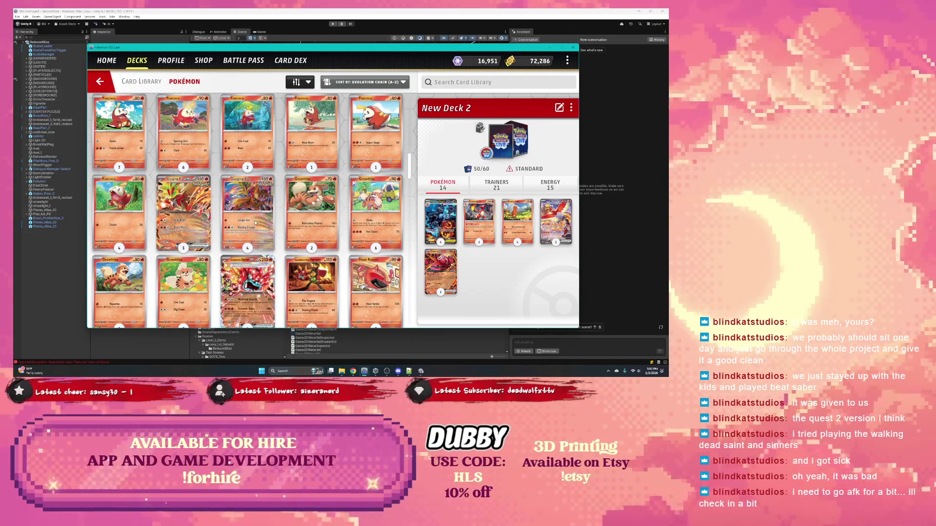
{"action": "scroll", "coordinate": [256, 222], "scroll_direction": "down", "scroll_amount": 6}
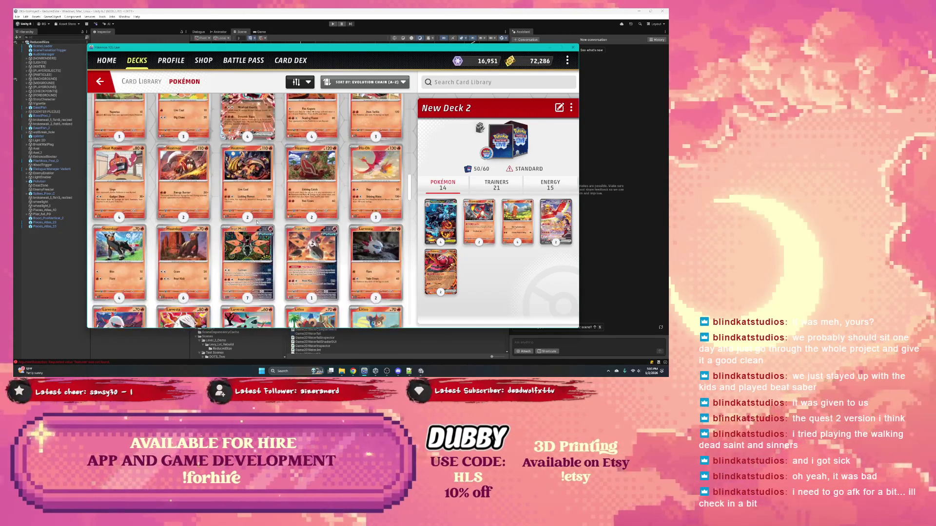
{"action": "scroll", "coordinate": [257, 223], "scroll_direction": "down", "scroll_amount": 2}
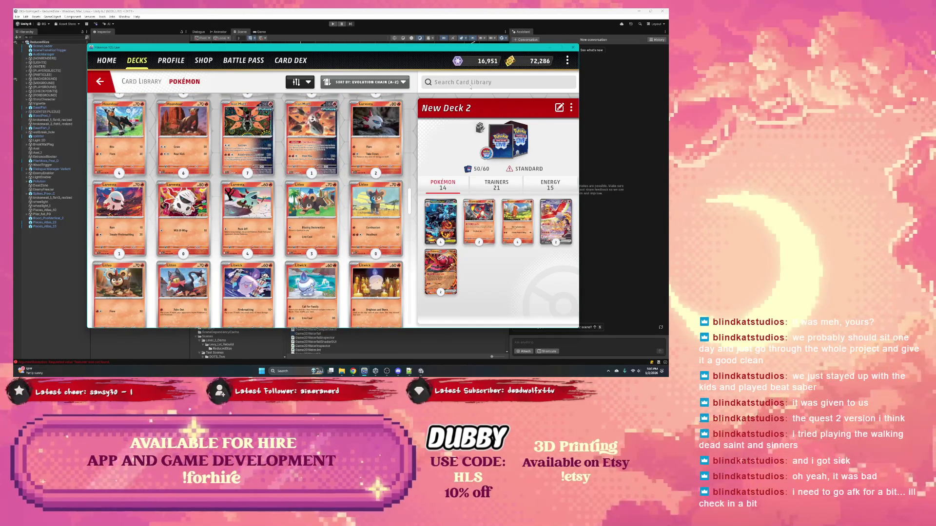
{"action": "left_click", "coordinate": [493, 186]}
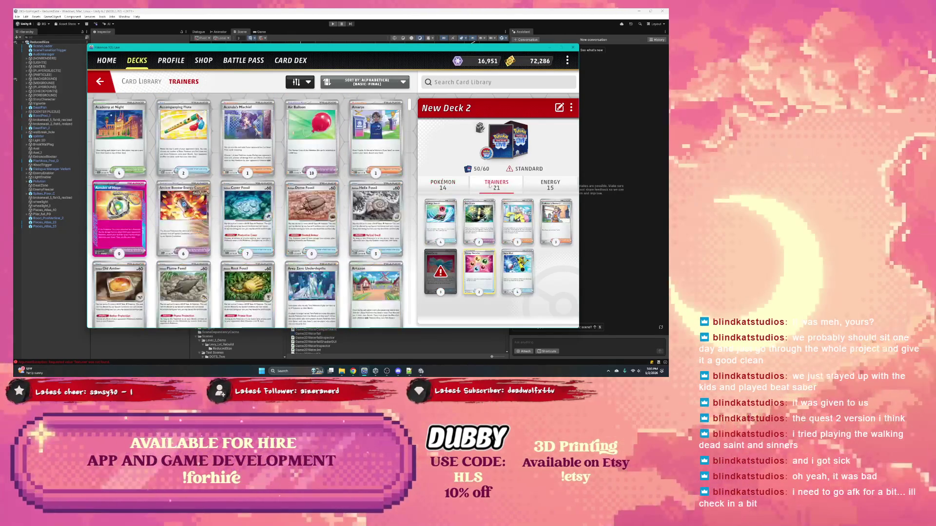
Step: Swap the unowned Rare Candy in New Deck 2 for an owned rarity
{"action": "left_click", "coordinate": [444, 267]}
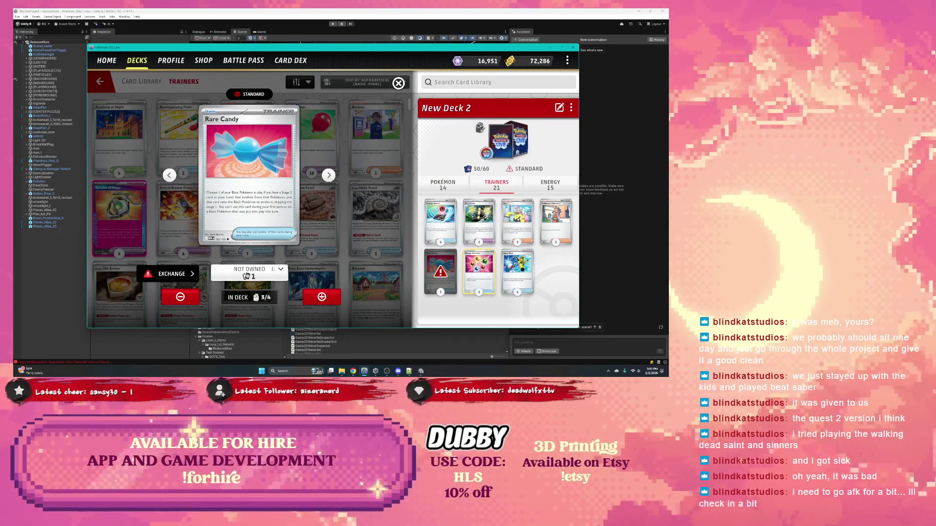
{"action": "left_click", "coordinate": [180, 297]}
{"action": "left_click", "coordinate": [249, 273]}
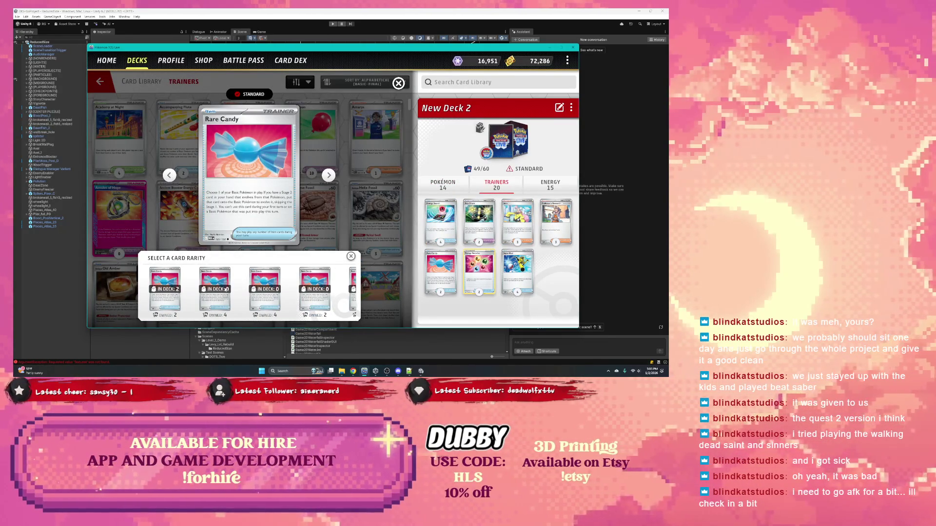
{"action": "left_click", "coordinate": [216, 290]}
{"action": "left_click", "coordinate": [313, 299]}
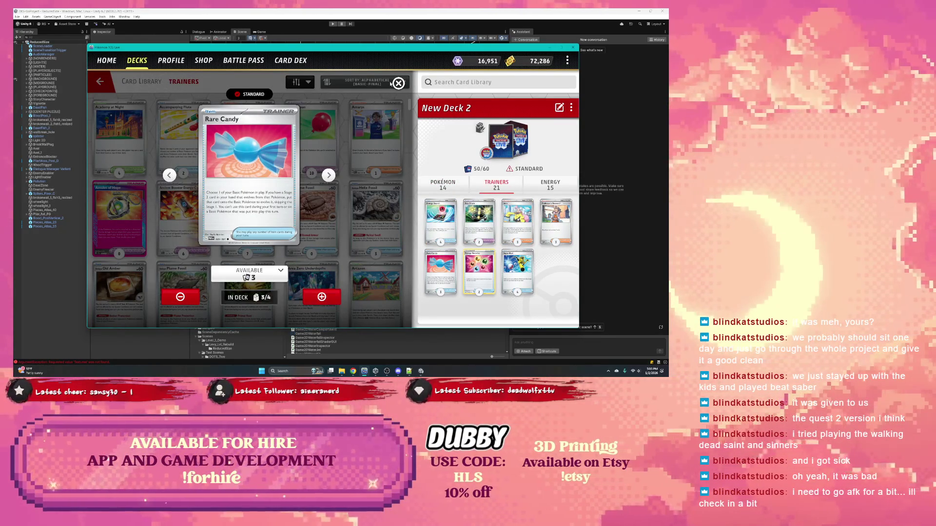
{"action": "left_click", "coordinate": [398, 83]}
Step: Search the Trainer library for 'ex'
{"action": "scroll", "coordinate": [264, 207], "scroll_direction": "down", "scroll_amount": 1}
{"action": "scroll", "coordinate": [248, 211], "scroll_direction": "down", "scroll_amount": 1}
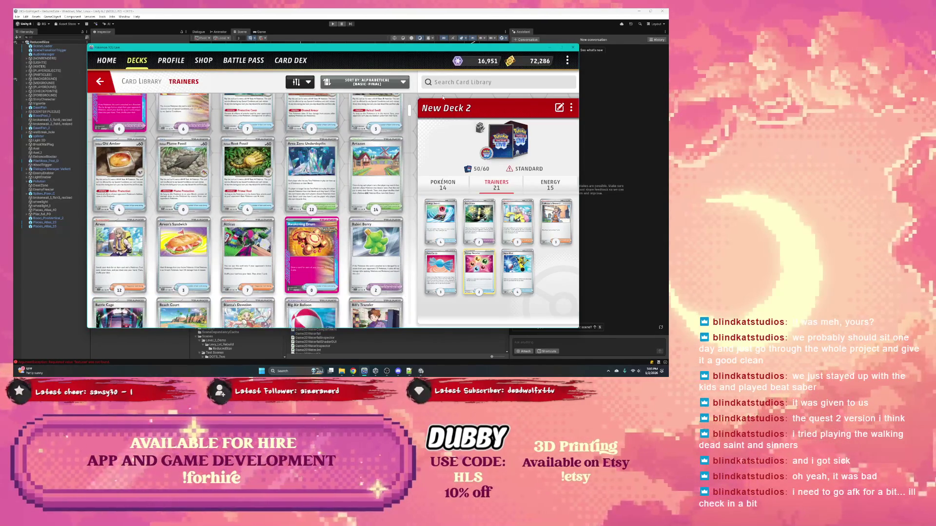
{"action": "left_click", "coordinate": [451, 82]}
{"action": "type", "text": "ex"}
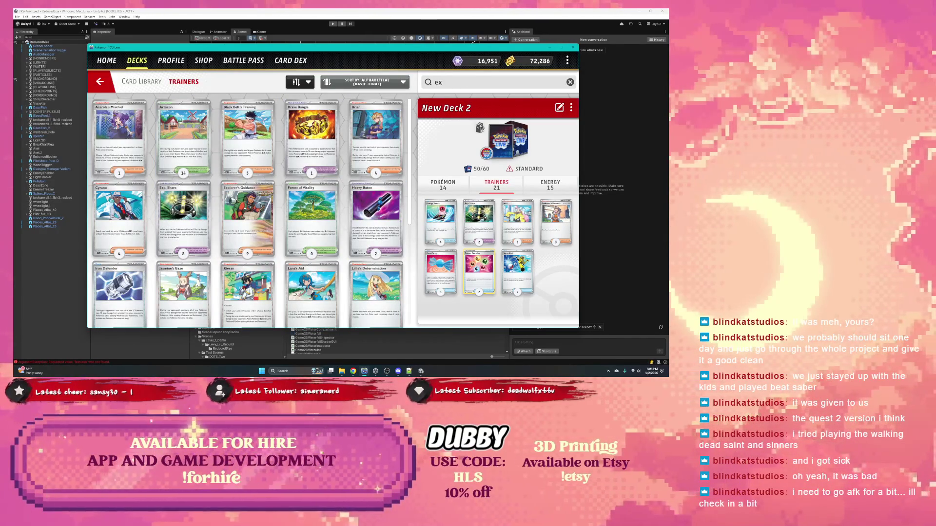
Step: Preview Brave Bangle, then search Trainers for 'mega' and open Mega Signal
{"action": "left_click", "coordinate": [305, 138]}
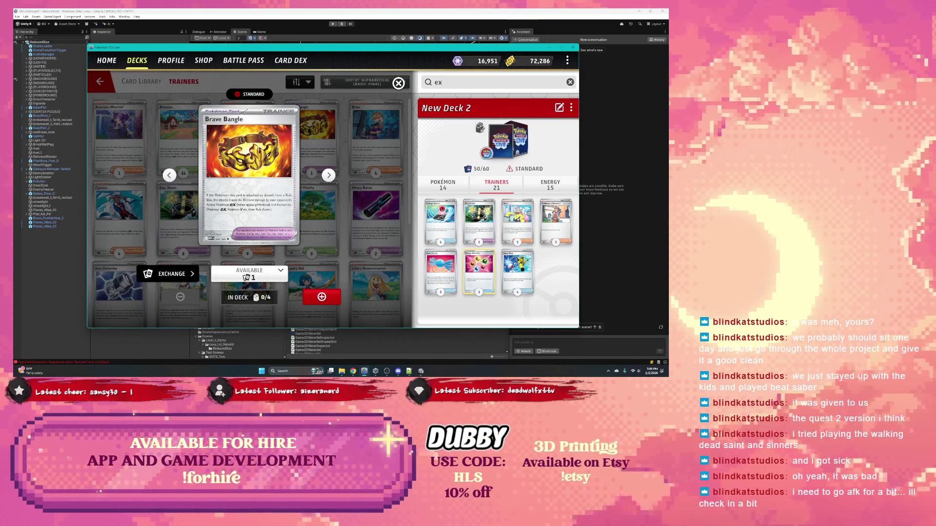
{"action": "left_click", "coordinate": [398, 82]}
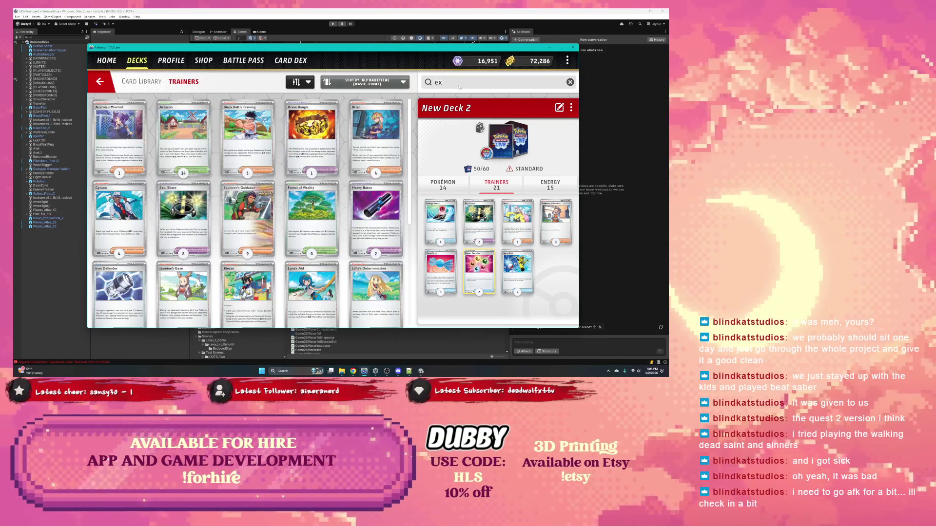
{"action": "key", "text": "BackSpace"}
{"action": "key", "text": "BackSpace"}
{"action": "type", "text": "mega"}
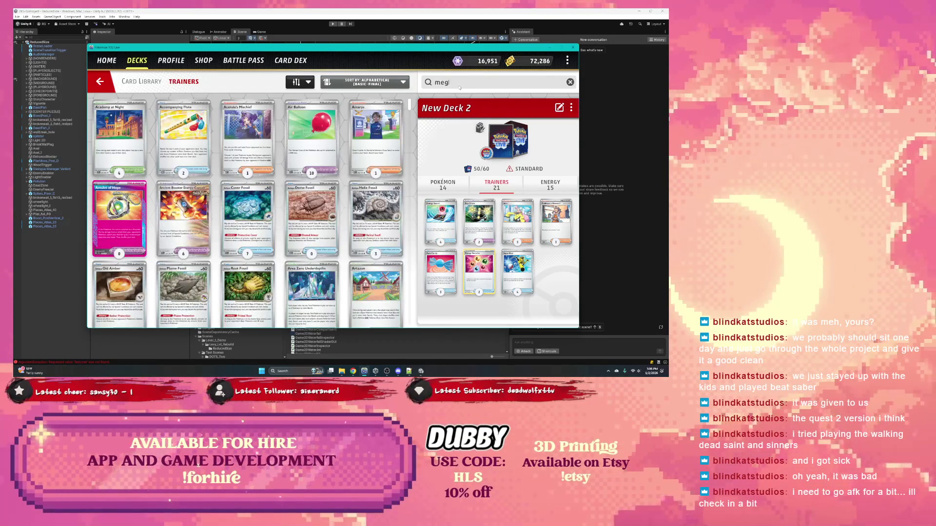
{"action": "left_click", "coordinate": [119, 139]}
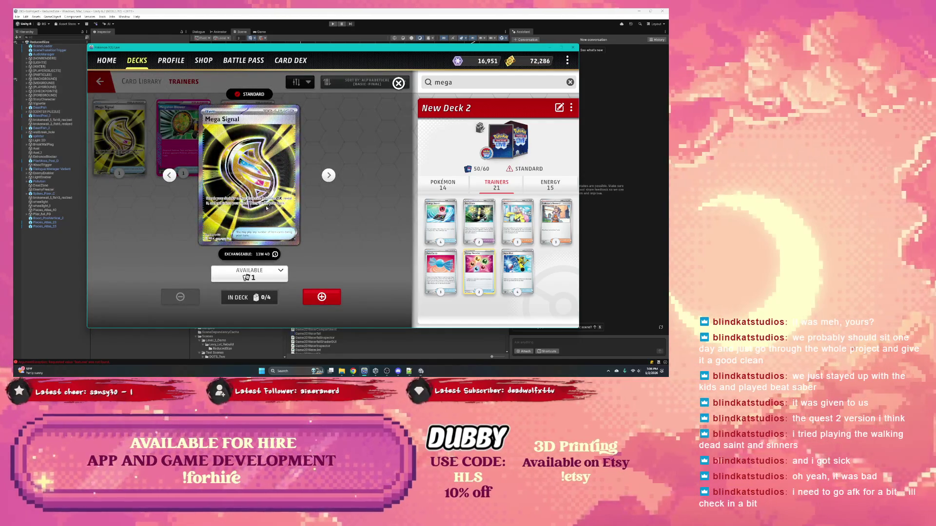
Step: Compare Mega Signal's regular and full-art versions, settling on the regular art
{"action": "left_click", "coordinate": [267, 274]}
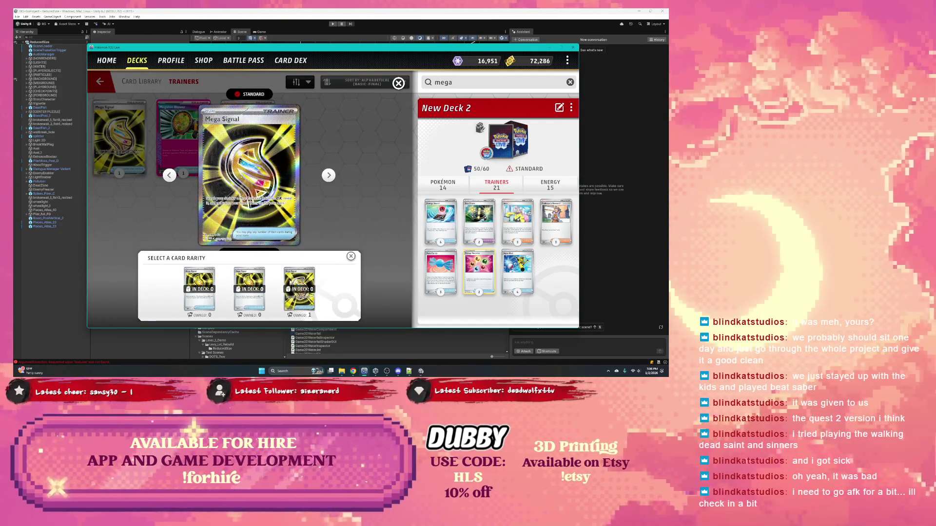
{"action": "left_click", "coordinate": [298, 290]}
{"action": "left_click", "coordinate": [258, 275]}
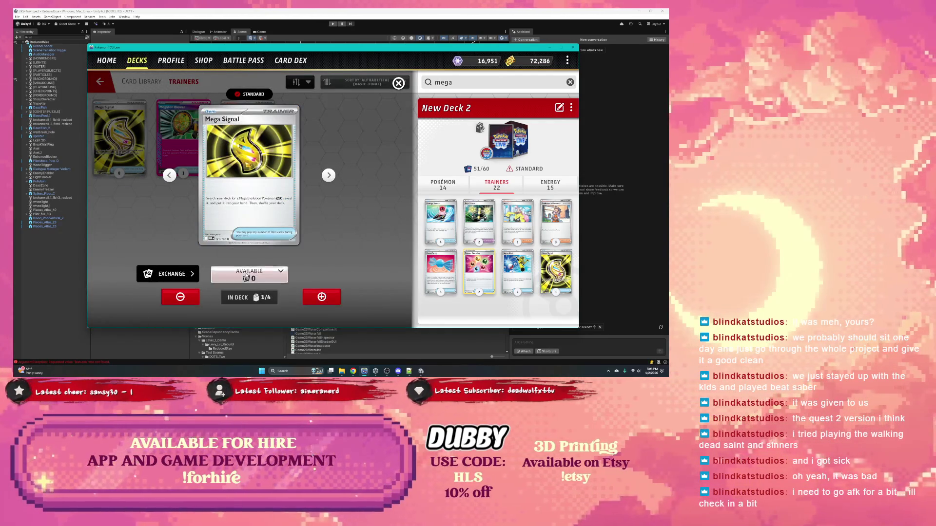
{"action": "left_click", "coordinate": [350, 257]}
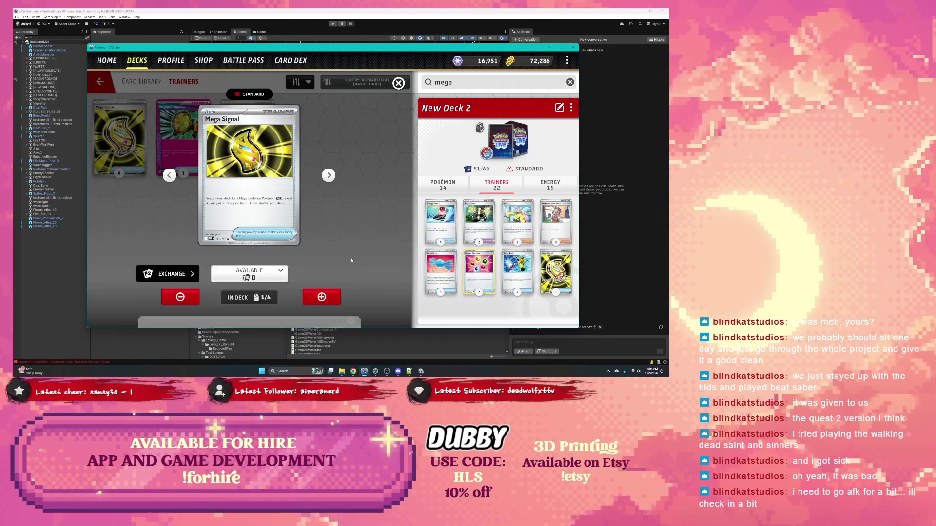
{"action": "left_click", "coordinate": [263, 274]}
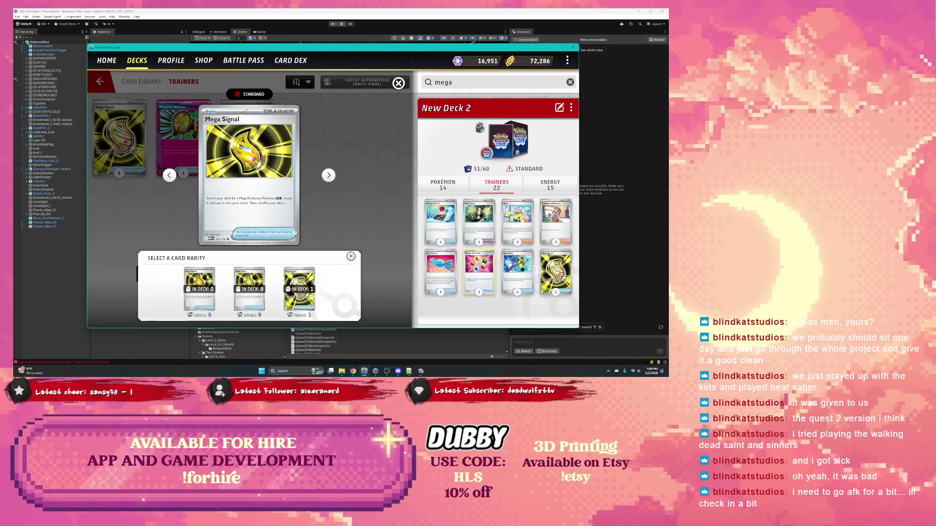
{"action": "left_click", "coordinate": [265, 285]}
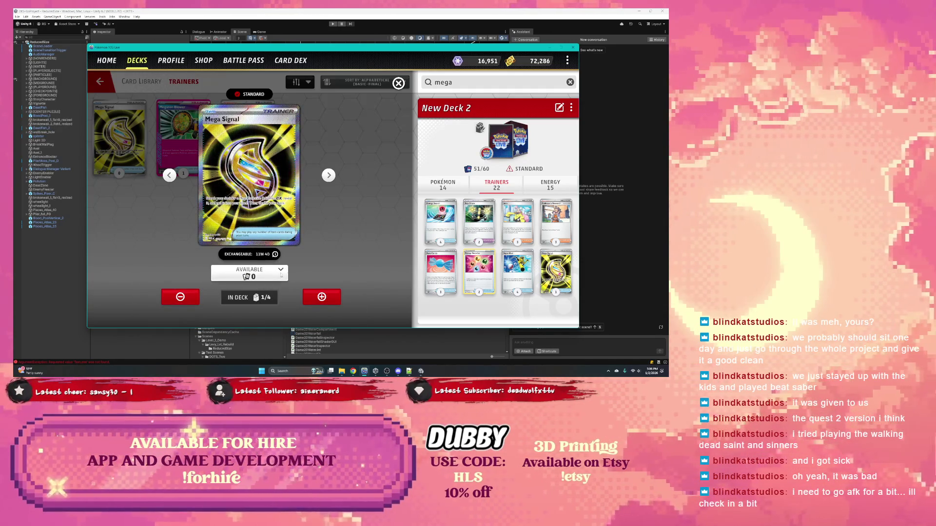
{"action": "left_click", "coordinate": [262, 269]}
{"action": "left_click", "coordinate": [190, 290]}
Step: Exchange coins for three Mega Signal and put three in New Deck 2, reaching 53/60
{"action": "left_click", "coordinate": [191, 273]}
{"action": "left_click", "coordinate": [322, 271]}
{"action": "left_click", "coordinate": [322, 271]}
{"action": "left_click", "coordinate": [278, 305]}
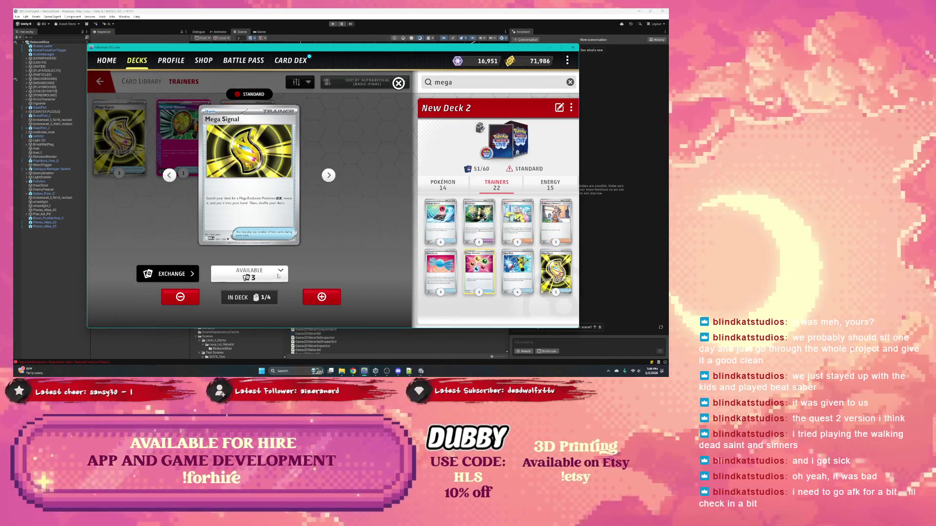
{"action": "left_click", "coordinate": [322, 297]}
{"action": "left_click", "coordinate": [322, 297]}
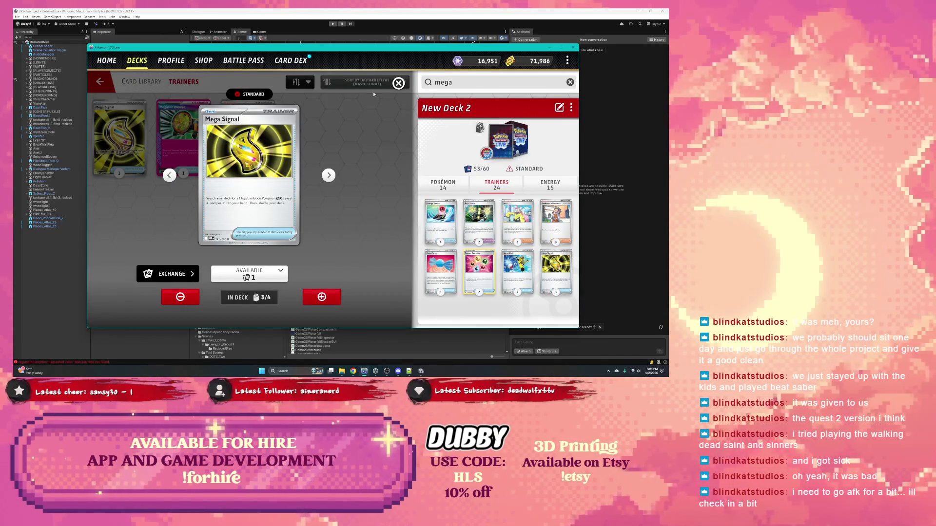
{"action": "left_click", "coordinate": [398, 83]}
Step: Preview Megaton Blower, then bring up the Wally's Compassion card details
{"action": "left_click", "coordinate": [197, 140]}
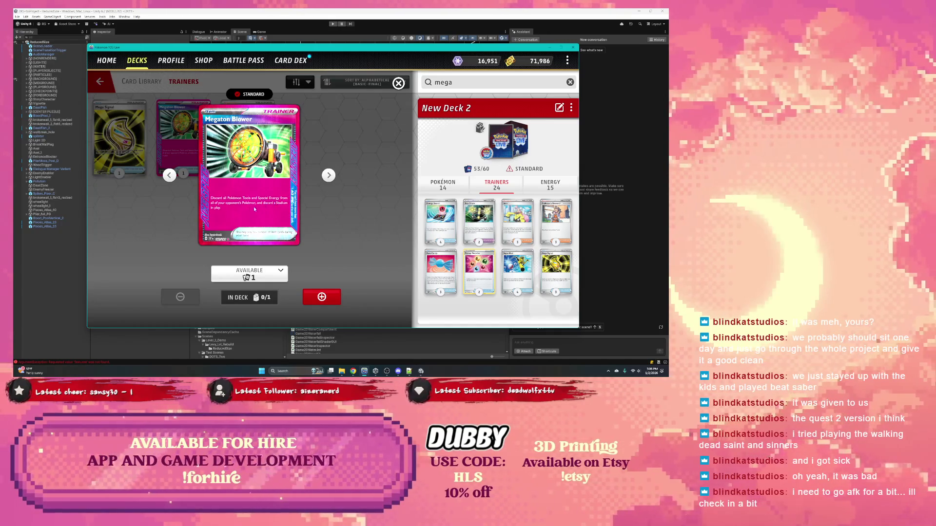
{"action": "left_click", "coordinate": [398, 83]}
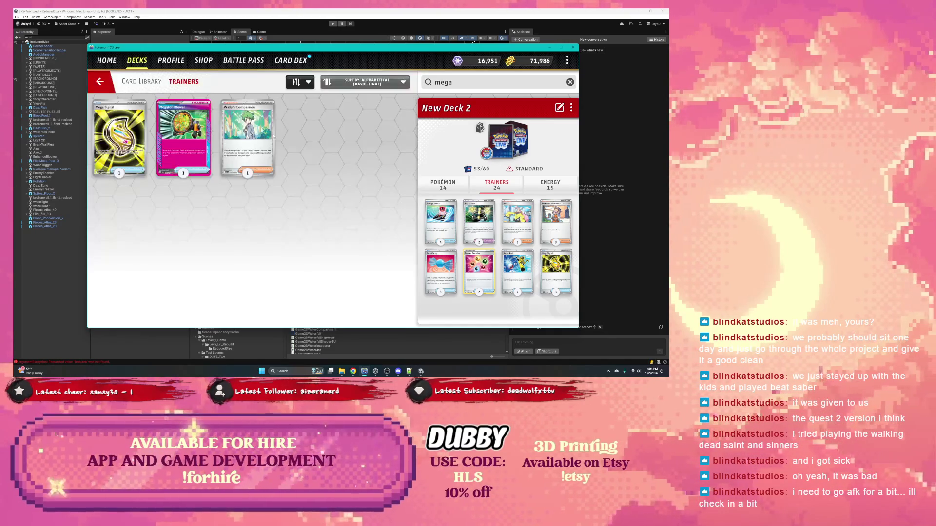
{"action": "left_click", "coordinate": [245, 142]}
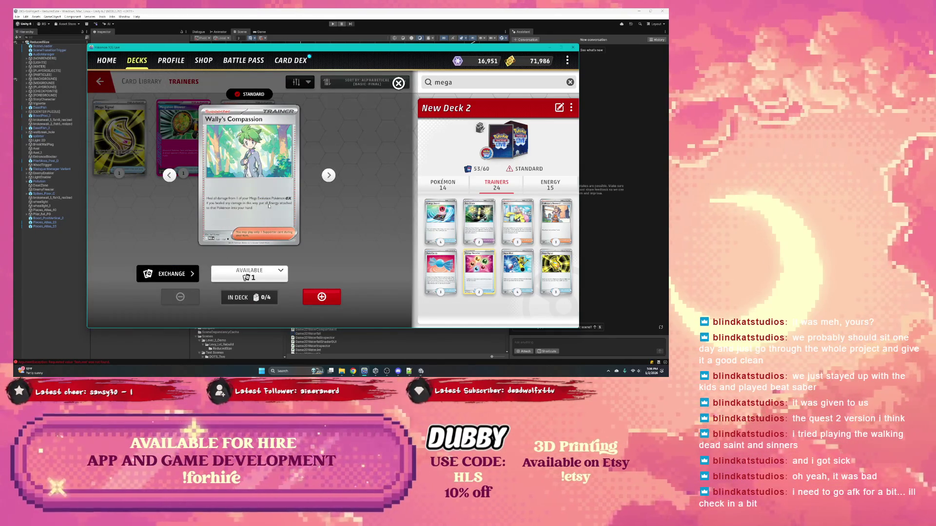
Step: Add a Wally's Compassion to the deck and preview its full-art version
{"action": "left_click", "coordinate": [321, 298]}
{"action": "left_click", "coordinate": [279, 274]}
{"action": "left_click", "coordinate": [276, 287]}
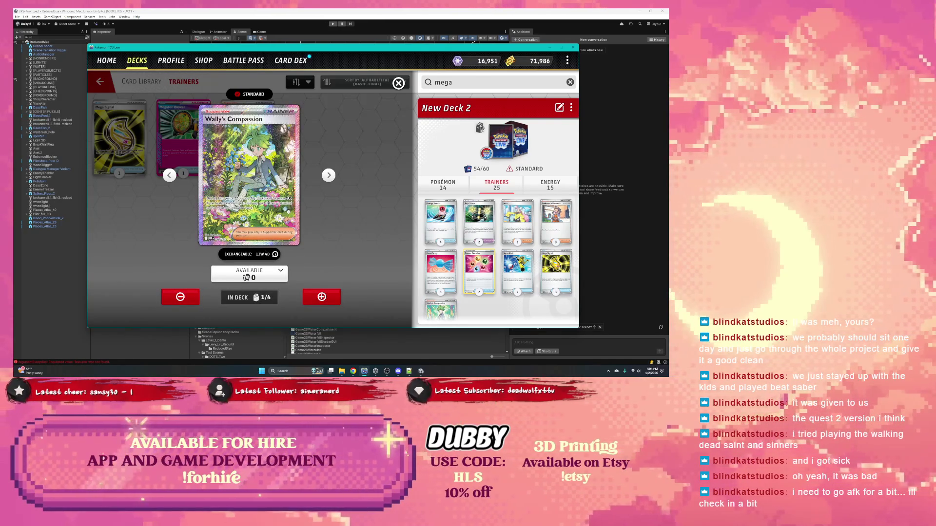
{"action": "left_click", "coordinate": [267, 274]}
Step: Exchange for three regular-art Wally's Compassion, filling the deck to 56/60, then browse Pokémon
{"action": "left_click", "coordinate": [174, 289]}
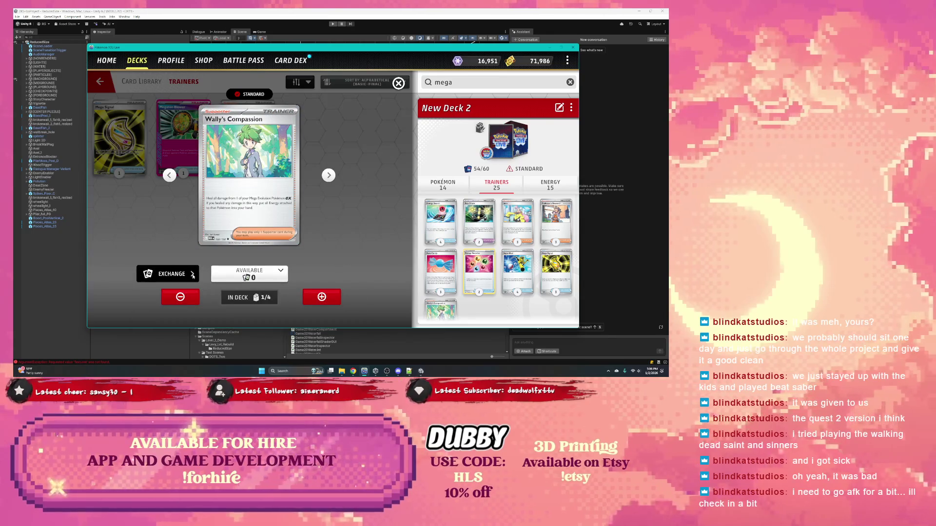
{"action": "left_click", "coordinate": [322, 271]}
{"action": "left_click", "coordinate": [322, 272]}
{"action": "left_click", "coordinate": [287, 306]}
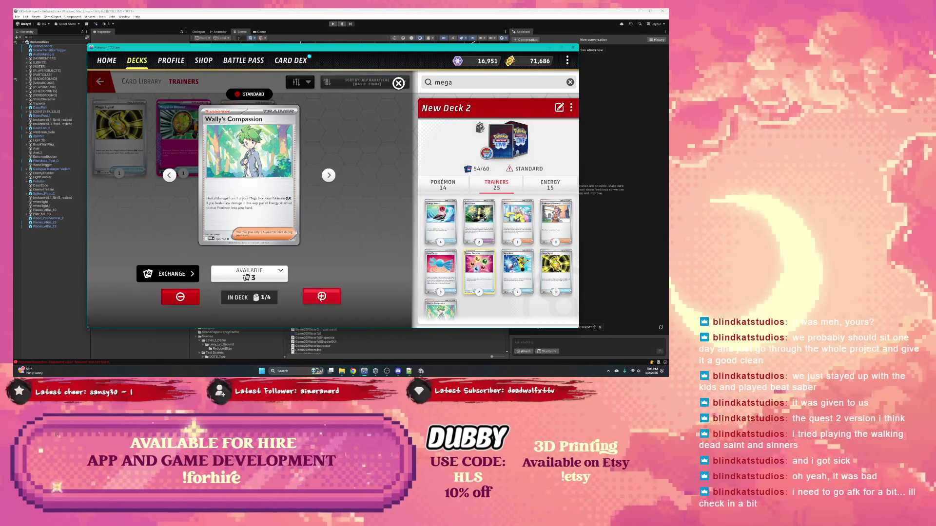
{"action": "left_click", "coordinate": [321, 298]}
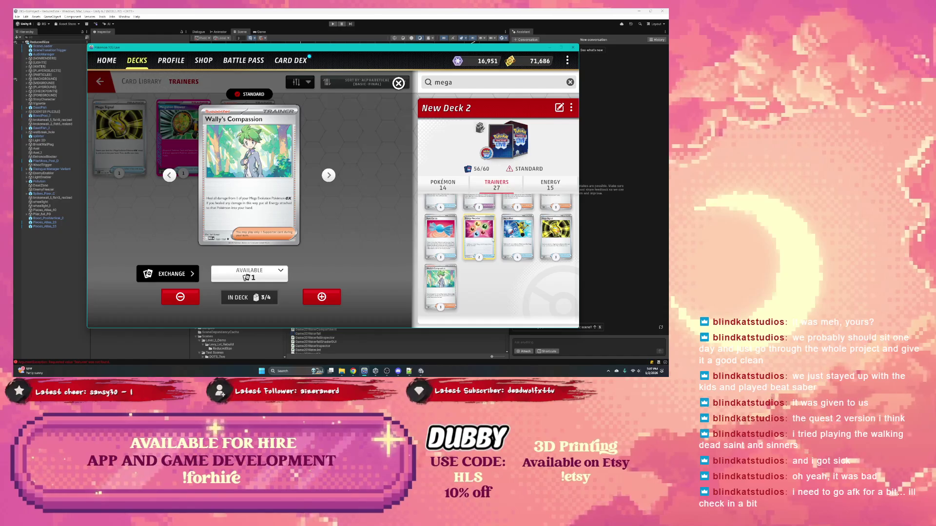
{"action": "left_click", "coordinate": [443, 185]}
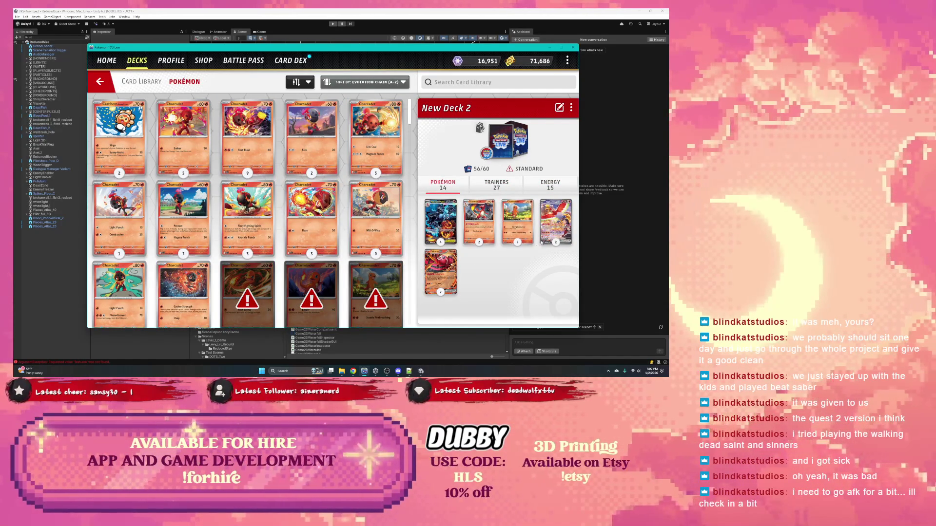
Step: Look over the Ho-Oh ex and Oricorio ex card details
{"action": "left_click", "coordinate": [542, 241]}
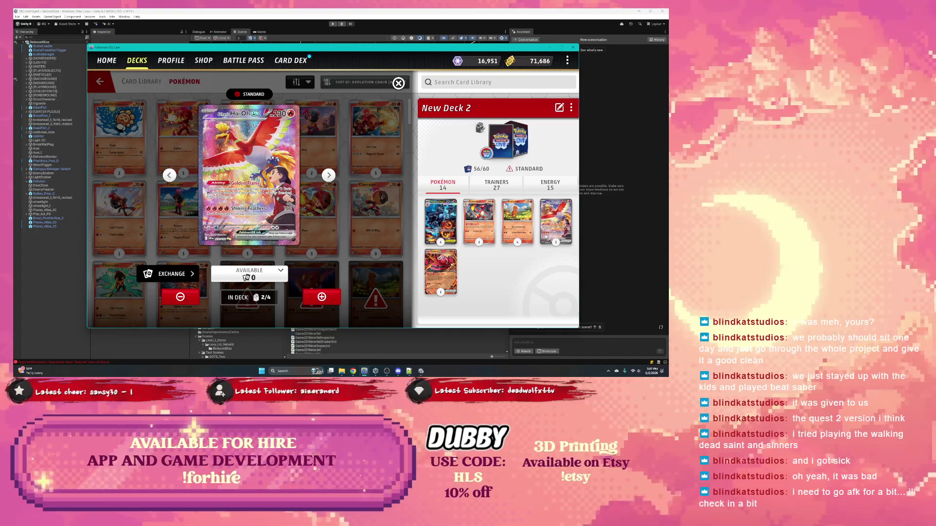
{"action": "left_click", "coordinate": [446, 276]}
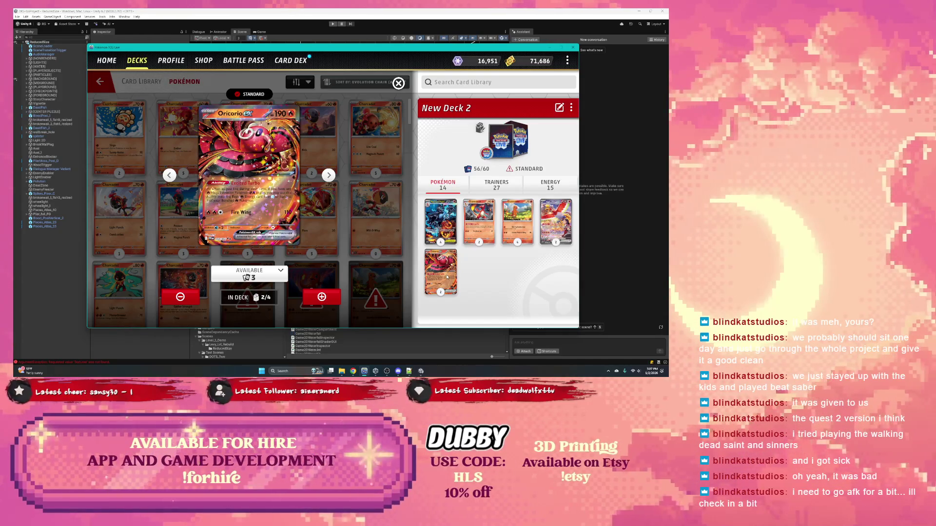
{"action": "left_click", "coordinate": [398, 83]}
Step: Find Entei in the Pokémon list and add two copies to New Deck 2
{"action": "scroll", "coordinate": [322, 161], "scroll_direction": "down", "scroll_amount": 3}
{"action": "scroll", "coordinate": [296, 191], "scroll_direction": "down", "scroll_amount": 3}
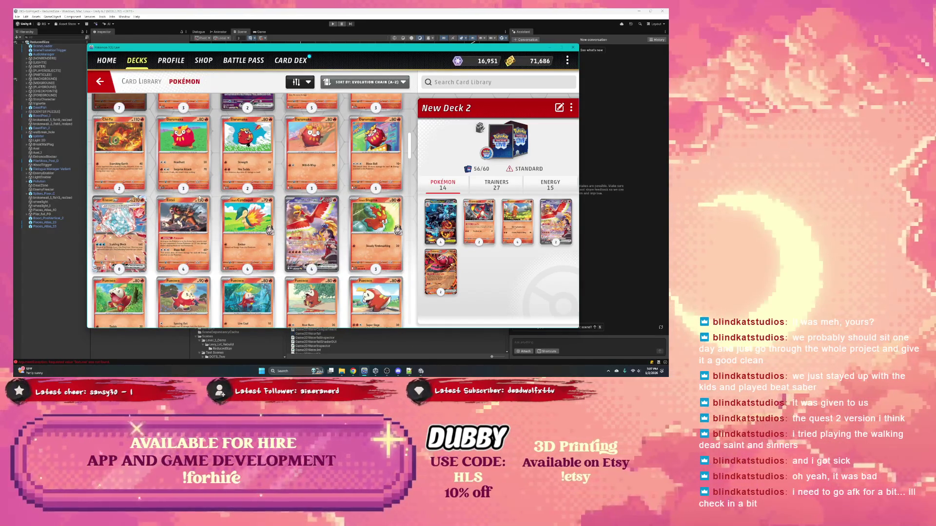
{"action": "scroll", "coordinate": [199, 197], "scroll_direction": "down", "scroll_amount": 1}
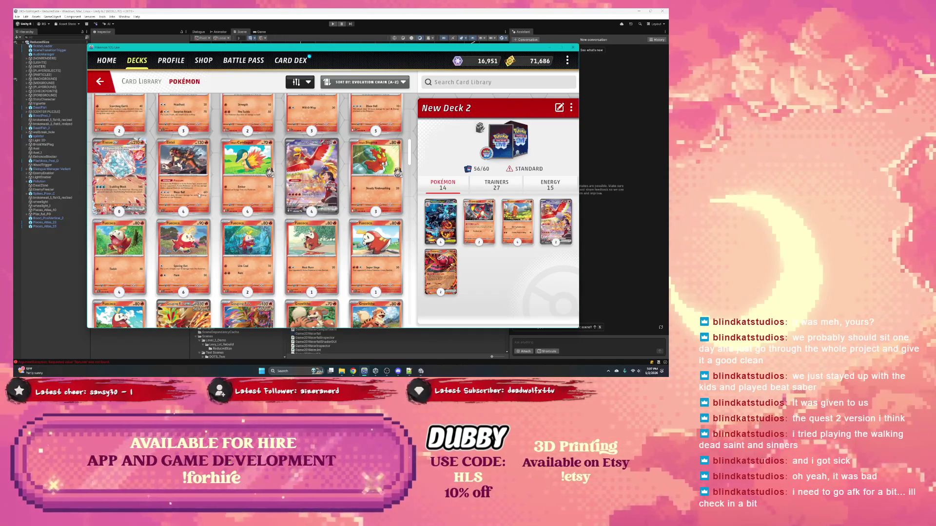
{"action": "left_click", "coordinate": [199, 195]}
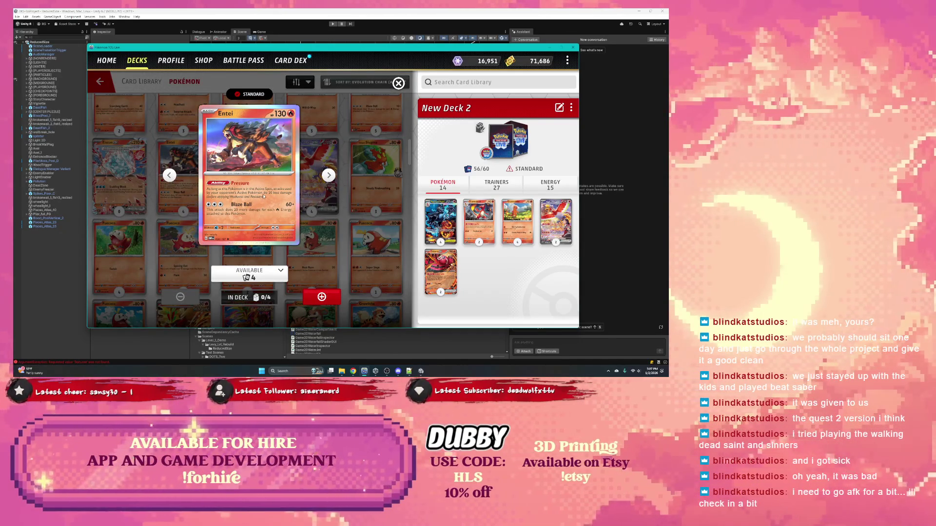
{"action": "left_click", "coordinate": [322, 296]}
{"action": "left_click", "coordinate": [321, 297]}
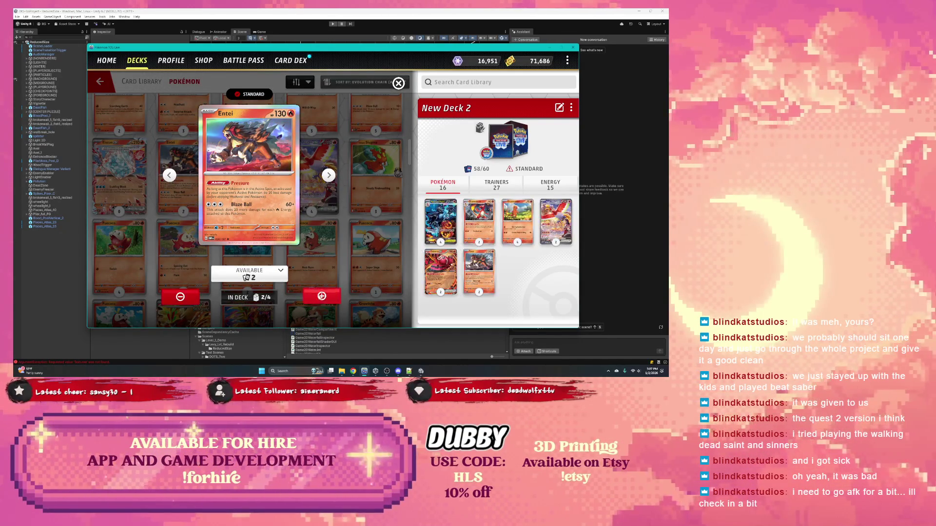
{"action": "left_click", "coordinate": [321, 194]}
Step: Check the Ogerpon ex and the next card's details, then bring up the Pokémon filters
{"action": "scroll", "coordinate": [320, 193], "scroll_direction": "down", "scroll_amount": 2}
{"action": "scroll", "coordinate": [320, 194], "scroll_direction": "down", "scroll_amount": 2}
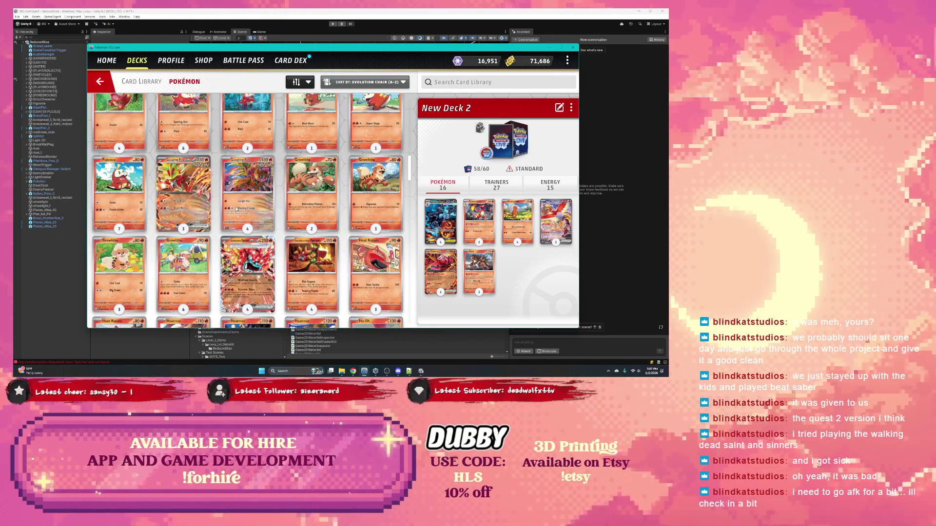
{"action": "scroll", "coordinate": [237, 210], "scroll_direction": "down", "scroll_amount": 1}
{"action": "left_click", "coordinate": [239, 229]}
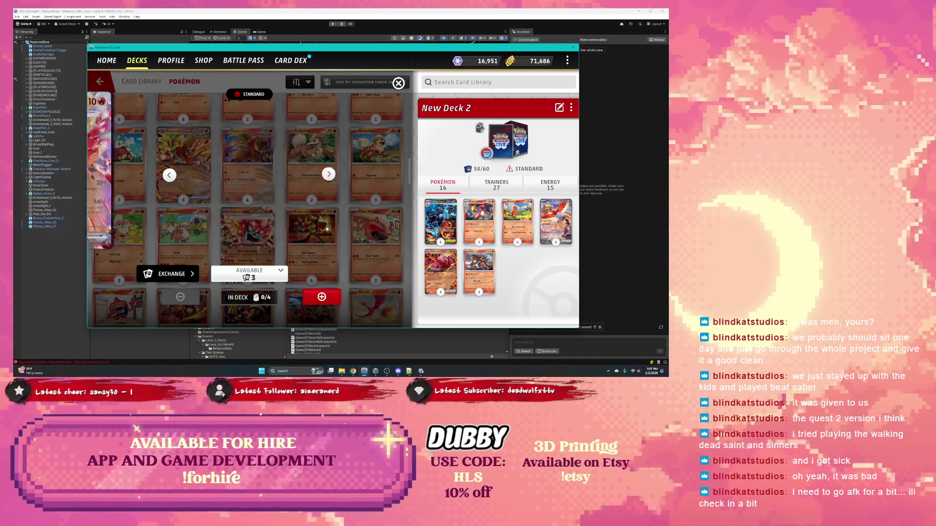
{"action": "left_click", "coordinate": [328, 176]}
{"action": "left_click", "coordinate": [398, 83]}
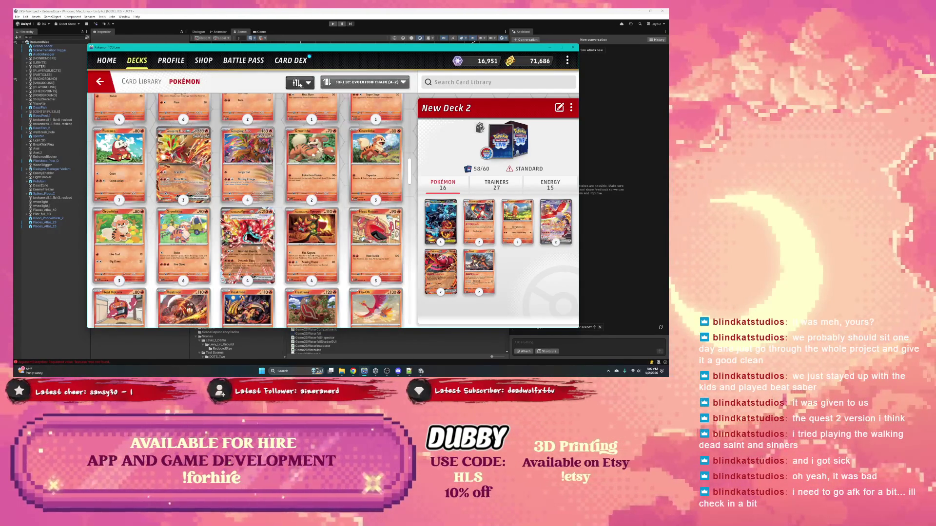
{"action": "left_click", "coordinate": [299, 84]}
{"action": "scroll", "coordinate": [250, 217], "scroll_direction": "down", "scroll_amount": 5}
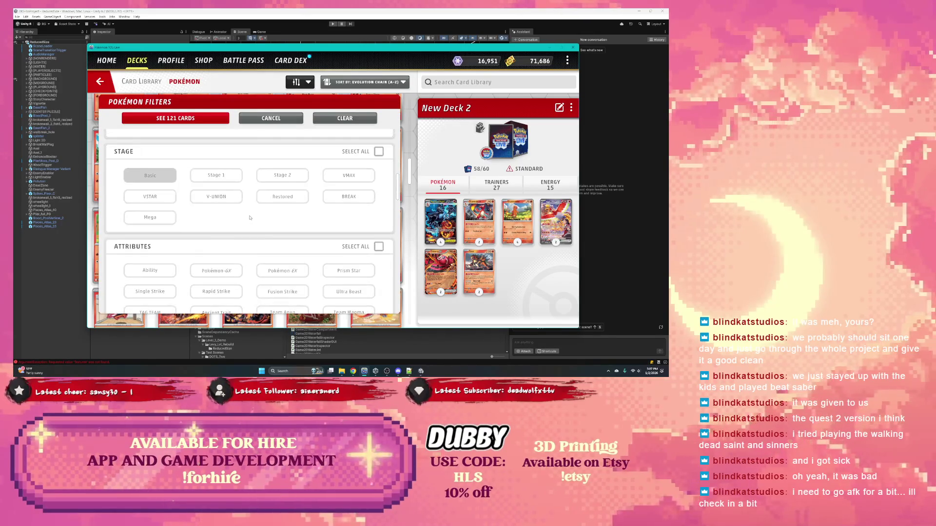
Step: Filter the Pokémon to those with an Ability, showing the 9 matching cards
{"action": "scroll", "coordinate": [250, 217], "scroll_direction": "down", "scroll_amount": 3}
{"action": "left_click", "coordinate": [150, 203]}
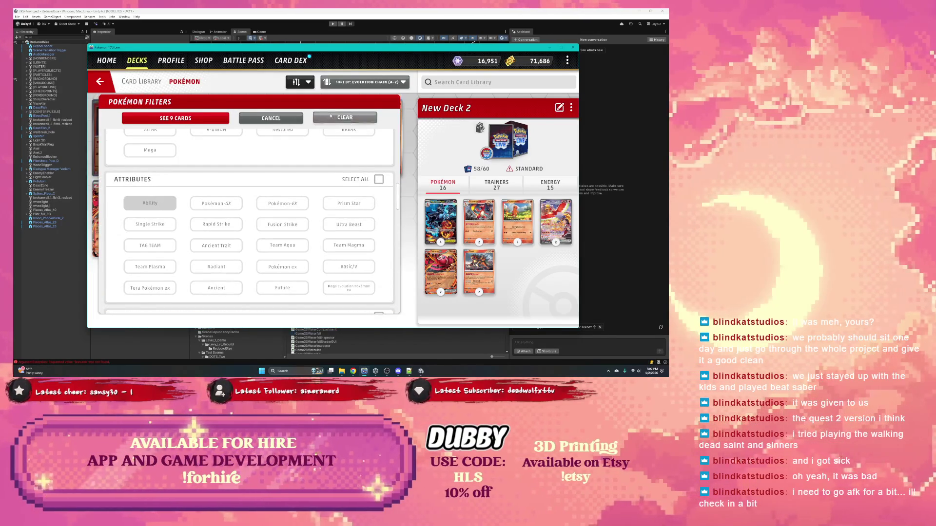
{"action": "left_click", "coordinate": [176, 118]}
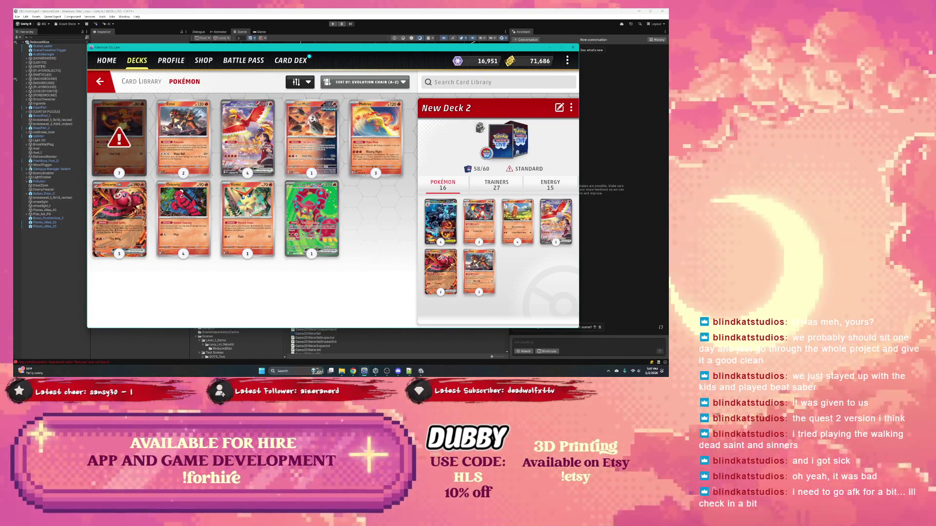
Step: Review the Moltres and Oricorio card details, then switch to the Unity editor
{"action": "left_click", "coordinate": [364, 151]}
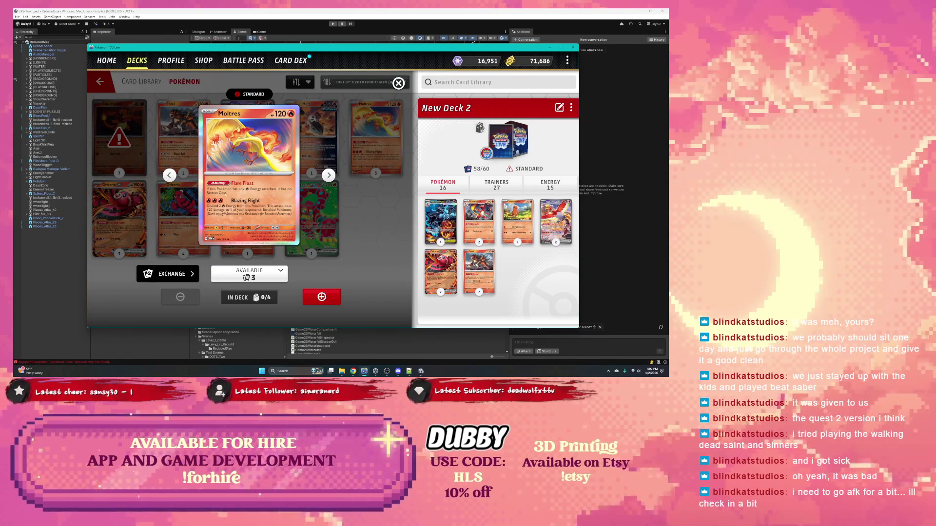
{"action": "left_click", "coordinate": [398, 84]}
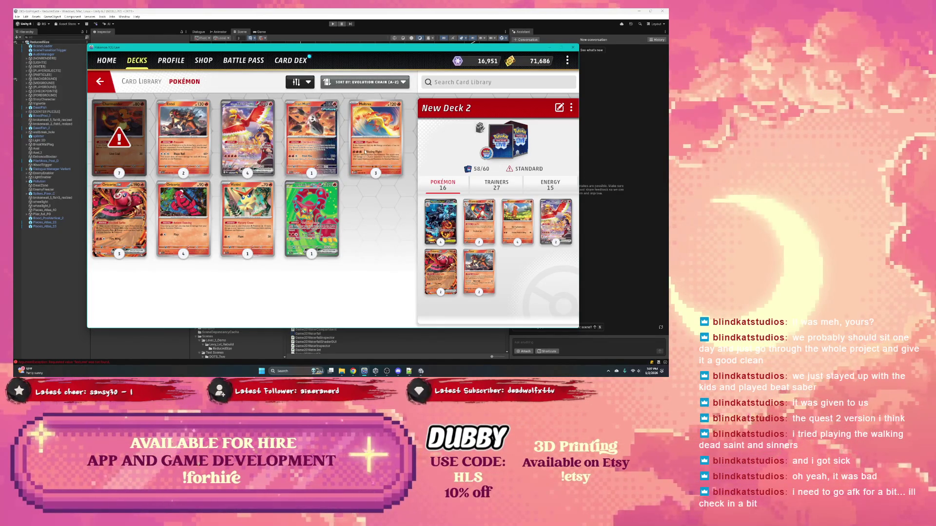
{"action": "left_click", "coordinate": [170, 237]}
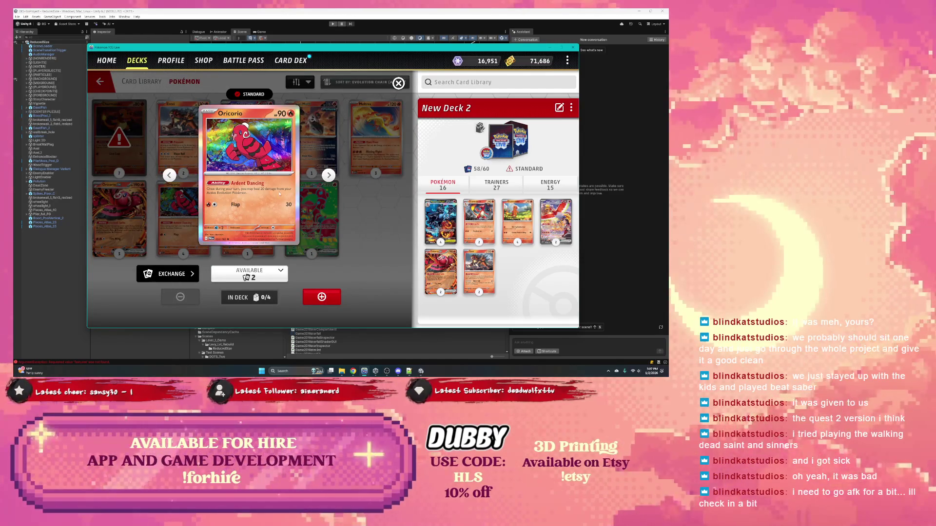
{"action": "left_click", "coordinate": [398, 83]}
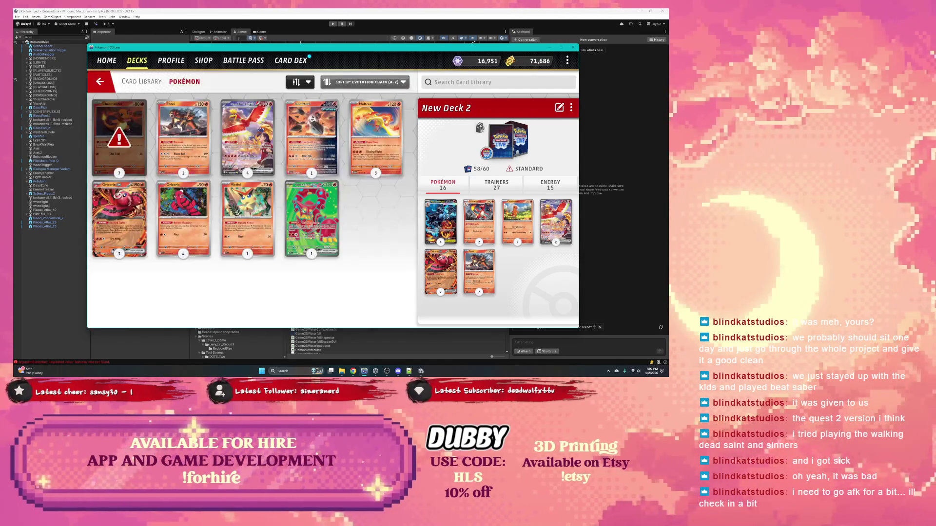
{"action": "left_click", "coordinate": [379, 148]}
{"action": "key", "text": "alt+Tab"}
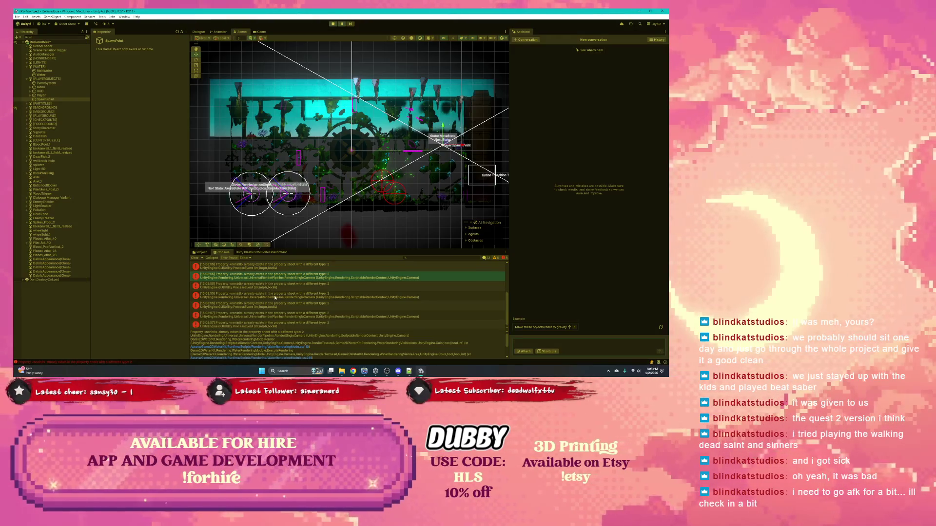
Step: Follow the error's OnBeginFrameRendering stack-trace entry to open RenderingModule.cs at that line
{"action": "left_click", "coordinate": [269, 324]}
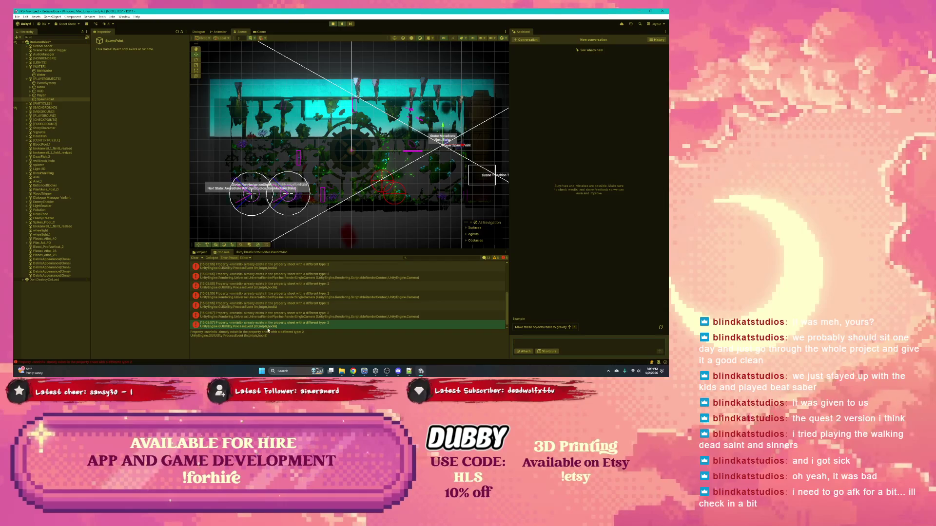
{"action": "key", "text": "Up"}
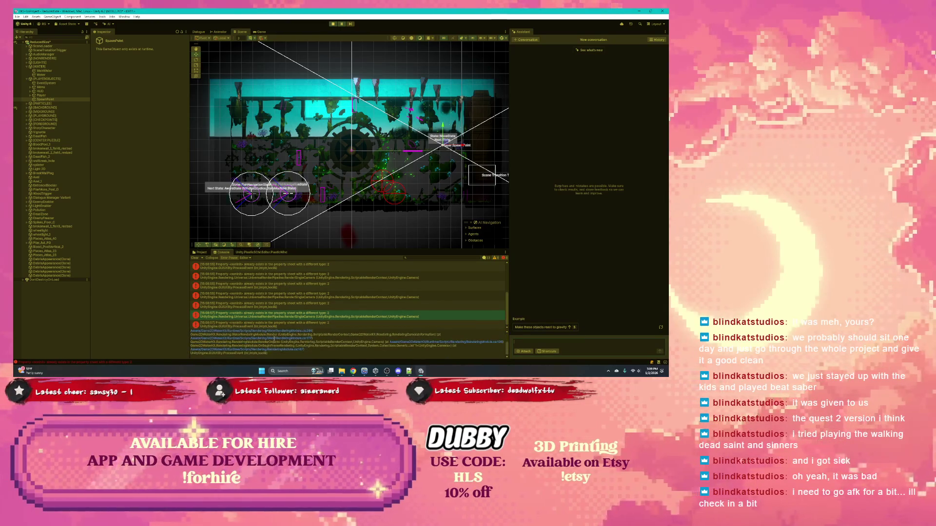
{"action": "double_click", "coordinate": [277, 346]}
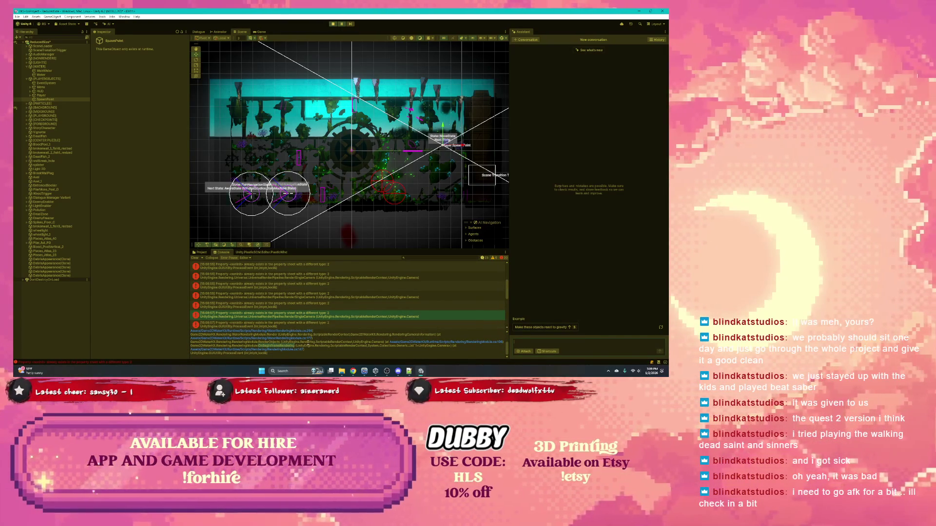
{"action": "left_click", "coordinate": [402, 344]}
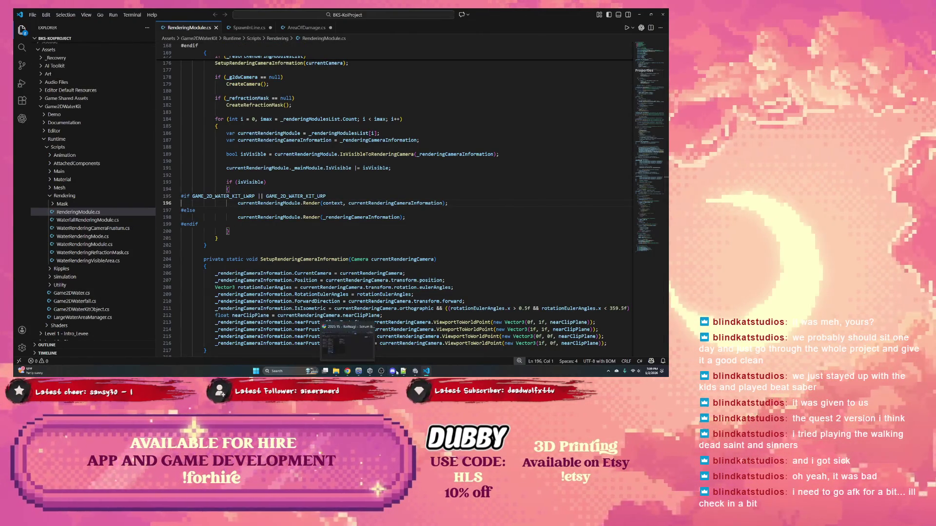
Step: Search the project for OnBeginFrameRendering and jump to its declaration on line 141
{"action": "left_click", "coordinate": [414, 371]}
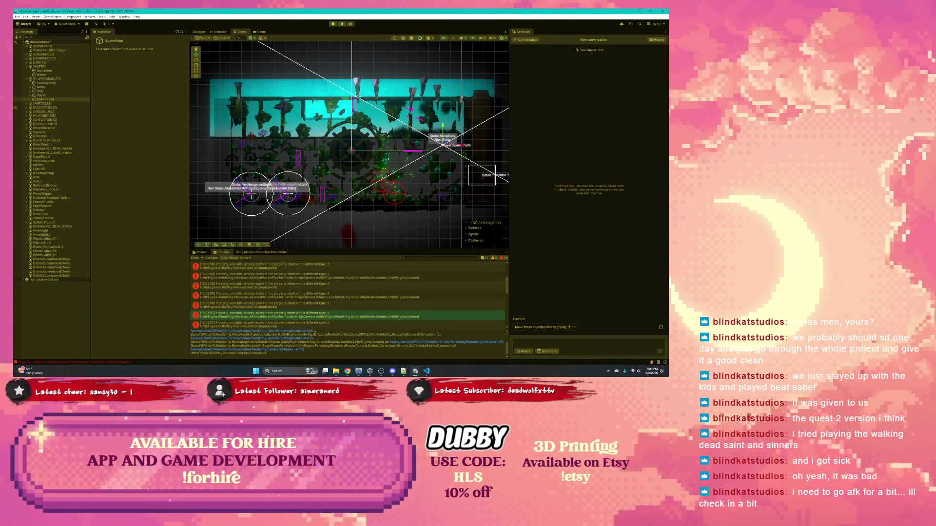
{"action": "scroll", "coordinate": [281, 349], "scroll_direction": "up", "scroll_amount": 3}
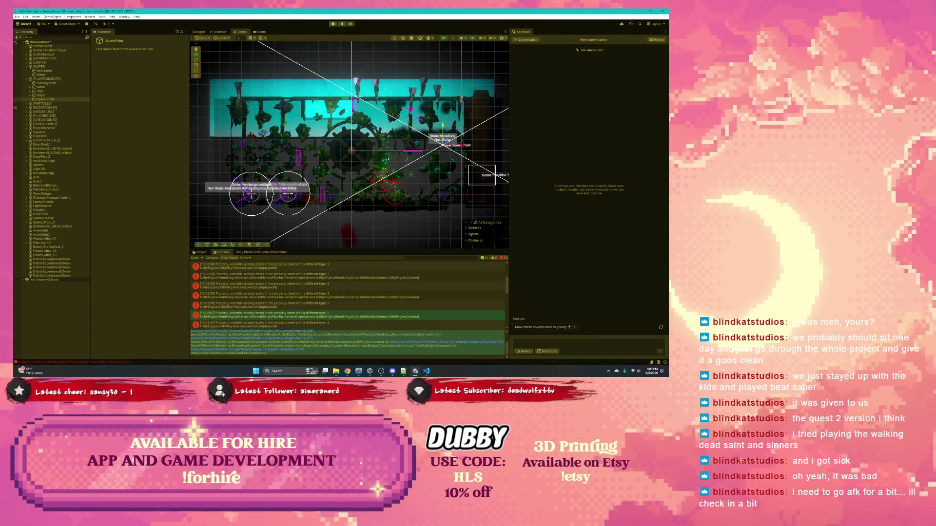
{"action": "left_click", "coordinate": [423, 368]}
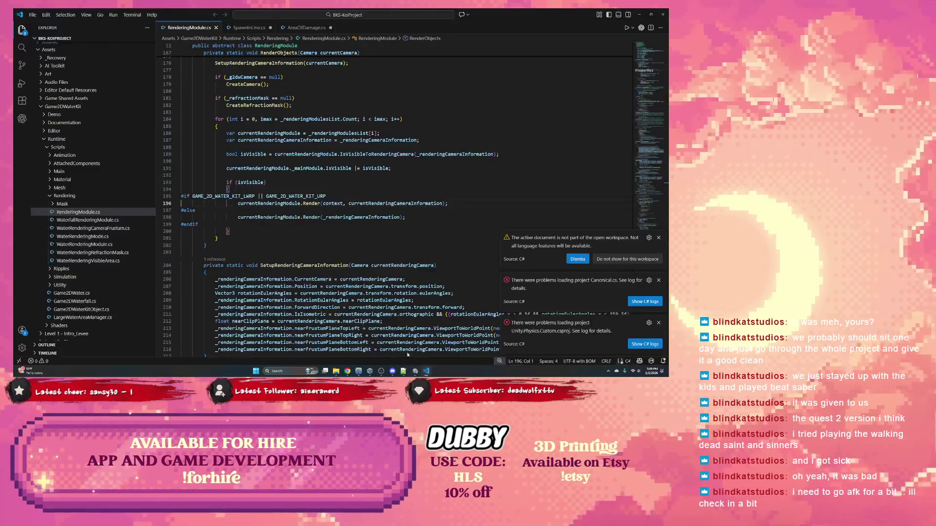
{"action": "key", "text": "ctrl+shift+f"}
{"action": "type", "text": "OnBeginFrameRendering"}
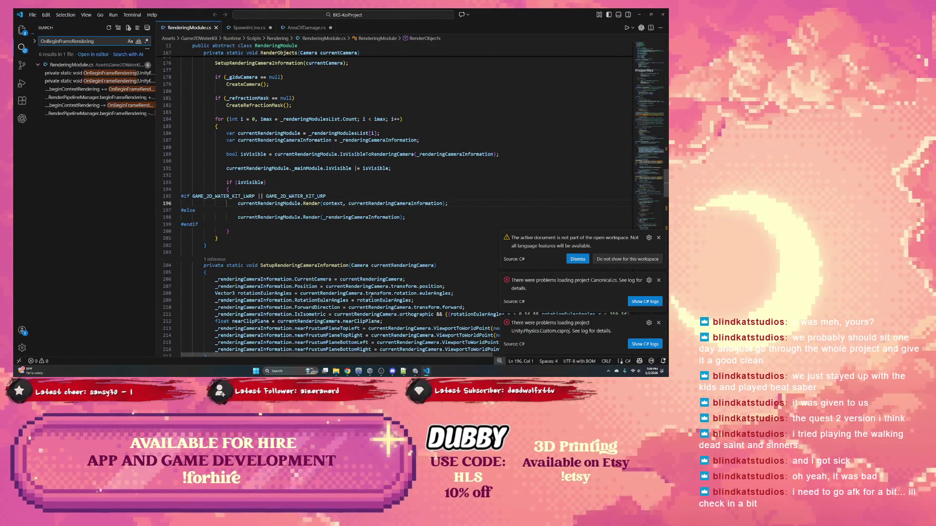
{"action": "left_click", "coordinate": [98, 73]}
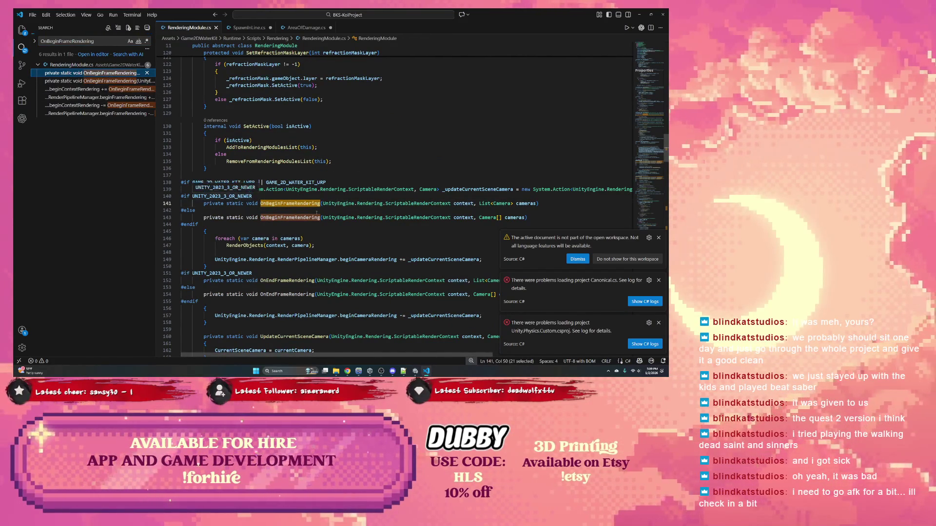
Step: Highlight GAME_2D_WATER_KIT_LWRP and ScriptableRenderContext, then go back to Unity
{"action": "double_click", "coordinate": [223, 182]}
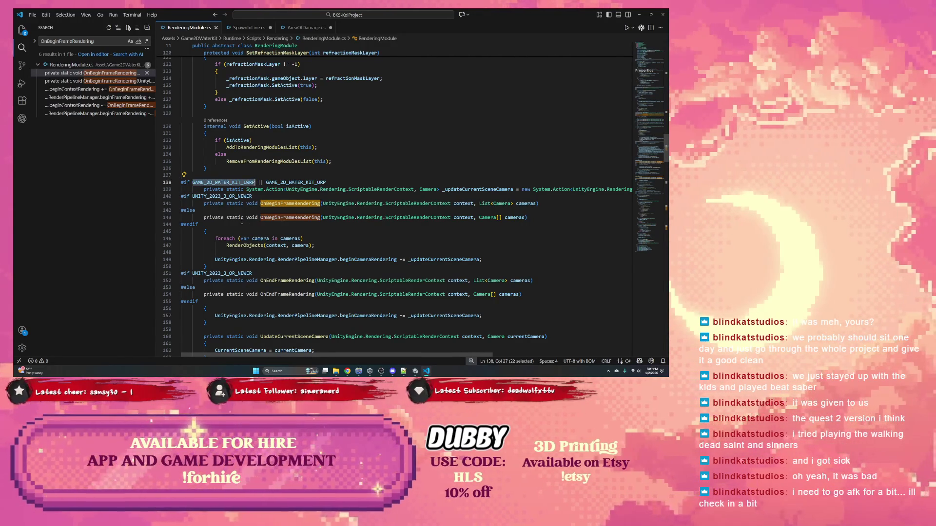
{"action": "double_click", "coordinate": [429, 203]}
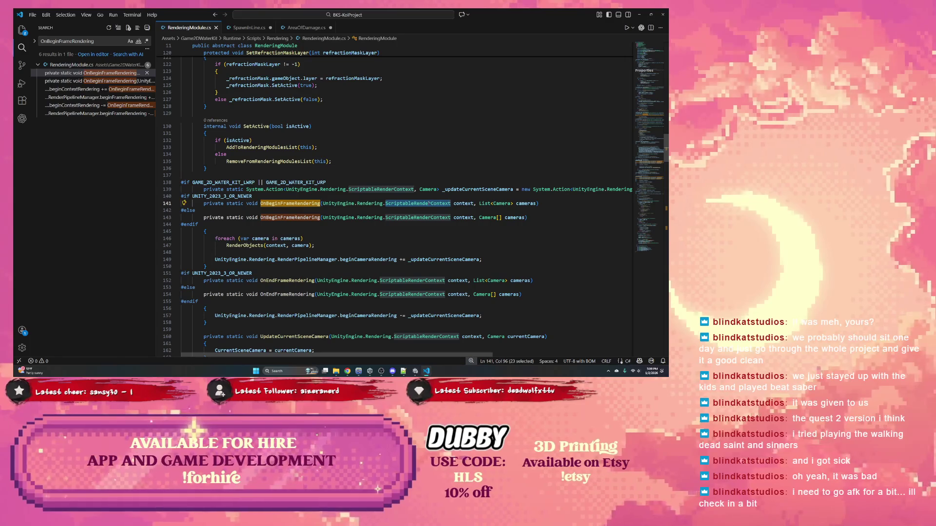
{"action": "key", "text": "alt+Tab"}
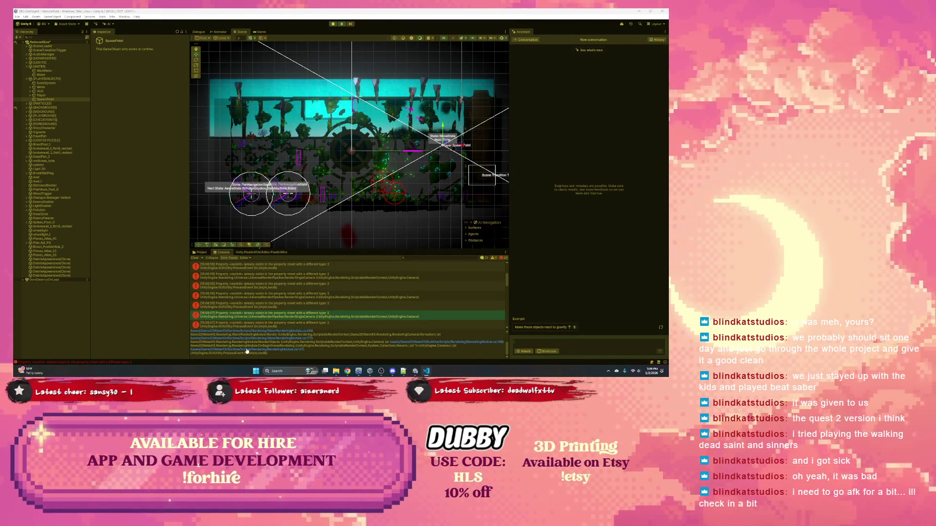
Step: Highlight the RenderSingleCamera call in the console stack trace and exit Play mode
{"action": "left_click", "coordinate": [267, 342]}
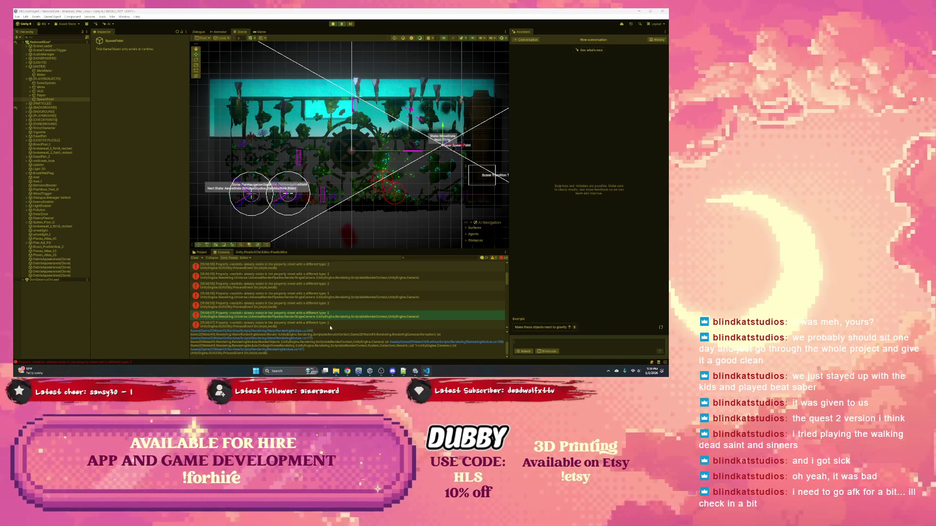
{"action": "scroll", "coordinate": [323, 338], "scroll_direction": "up", "scroll_amount": 1}
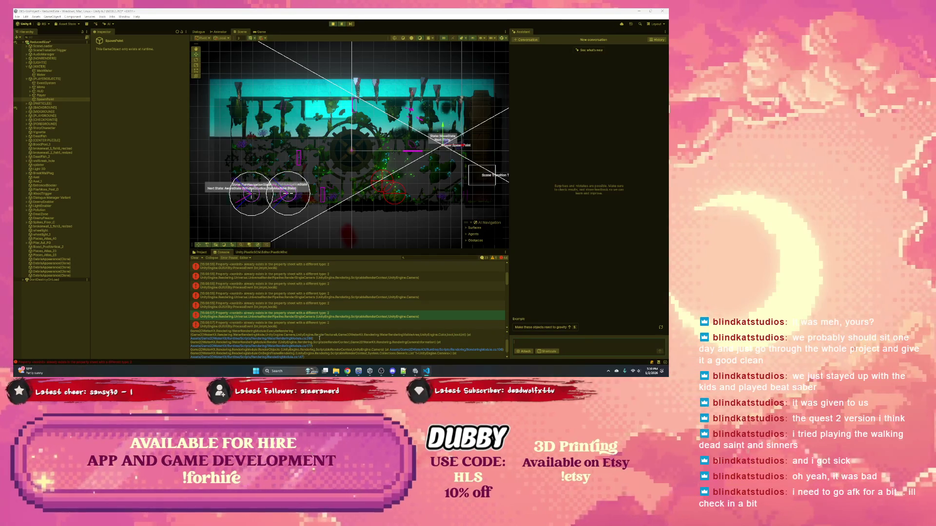
{"action": "scroll", "coordinate": [270, 342], "scroll_direction": "up", "scroll_amount": 2}
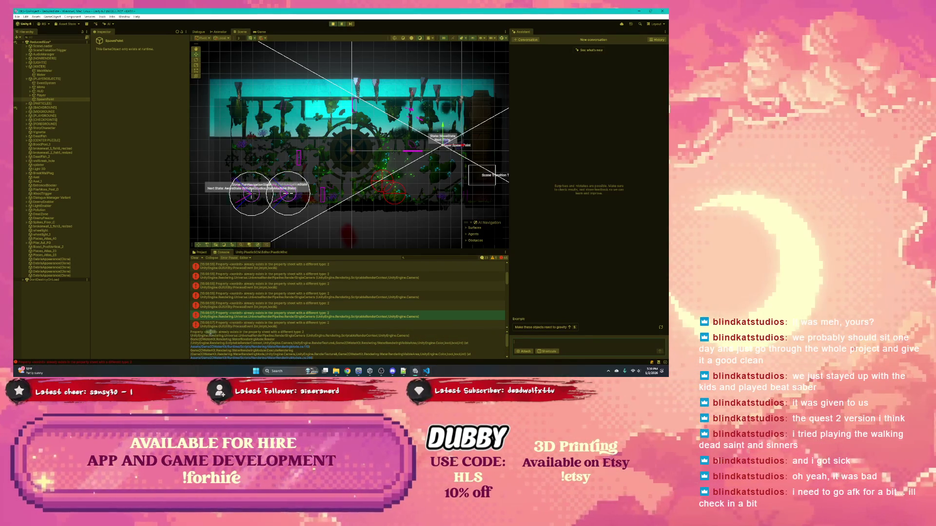
{"action": "left_click", "coordinate": [228, 335]}
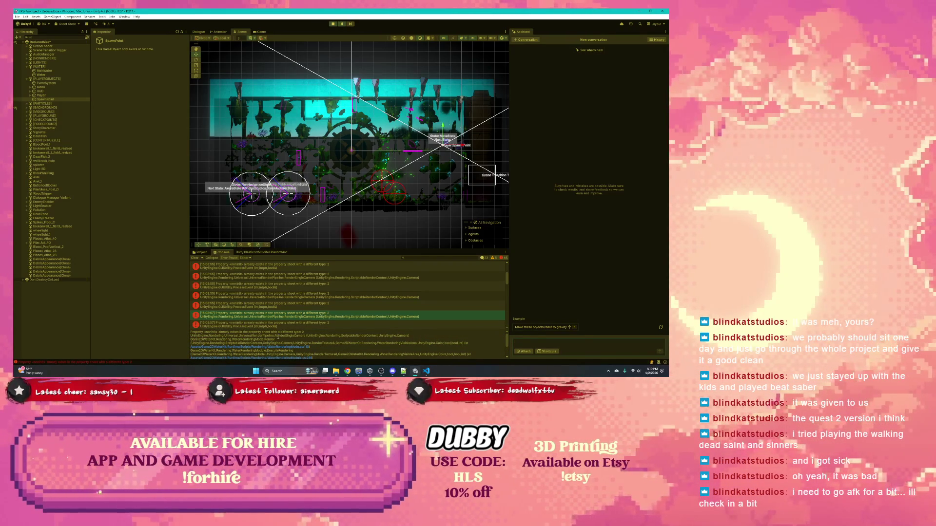
{"action": "double_click", "coordinate": [280, 337]}
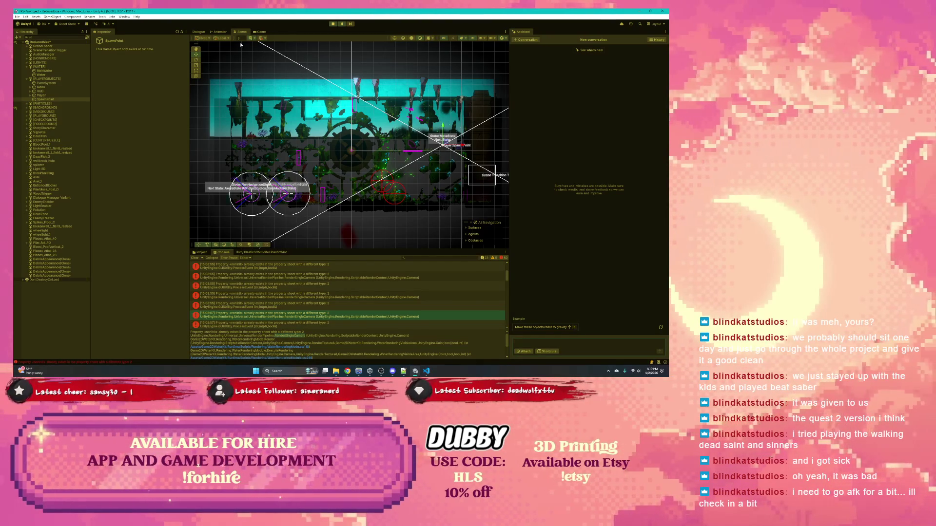
{"action": "left_click", "coordinate": [333, 23]}
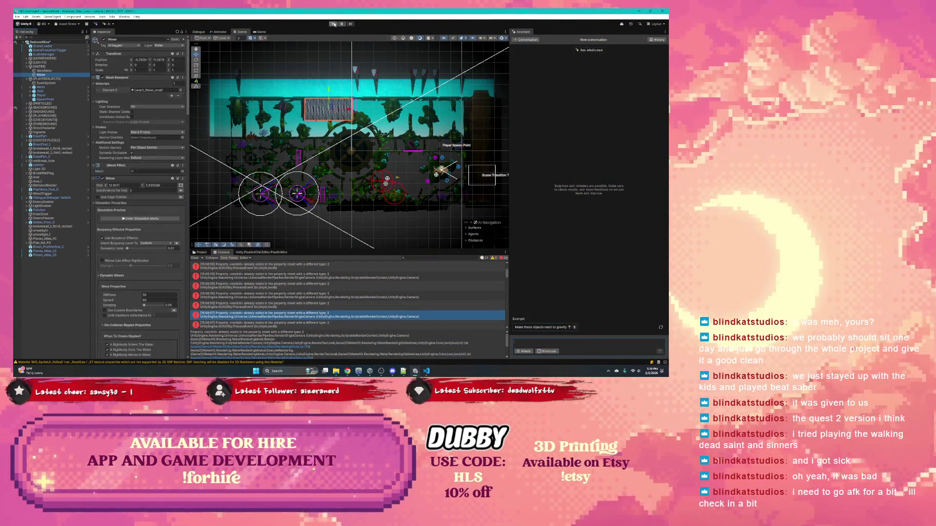
Step: Deactivate the Water object and test-run the scene without it
{"action": "left_click", "coordinate": [104, 40]}
{"action": "left_click", "coordinate": [331, 24]}
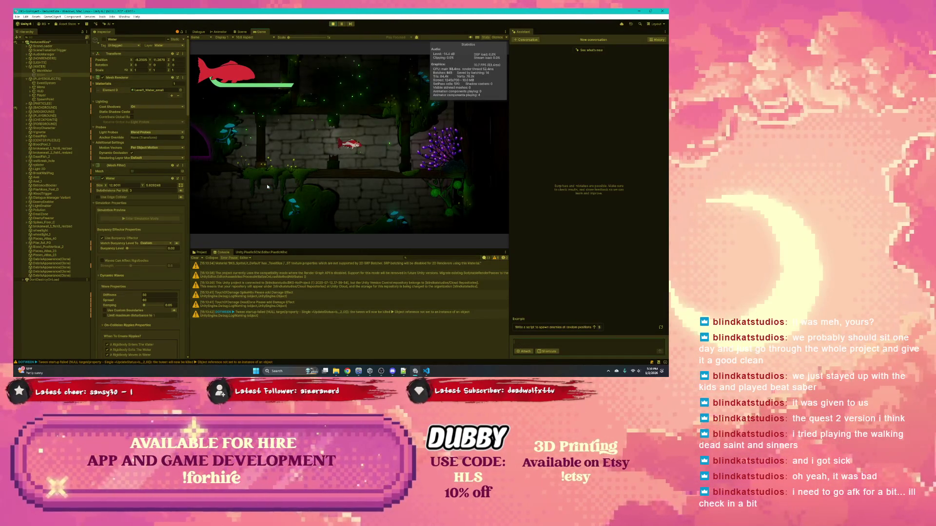
{"action": "left_click", "coordinate": [333, 24]}
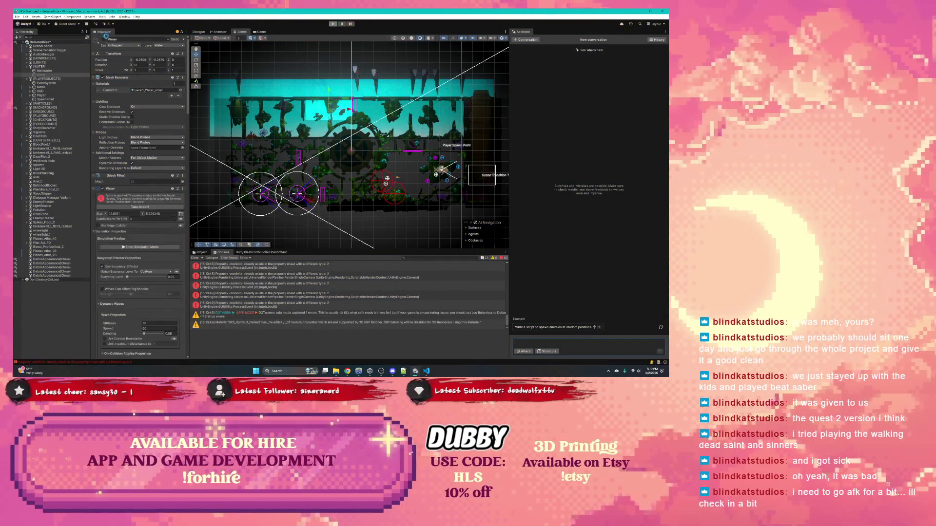
Step: Select the second error's stack trace and start typing a question to the Assistant
{"action": "left_click", "coordinate": [268, 276]}
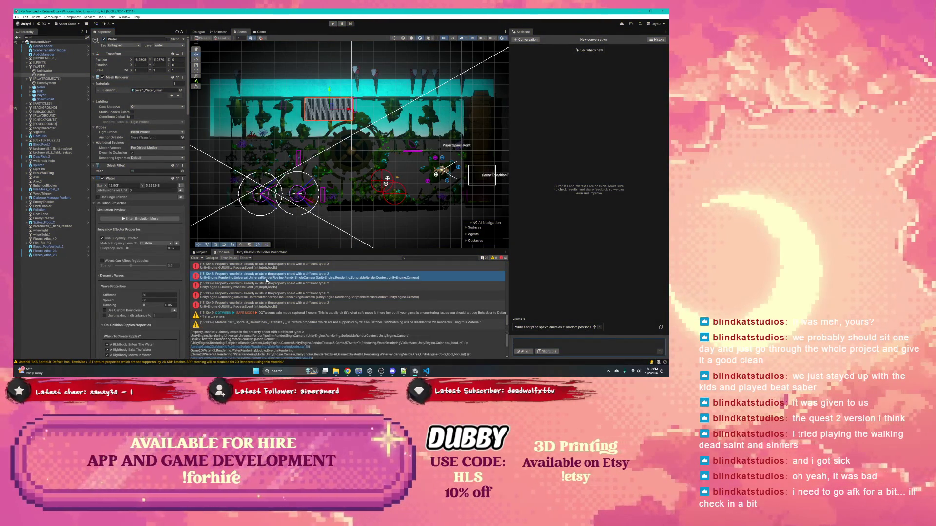
{"action": "scroll", "coordinate": [319, 344], "scroll_direction": "down", "scroll_amount": 2}
{"action": "left_click_drag", "start_coordinate": [487, 357], "coordinate": [184, 331]}
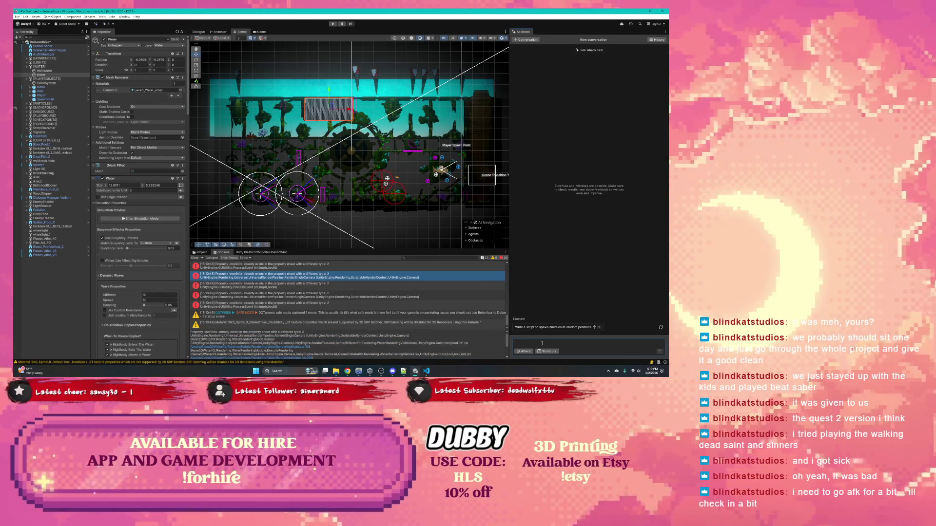
{"action": "type", "text": "why is this"}
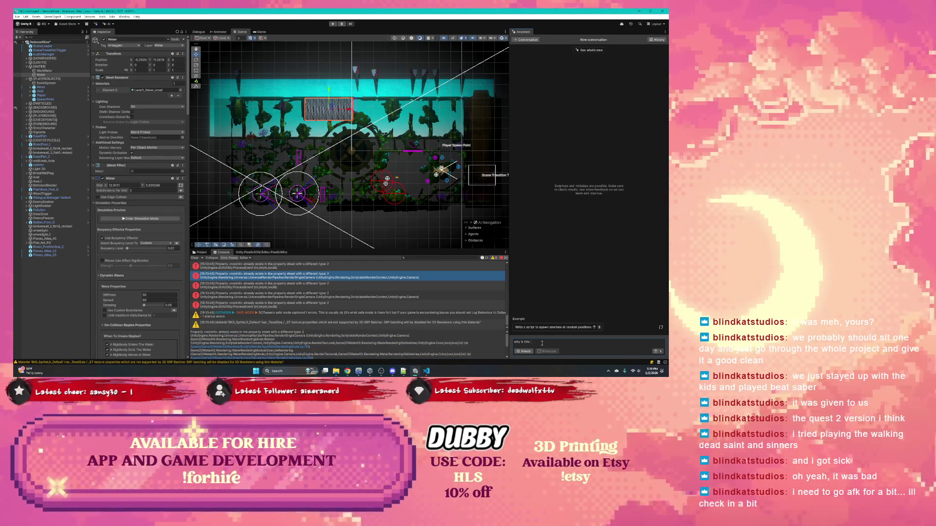
{"action": "type", "text": "g"}
Step: Send 'why is this happening' to the Assistant, select the error details, then switch to VS Code
{"action": "key", "text": "Return"}
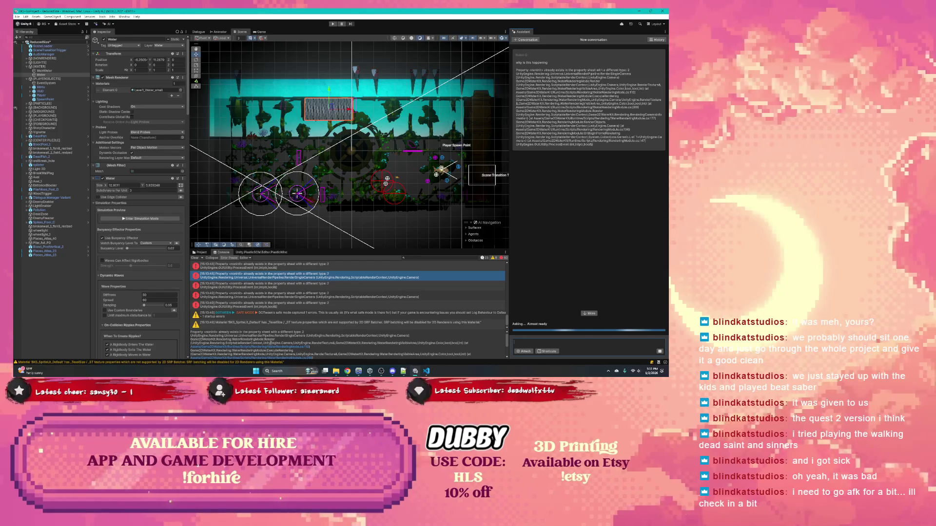
{"action": "left_click", "coordinate": [324, 344]}
{"action": "key", "text": "ctrl+a"}
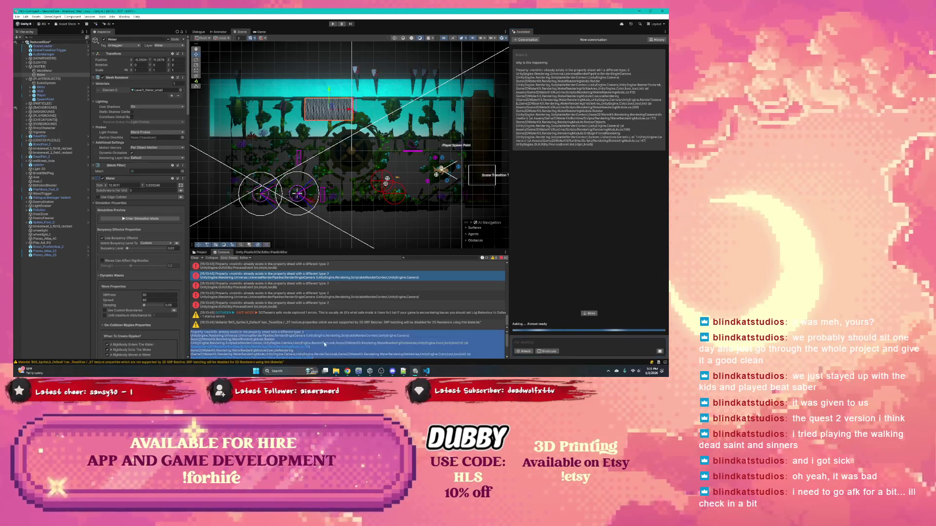
{"action": "left_click", "coordinate": [317, 344]}
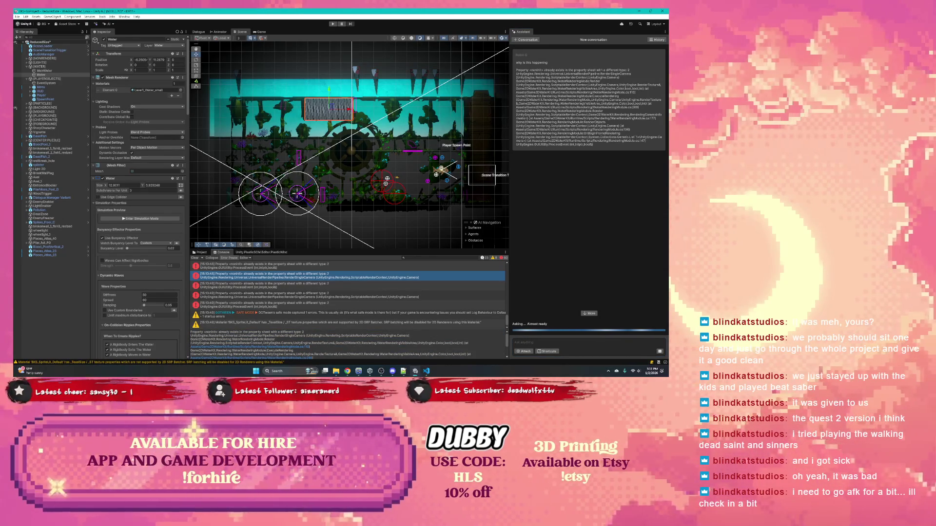
{"action": "key", "text": "alt+Tab"}
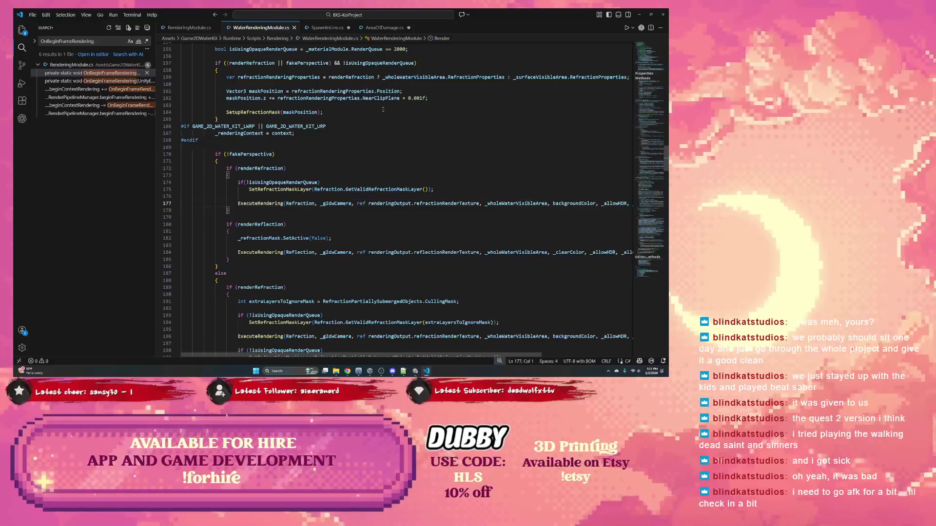
Step: Open WaterRenderingMode.cs line 110 from the stack trace and highlight its LWRP and URP defines
{"action": "left_click", "coordinate": [639, 15]}
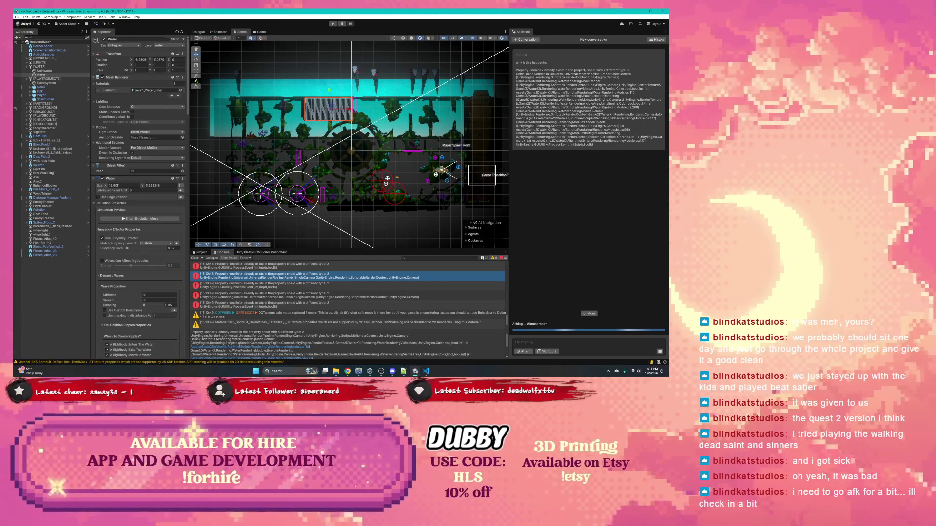
{"action": "left_click", "coordinate": [260, 350]}
{"action": "key", "text": "ctrl+a"}
{"action": "left_click", "coordinate": [260, 349]}
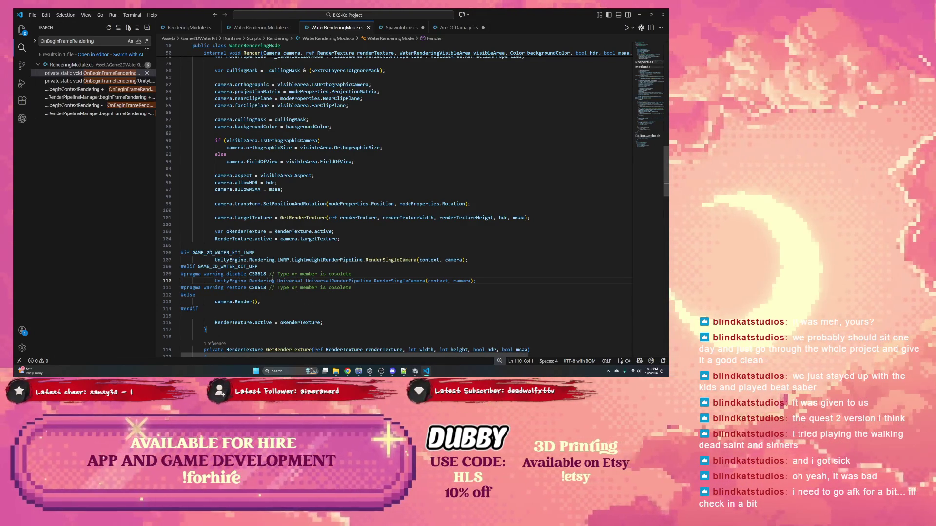
{"action": "double_click", "coordinate": [242, 253]}
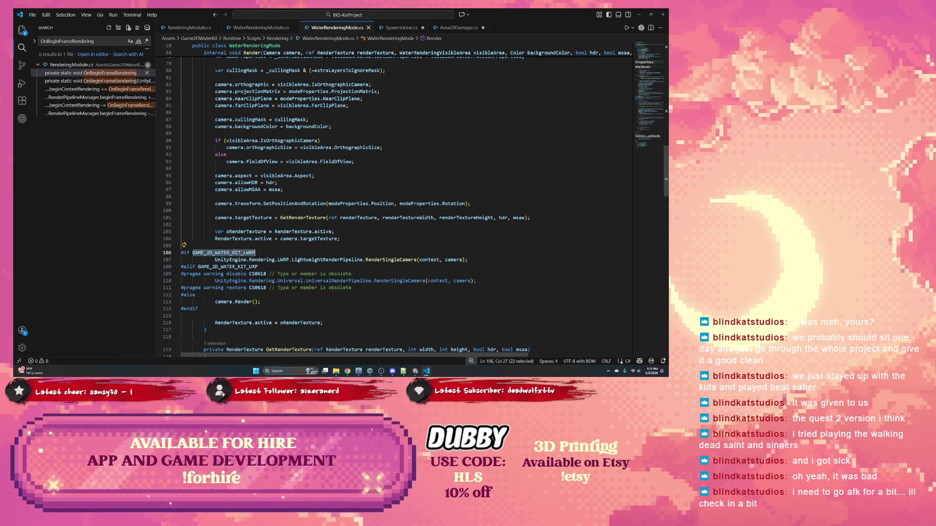
{"action": "double_click", "coordinate": [220, 267]}
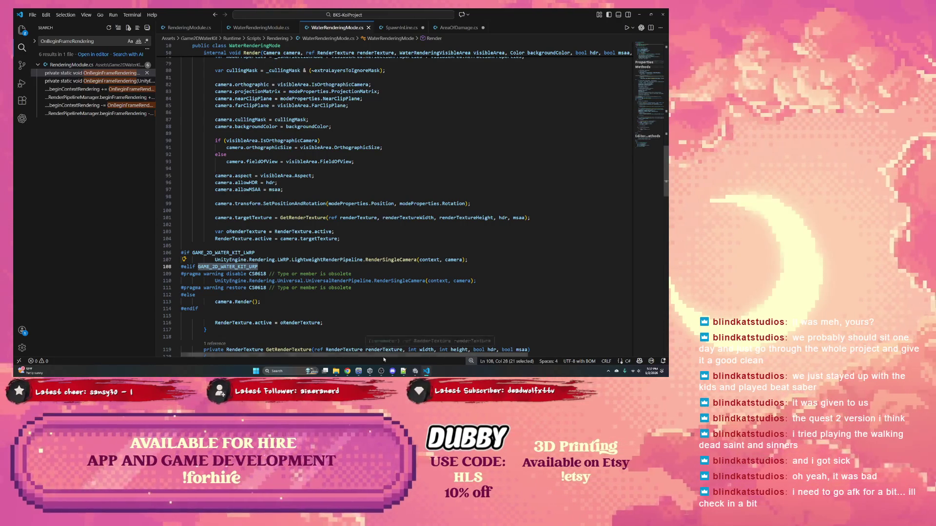
Step: Copy the Assistant's property-conflict error text and open a new Chrome tab
{"action": "left_click", "coordinate": [409, 366]}
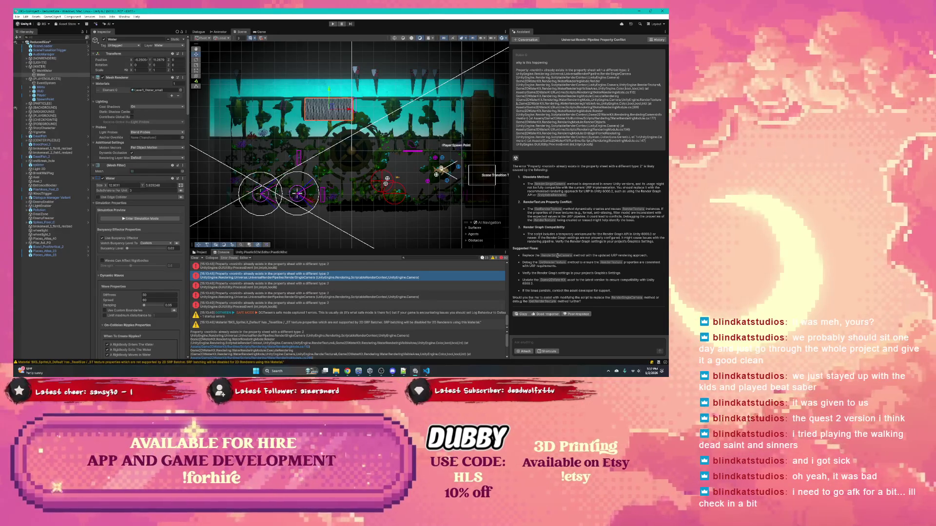
{"action": "double_click", "coordinate": [557, 256]}
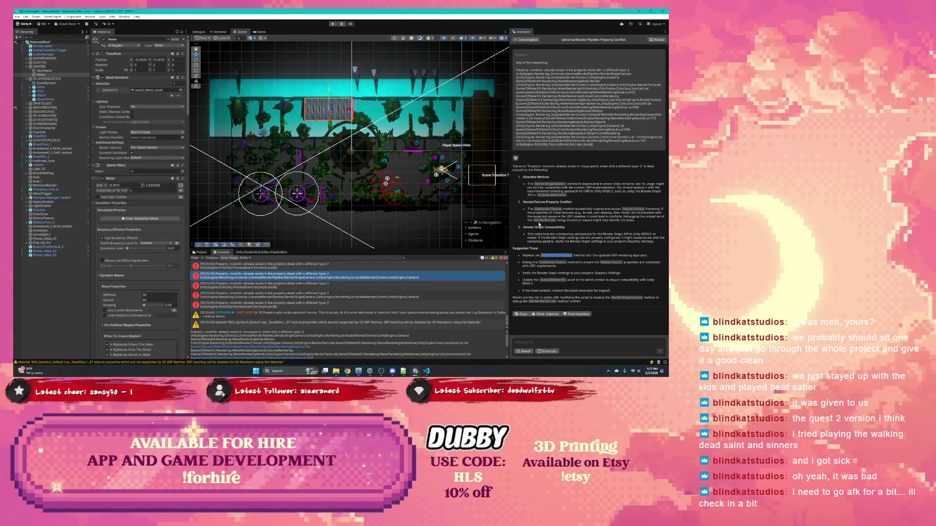
{"action": "left_click_drag", "start_coordinate": [632, 74], "coordinate": [509, 69]}
{"action": "key", "text": "ctrl+c"}
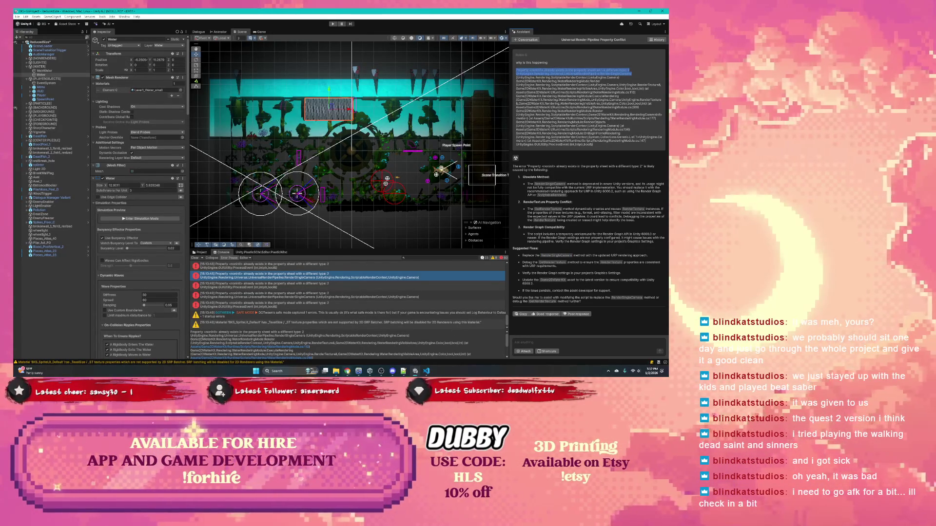
{"action": "key", "text": "alt+Tab"}
{"action": "left_click", "coordinate": [589, 13]}
Step: Google the copied error, read the 'RenderSingleCamera is obsolete' Unity Discussions thread, then return to Unity
{"action": "key", "text": "ctrl+v"}
{"action": "key", "text": "Return"}
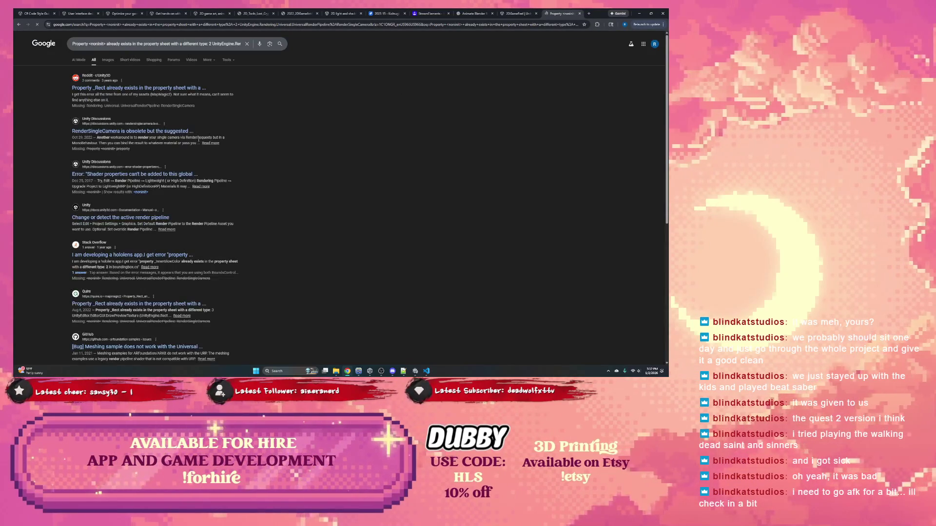
{"action": "left_click", "coordinate": [141, 133]}
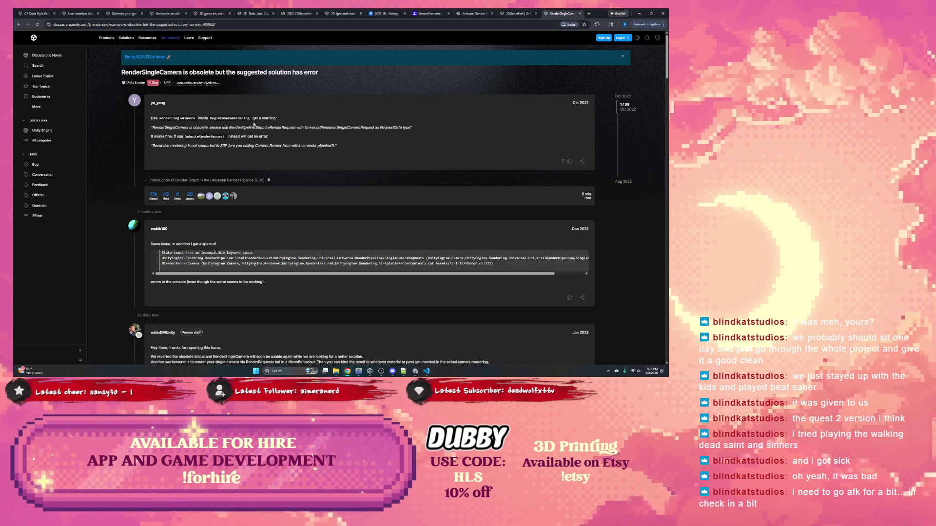
{"action": "scroll", "coordinate": [256, 123], "scroll_direction": "down", "scroll_amount": 1}
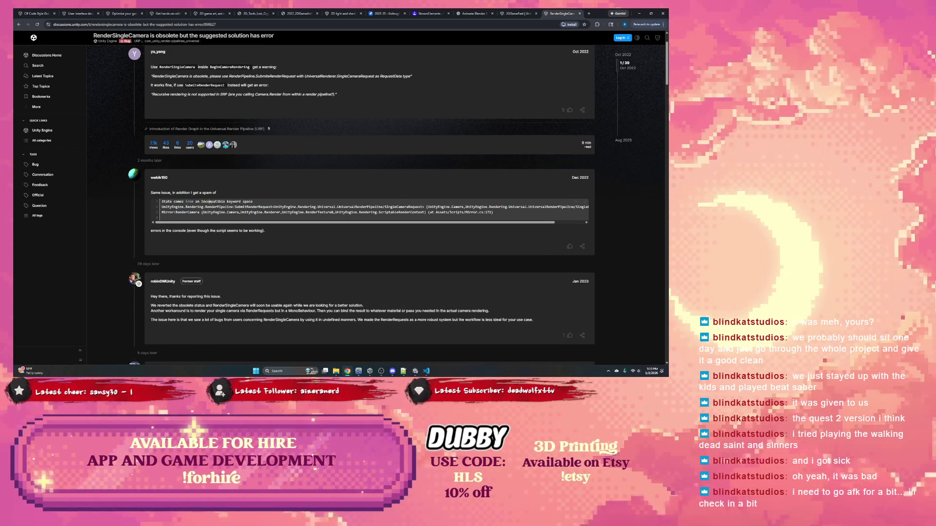
{"action": "scroll", "coordinate": [231, 214], "scroll_direction": "down", "scroll_amount": 2}
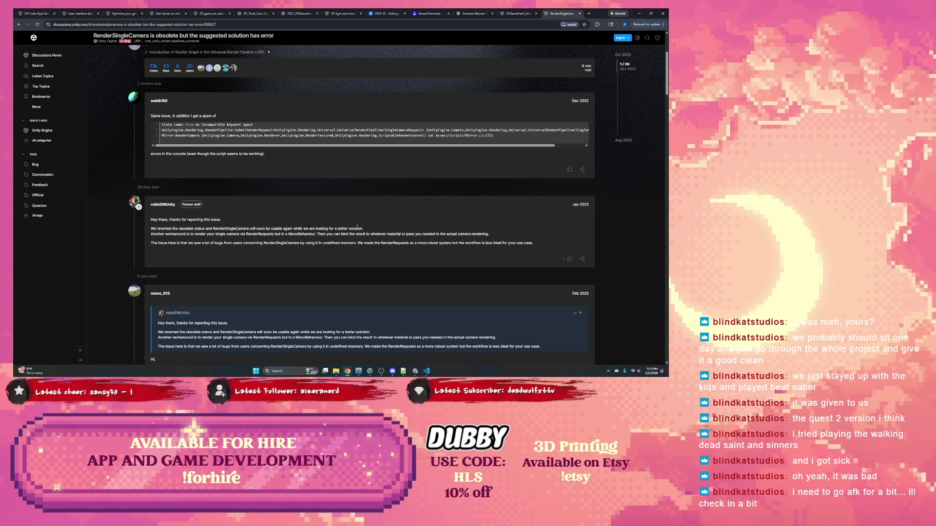
{"action": "scroll", "coordinate": [607, 272], "scroll_direction": "down", "scroll_amount": 1}
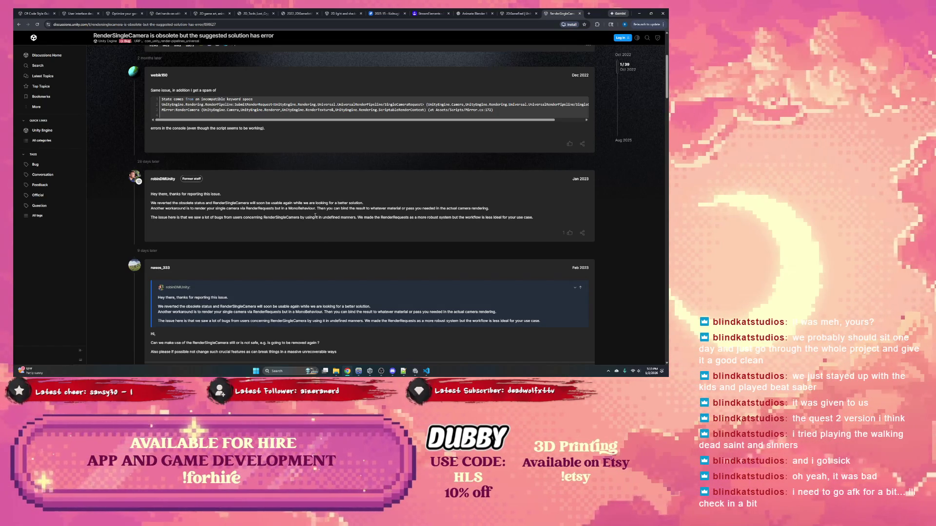
{"action": "scroll", "coordinate": [315, 215], "scroll_direction": "down", "scroll_amount": 3}
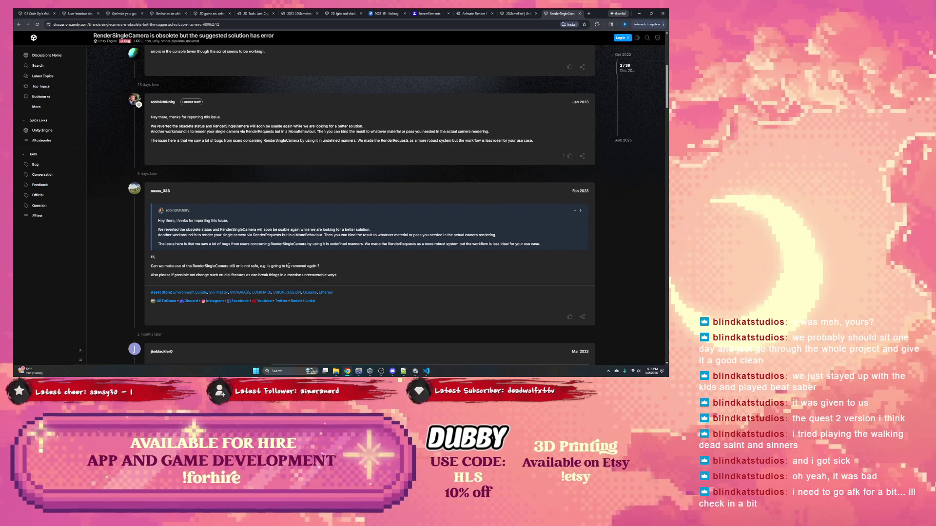
{"action": "left_click", "coordinate": [639, 13]}
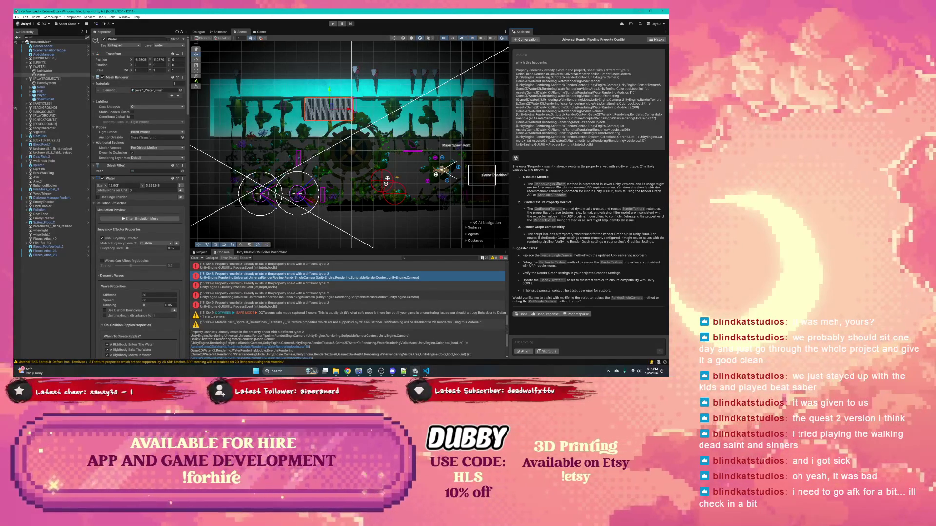
Step: Select RenderSingleCamera in the Assistant's explanation and return to WaterRenderingMode.cs in VS Code
{"action": "double_click", "coordinate": [557, 185]}
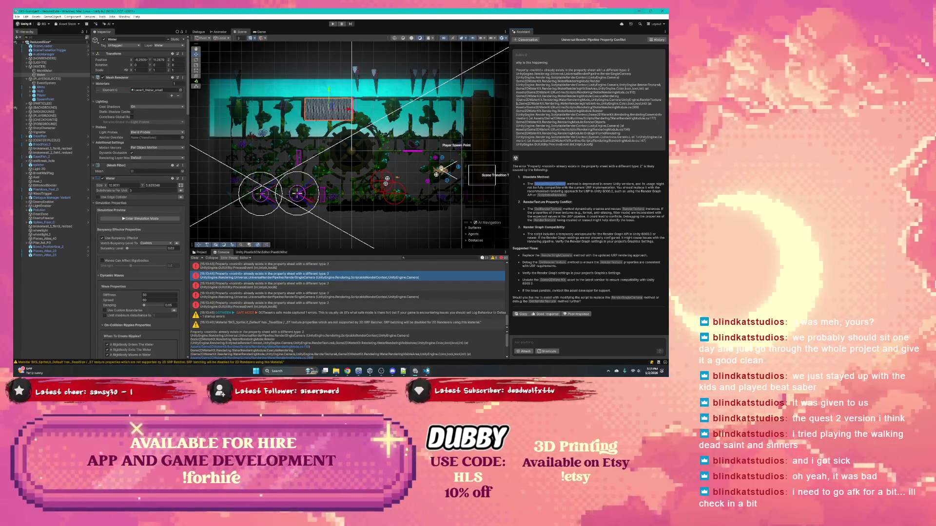
{"action": "key", "text": "alt+Tab"}
{"action": "left_click", "coordinate": [287, 274]}
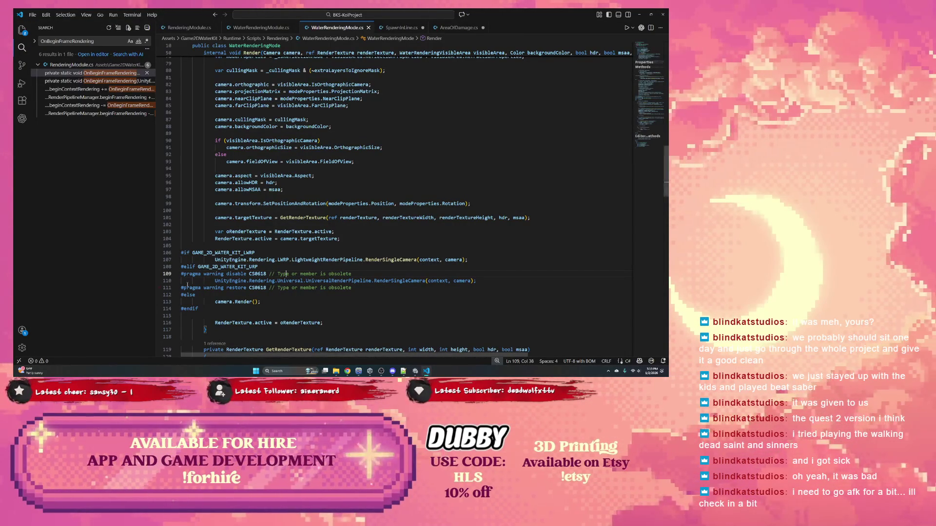
Step: Send Codex the pasted line-110 RenderSingleCamera code, asking it to check and update the obsolete call
{"action": "left_click", "coordinate": [22, 118]}
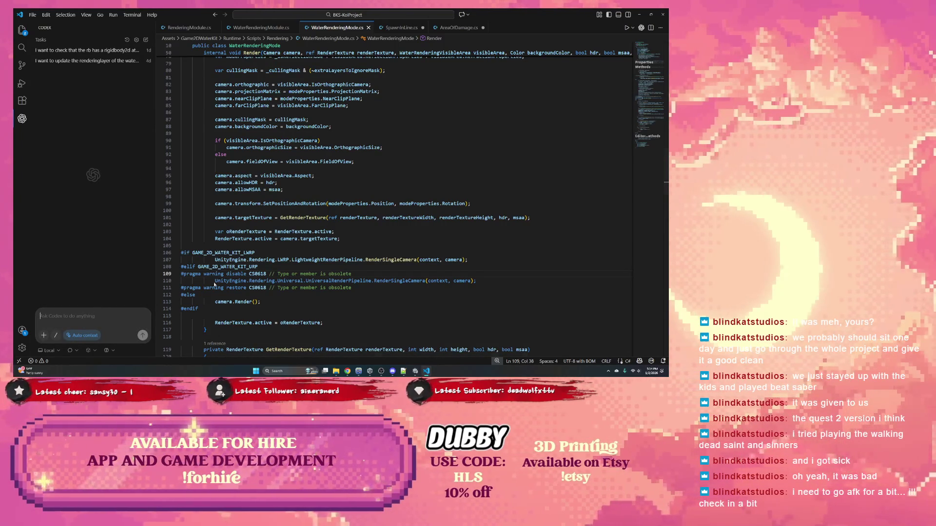
{"action": "left_click_drag", "start_coordinate": [475, 280], "coordinate": [215, 280]}
{"action": "key", "text": "ctrl+c"}
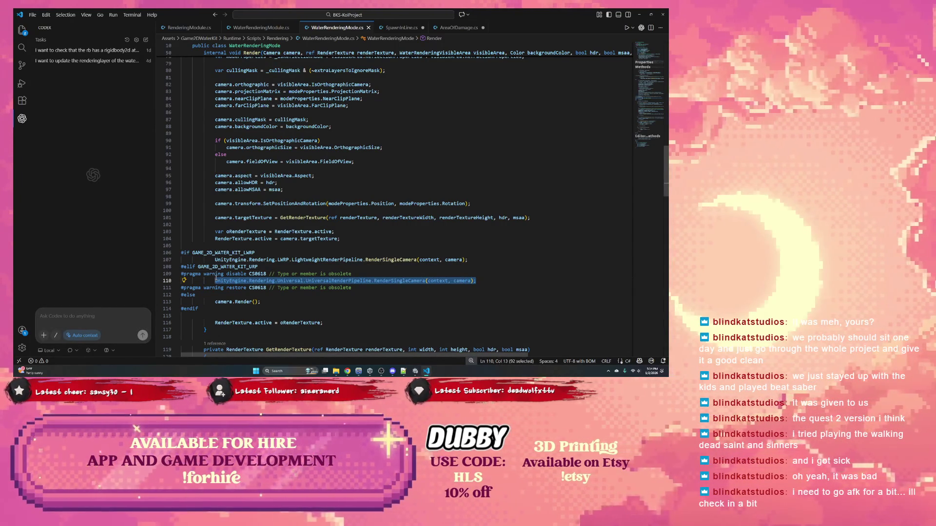
{"action": "left_click", "coordinate": [73, 320]}
{"action": "type", "text": "Unity mentions"}
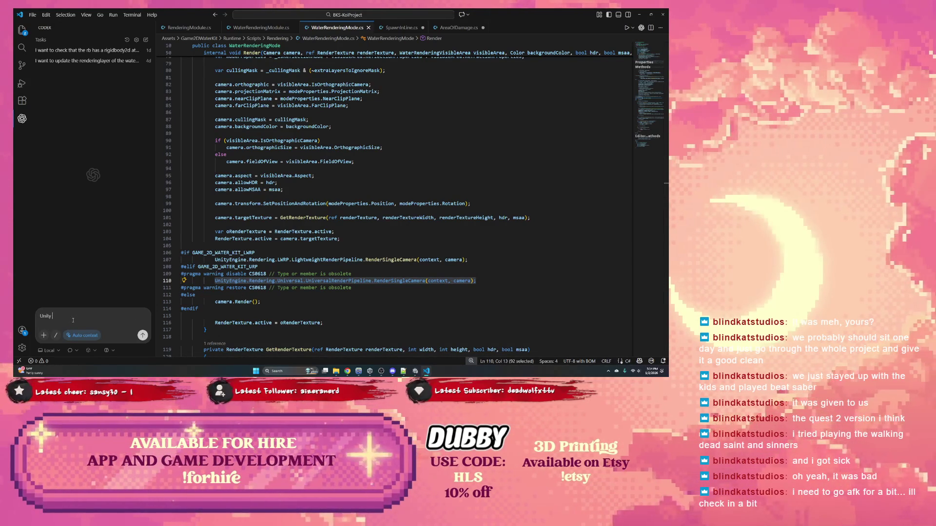
{"action": "type", "text": " that this met"}
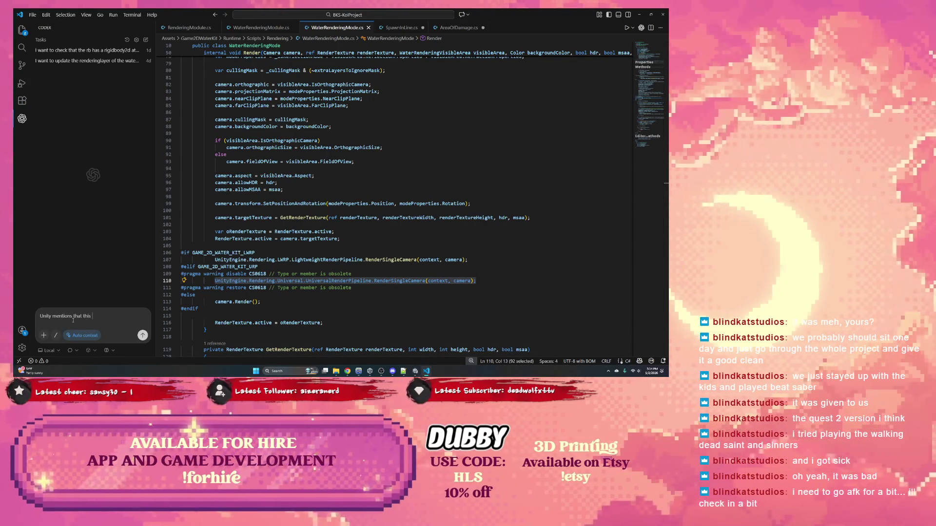
{"action": "key", "text": "BackSpace"}
{"action": "key", "text": "BackSpace"}
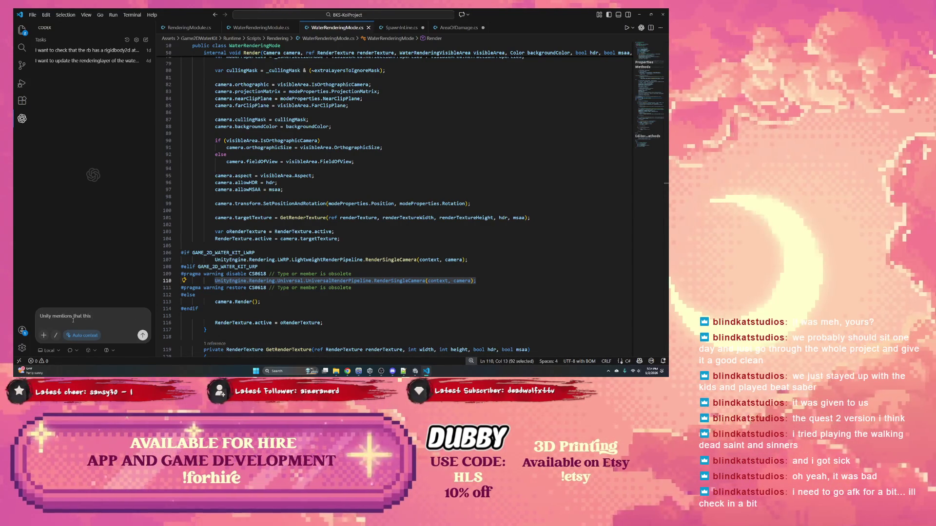
{"action": "type", "text": " state is"}
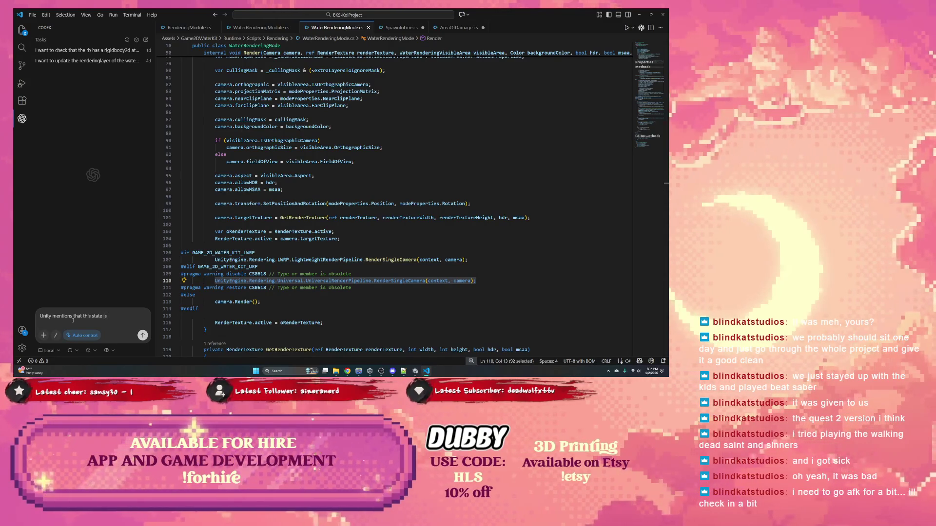
{"action": "type", "text": " obsolute can y"}
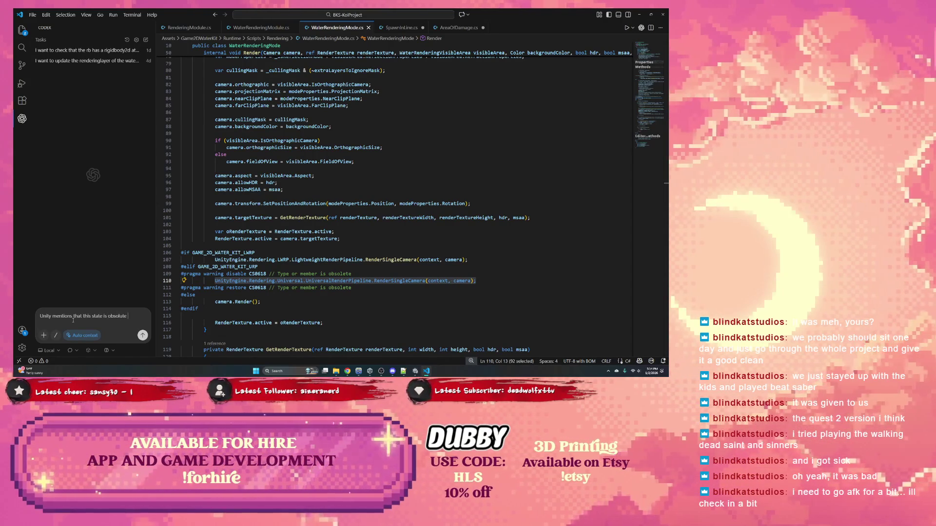
{"action": "type", "text": "ou check"}
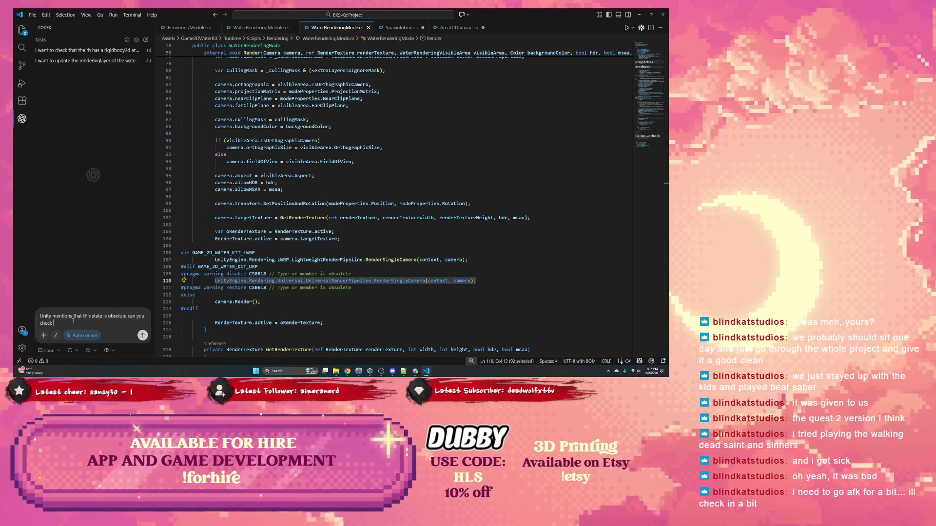
{"action": "type", "text": " and update"}
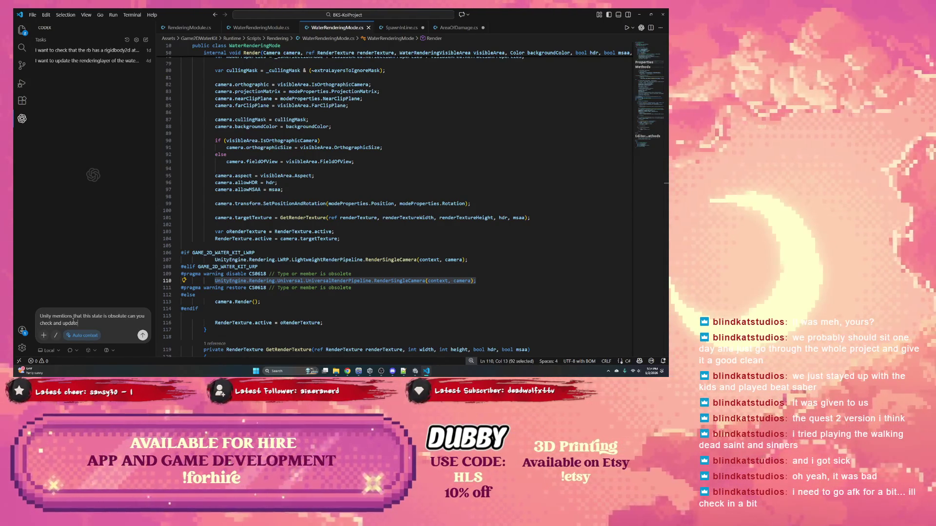
{"action": "type", "text": " as needed"}
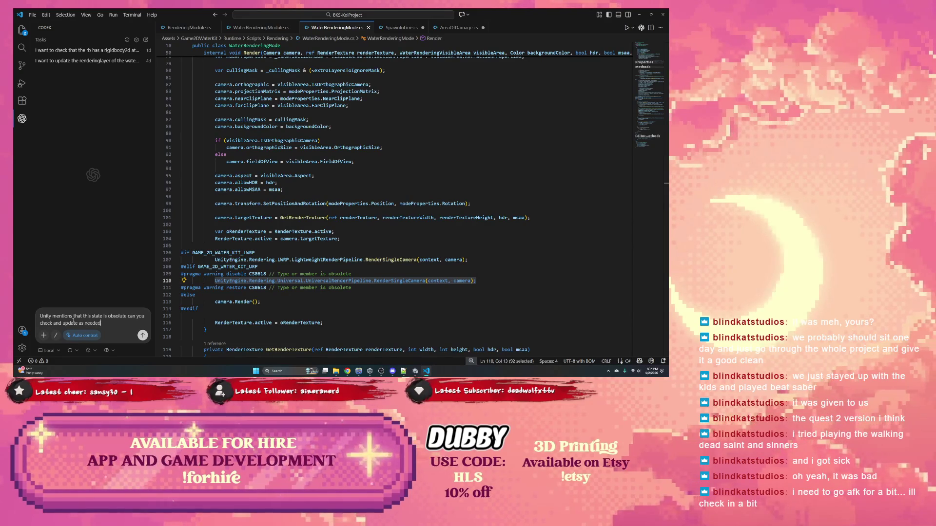
{"action": "key", "text": "ctrl+v"}
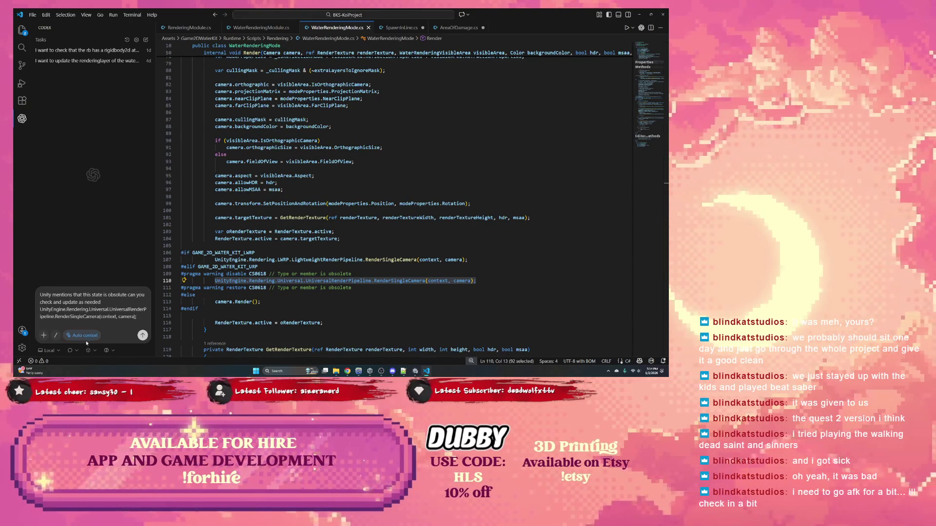
{"action": "key", "text": "Return"}
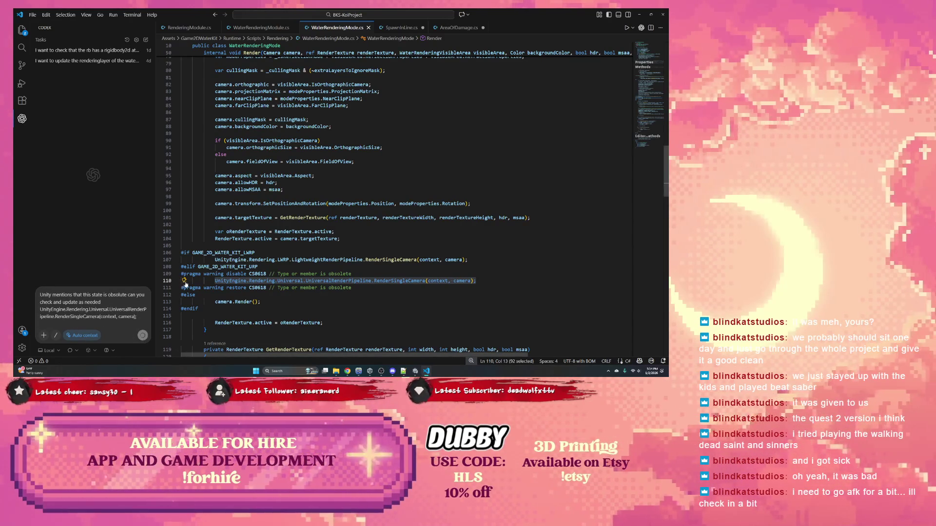
{"action": "left_click", "coordinate": [411, 372]}
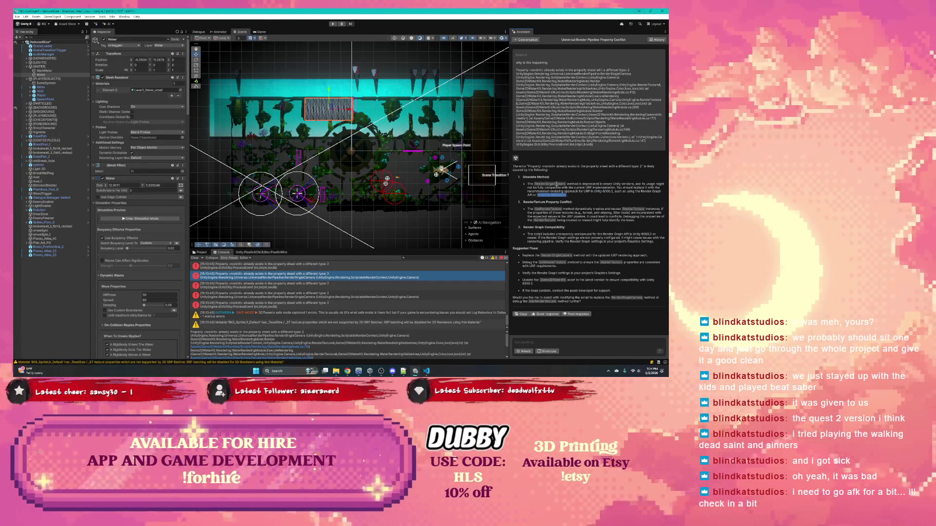
Step: Select RenderSingleCamera in the Assistant's suggested fixes and switch back to VS Code
{"action": "double_click", "coordinate": [550, 183]}
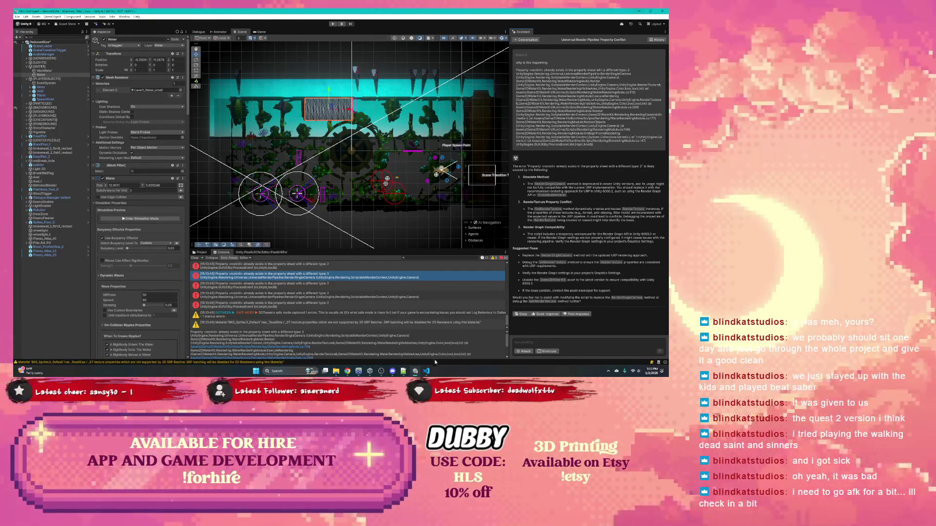
{"action": "left_click", "coordinate": [427, 372]}
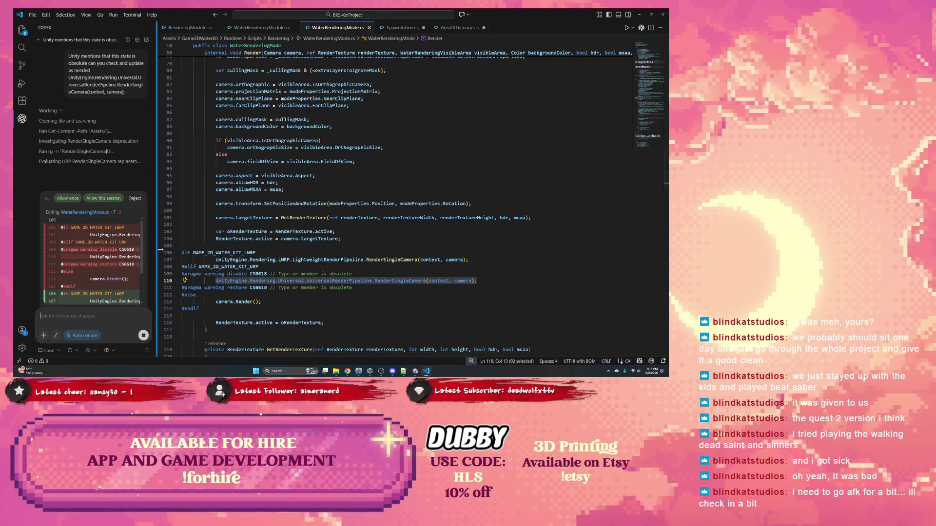
Step: Widen the Codex panel to review the diff and apply the RenderPipelineManager.RenderSingleCamera edit
{"action": "left_click_drag", "start_coordinate": [155, 251], "coordinate": [194, 251]}
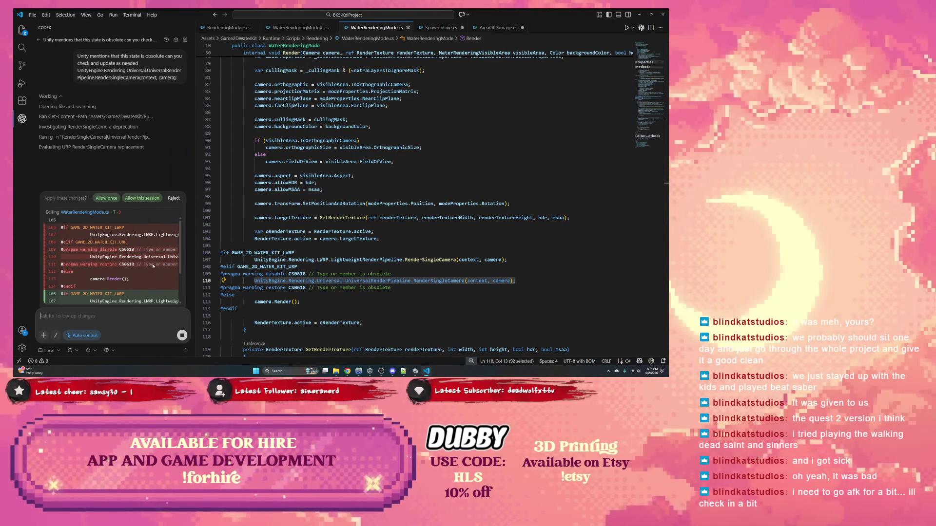
{"action": "scroll", "coordinate": [120, 258], "scroll_direction": "down", "scroll_amount": 2}
{"action": "mouse_move", "coordinate": [194, 263]}
{"action": "left_mouse_down"}
{"action": "mouse_move", "coordinate": [344, 260]}
{"action": "mouse_move", "coordinate": [335, 260]}
{"action": "left_mouse_up"}
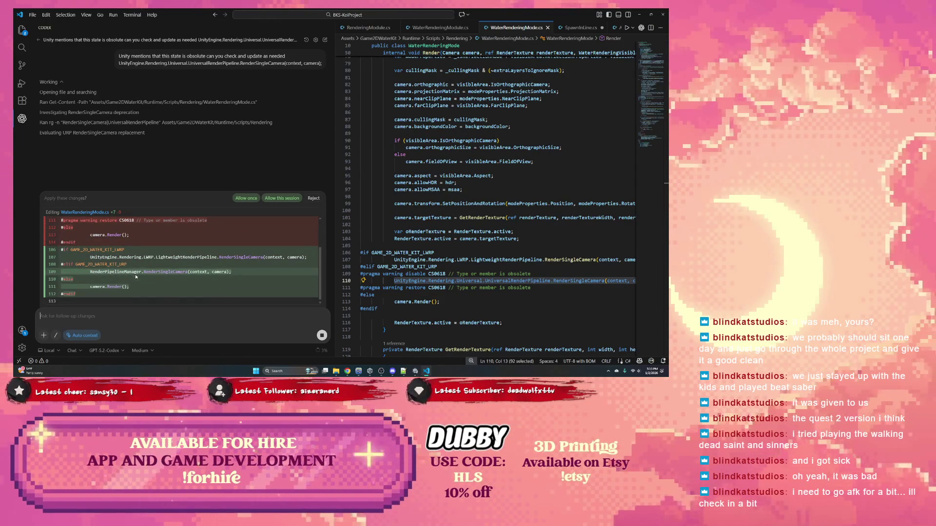
{"action": "scroll", "coordinate": [450, 269], "scroll_direction": "down", "scroll_amount": 1}
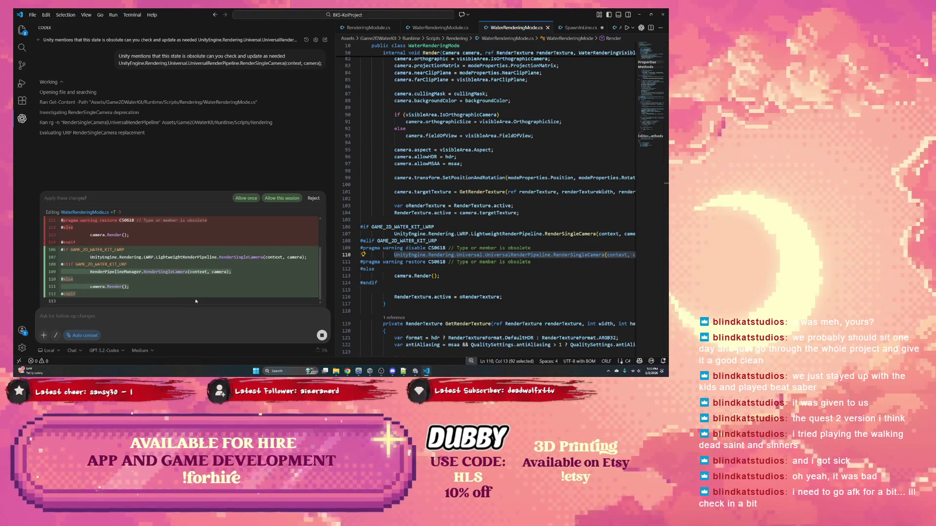
{"action": "left_click", "coordinate": [276, 199]}
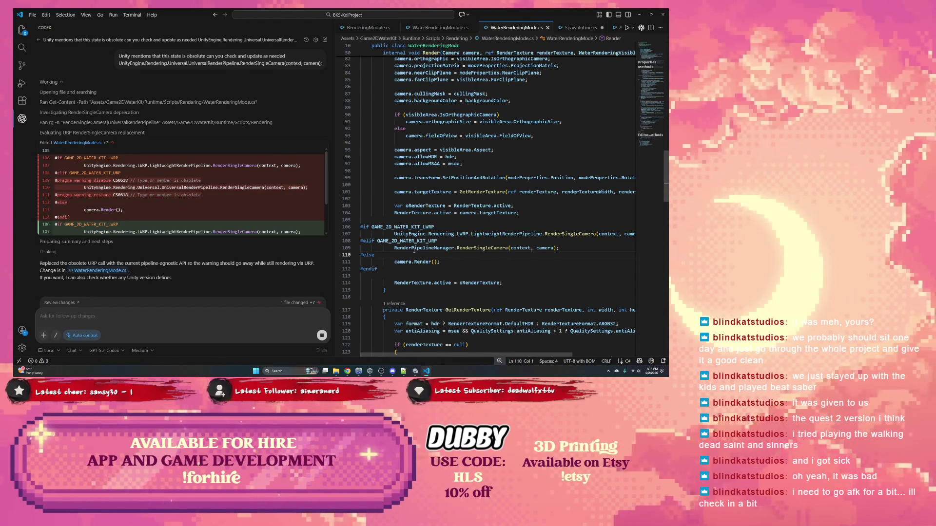
{"action": "left_click", "coordinate": [424, 248]}
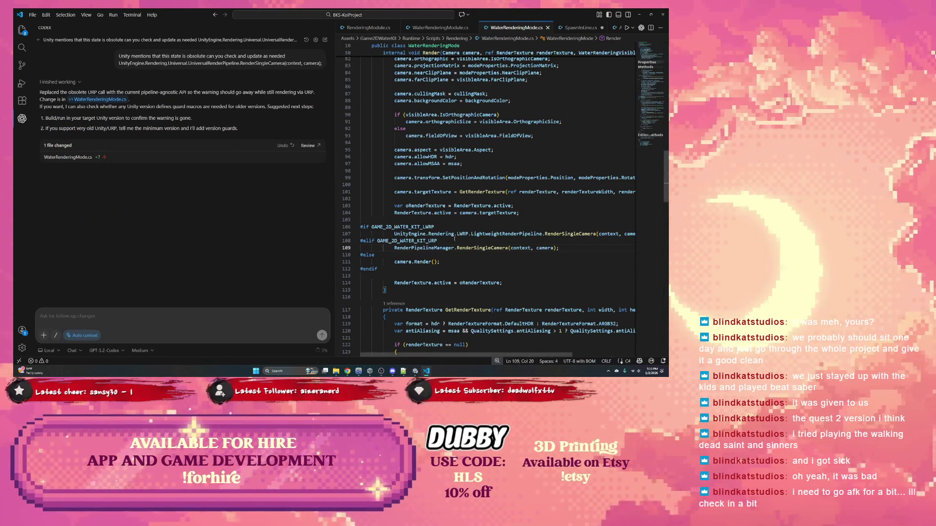
Step: Check RenderPipelineManager's definition, narrow the Codex panel, and minimize VS Code
{"action": "right_click", "coordinate": [429, 248]}
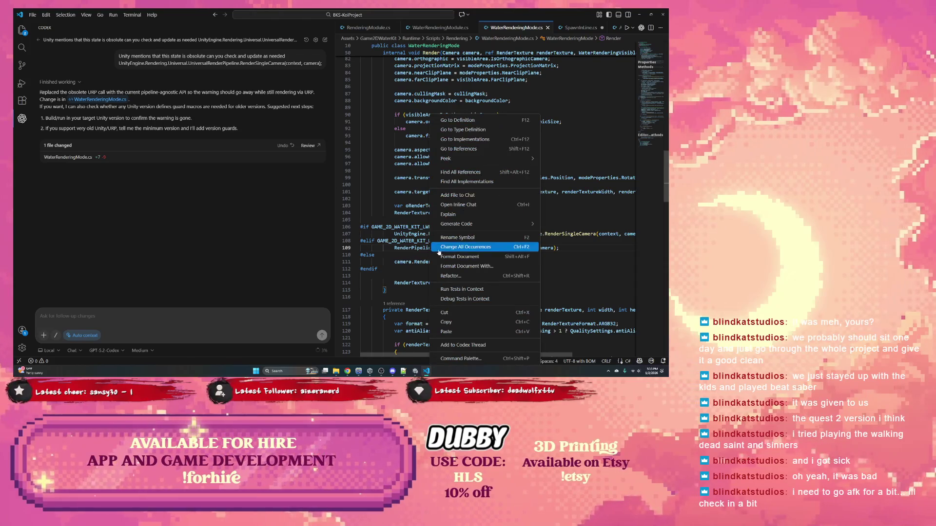
{"action": "left_click", "coordinate": [457, 122]}
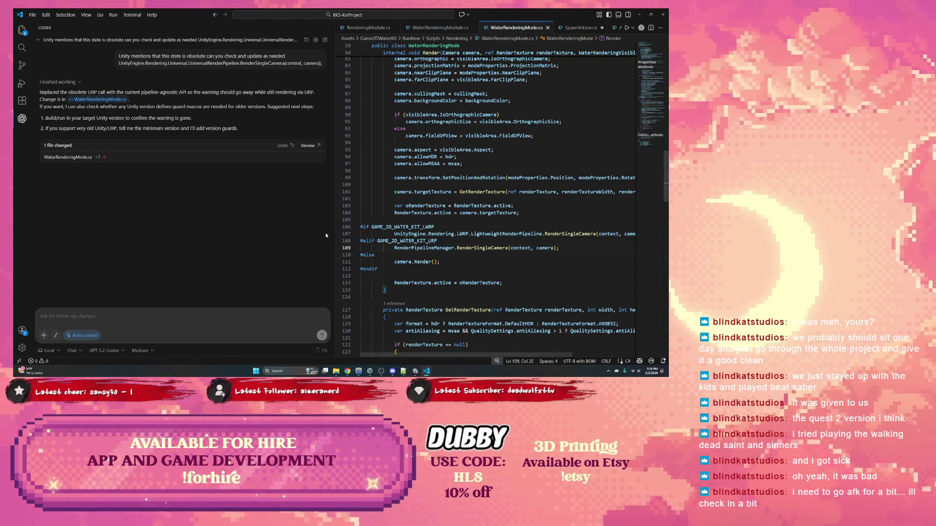
{"action": "left_click_drag", "start_coordinate": [335, 232], "coordinate": [169, 232]}
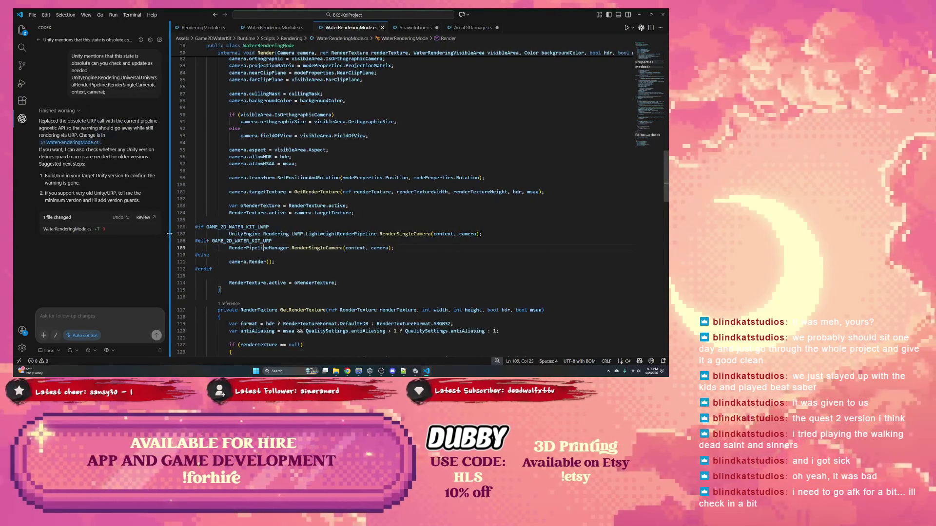
{"action": "right_click", "coordinate": [244, 249]}
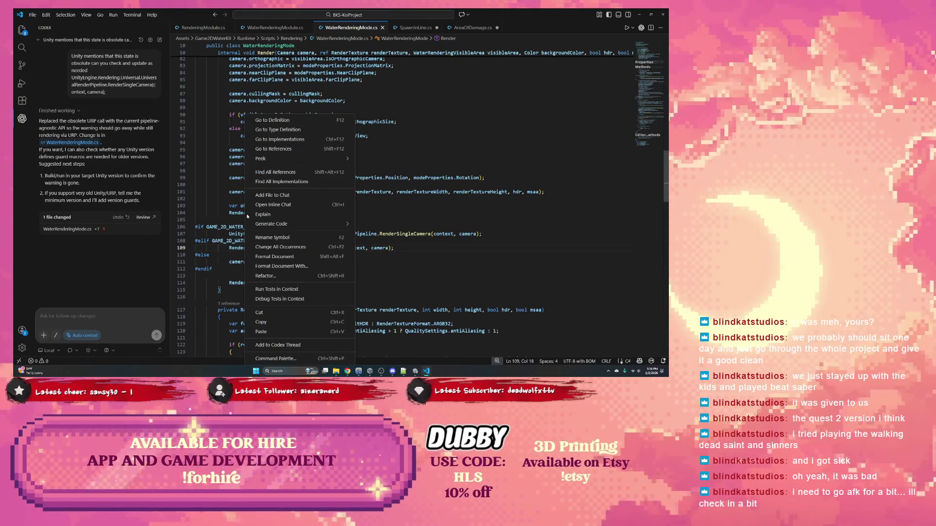
{"action": "key", "text": "Escape"}
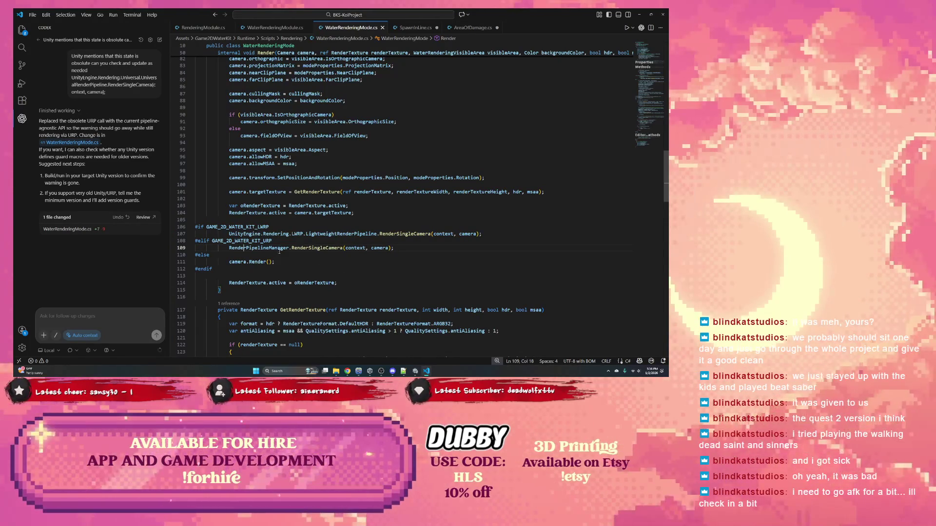
{"action": "left_click", "coordinate": [382, 107]}
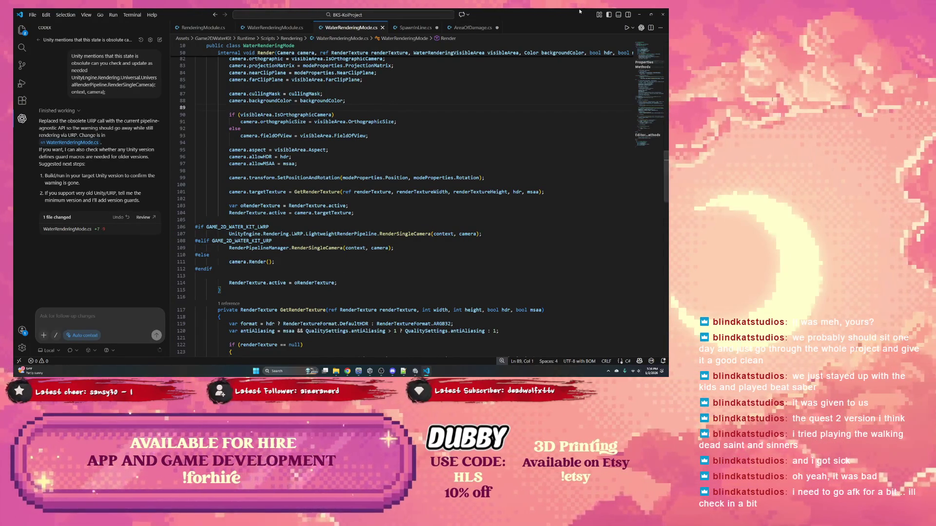
{"action": "left_click", "coordinate": [639, 14]}
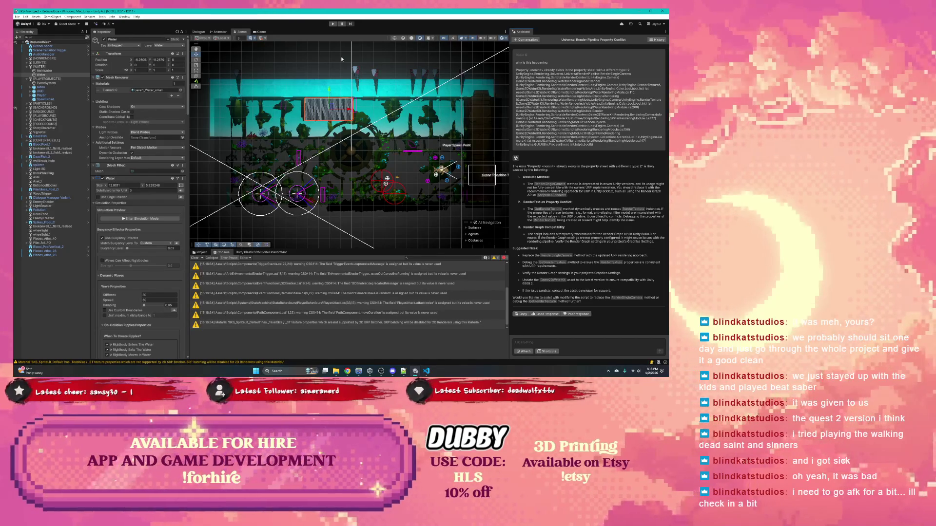
Step: Try Play mode, then open the WaterRenderingMode compile error's line in the code editor
{"action": "left_click", "coordinate": [333, 23]}
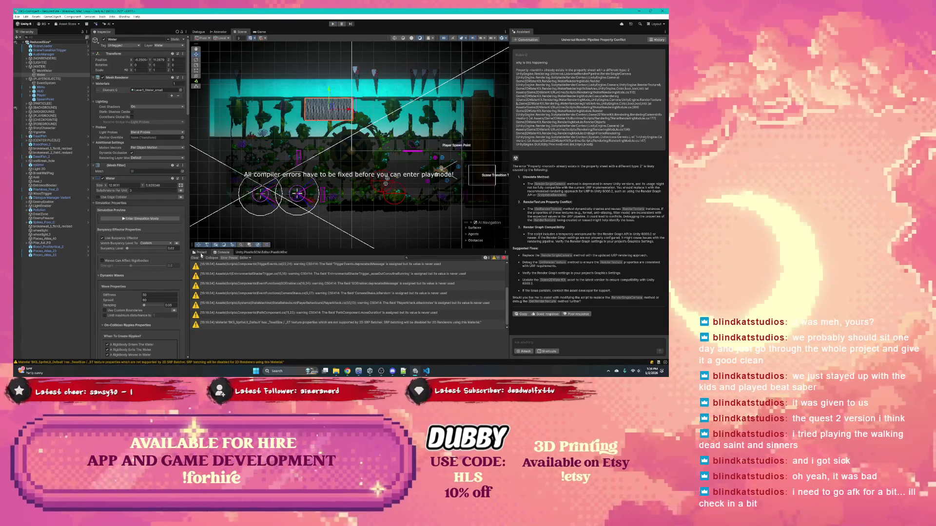
{"action": "scroll", "coordinate": [236, 306], "scroll_direction": "up", "scroll_amount": 3}
{"action": "left_click", "coordinate": [235, 304]}
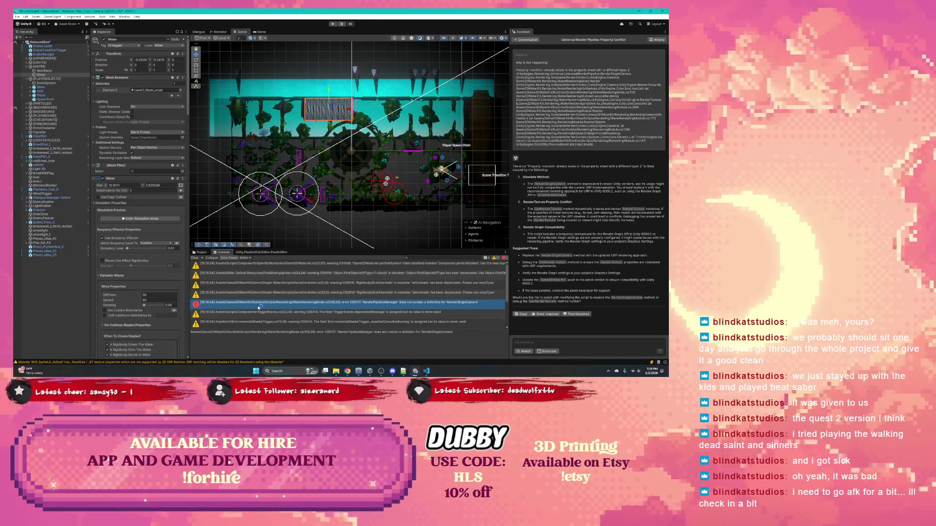
{"action": "double_click", "coordinate": [259, 305]}
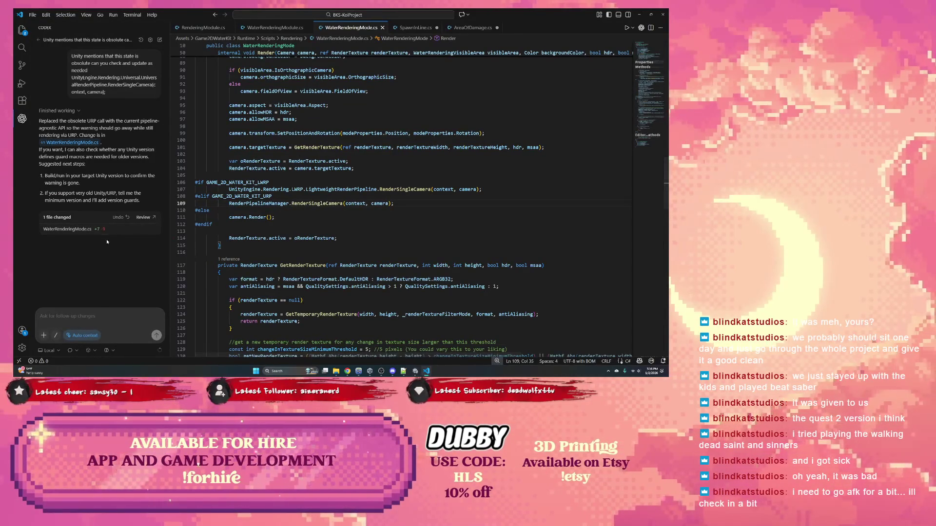
Step: Start typing a second RenderSingleCamera( call on line 109 using autocomplete
{"action": "left_click", "coordinate": [92, 232]}
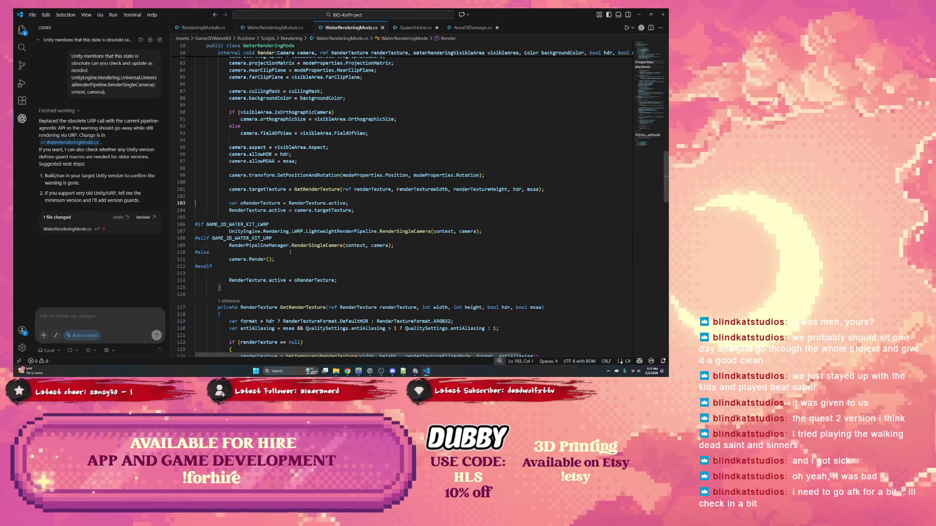
{"action": "double_click", "coordinate": [317, 245]}
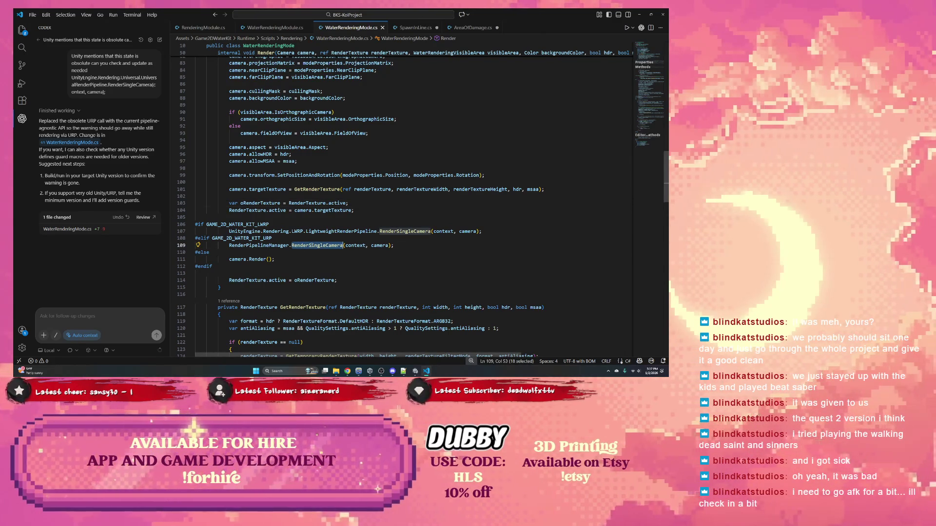
{"action": "key", "text": "Left"}
{"action": "key", "text": "Left"}
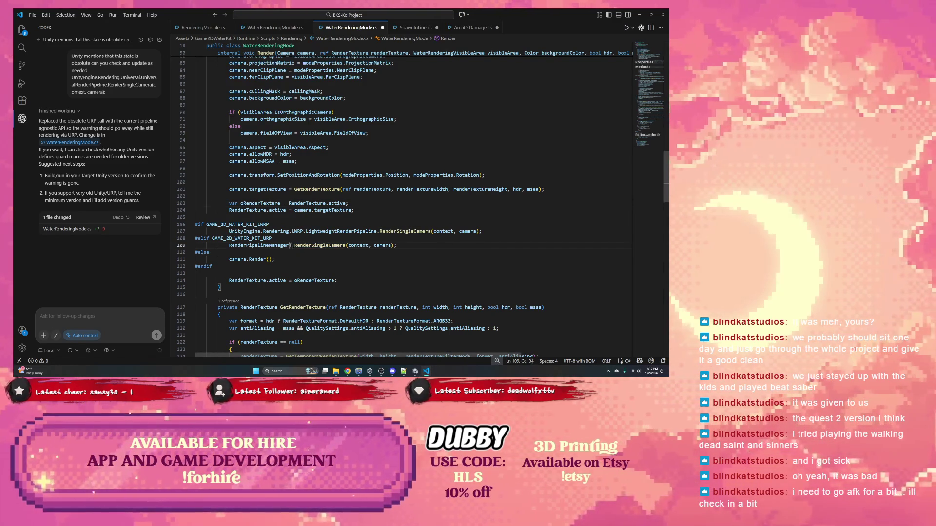
{"action": "type", "text": "Render"}
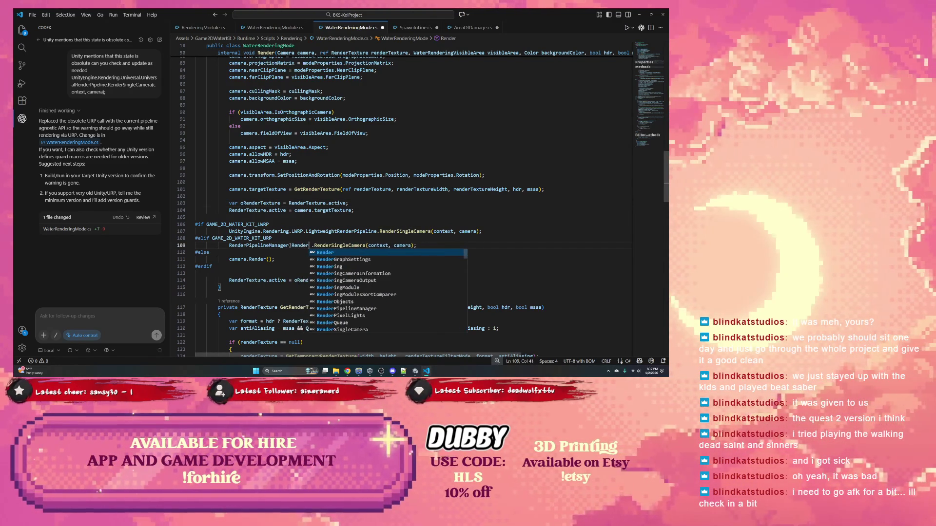
{"action": "type", "text": "sin"}
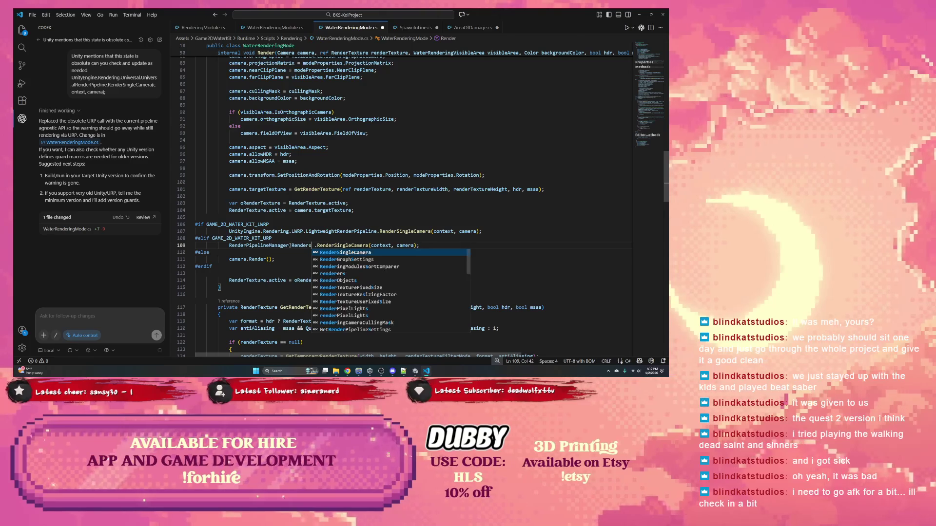
{"action": "type", "text": "g"}
{"action": "key", "text": "Tab"}
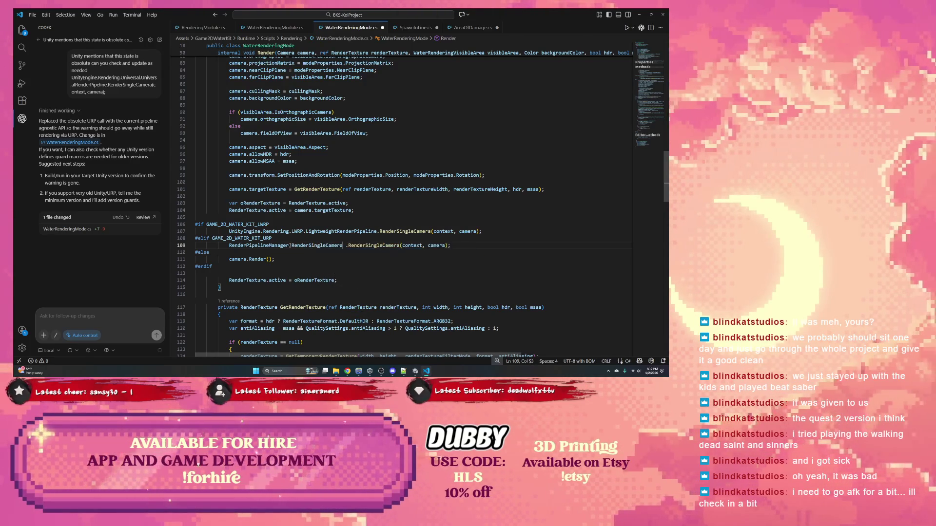
{"action": "type", "text": "("}
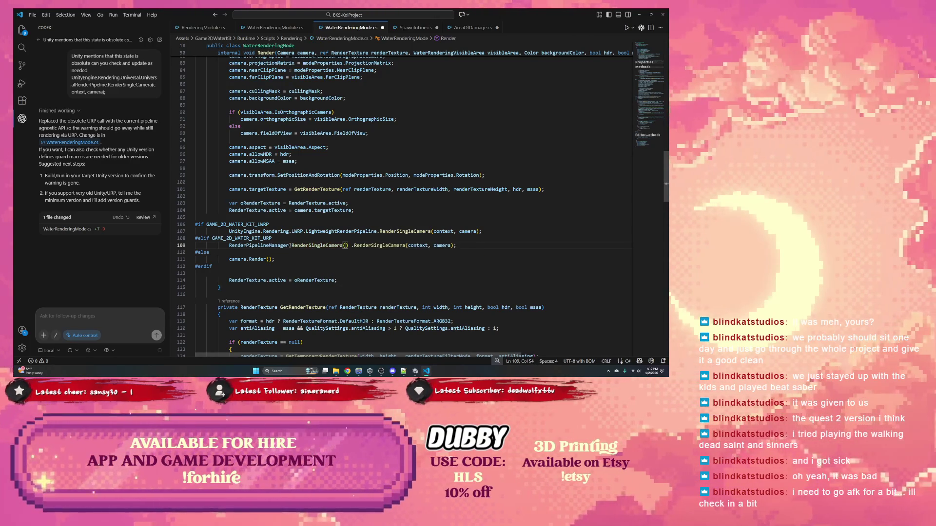
Step: Check RenderSingleCamera's definitions on lines 107 and 109, then delete the duplicated RenderSingleCamera() text
{"action": "right_click", "coordinate": [393, 232]}
{"action": "left_click", "coordinate": [421, 125]}
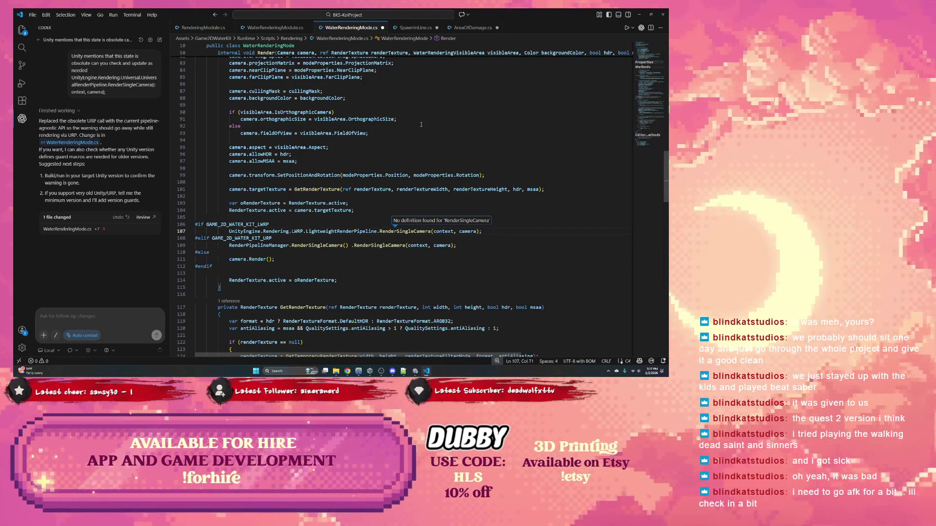
{"action": "right_click", "coordinate": [328, 246]}
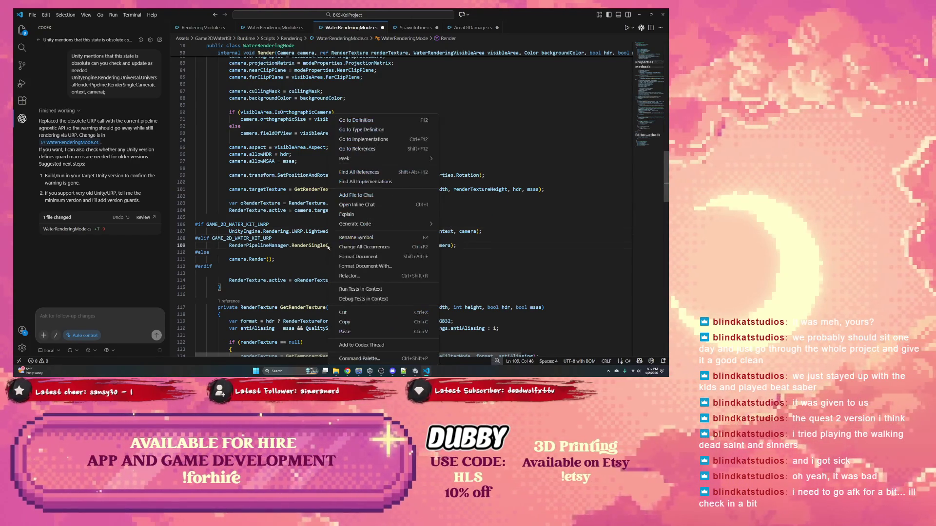
{"action": "left_click", "coordinate": [360, 120]}
{"action": "mouse_move", "coordinate": [292, 248]}
{"action": "left_mouse_down"}
{"action": "mouse_move", "coordinate": [390, 247]}
{"action": "mouse_move", "coordinate": [352, 246]}
{"action": "left_mouse_up"}
{"action": "key", "text": "Delete"}
{"action": "key", "text": "Left"}
Step: Look up RenderPipelineManager's definition, search the file for it, and bring up the browser
{"action": "right_click", "coordinate": [269, 247]}
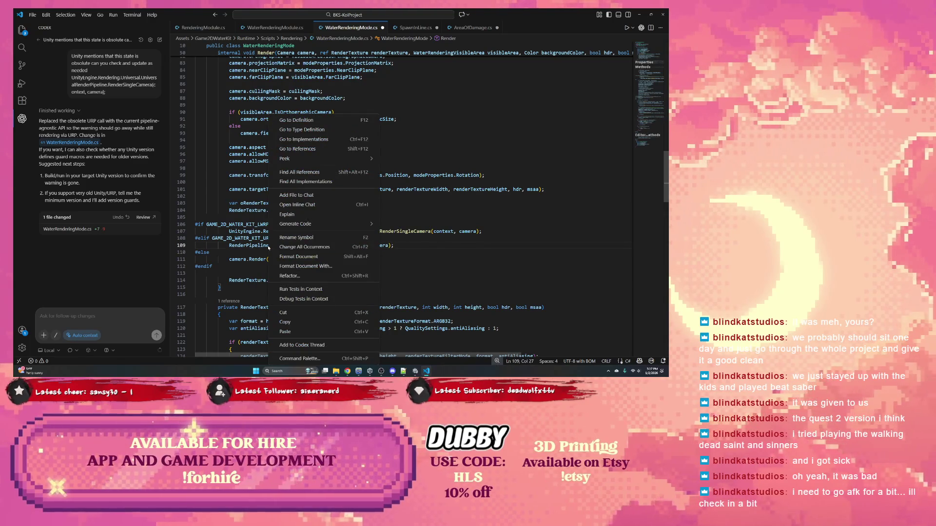
{"action": "left_click", "coordinate": [312, 122]}
{"action": "key", "text": "ctrl+d"}
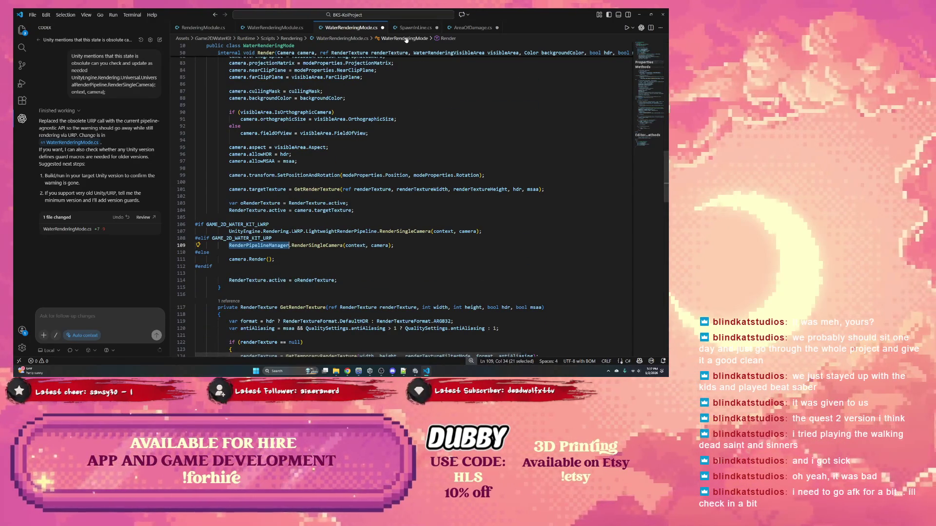
{"action": "left_click", "coordinate": [246, 246]}
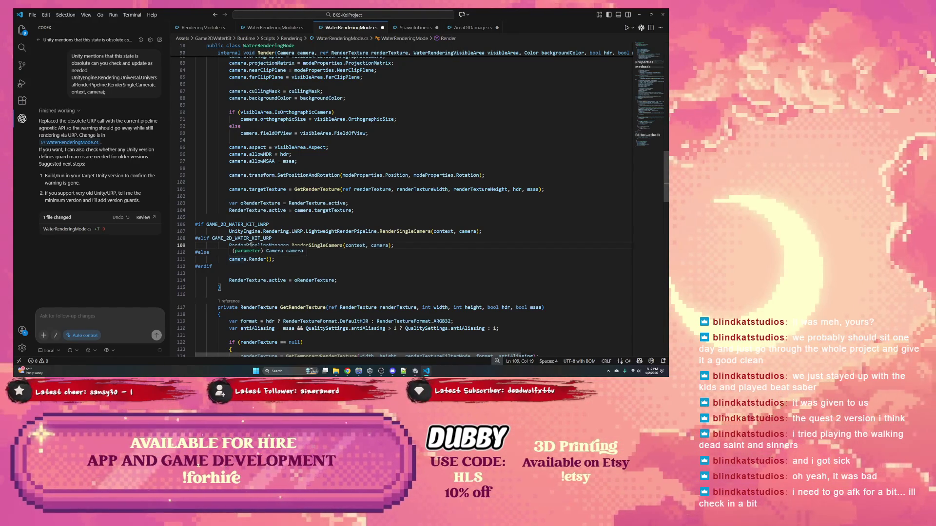
{"action": "double_click", "coordinate": [249, 246]}
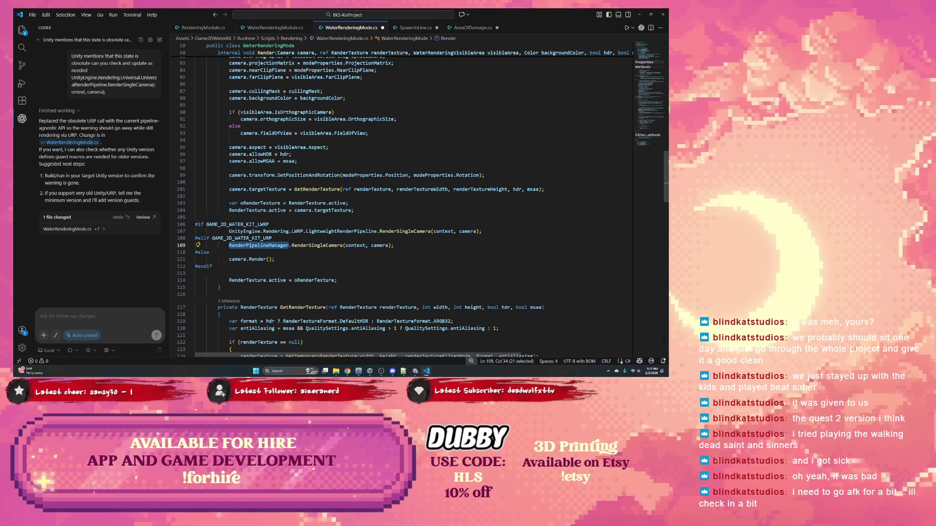
{"action": "key", "text": "ctrl+f"}
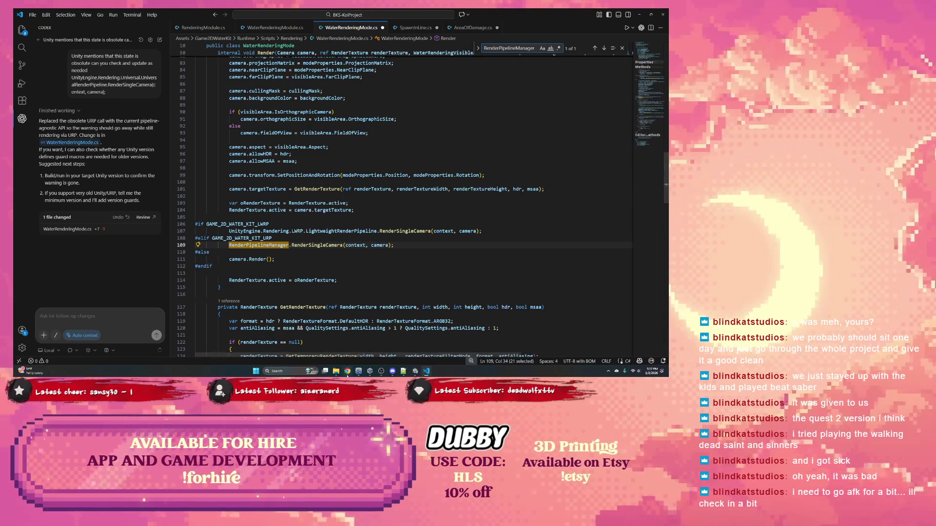
{"action": "left_click", "coordinate": [347, 371]}
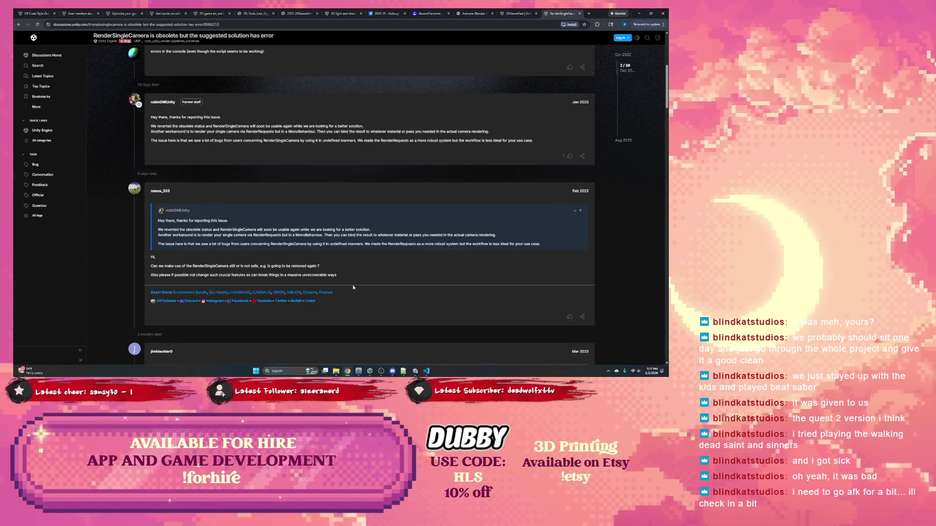
Step: Web-search the RenderPipelineManager.RenderSingleCamera call copied from line 109
{"action": "left_click", "coordinate": [590, 13]}
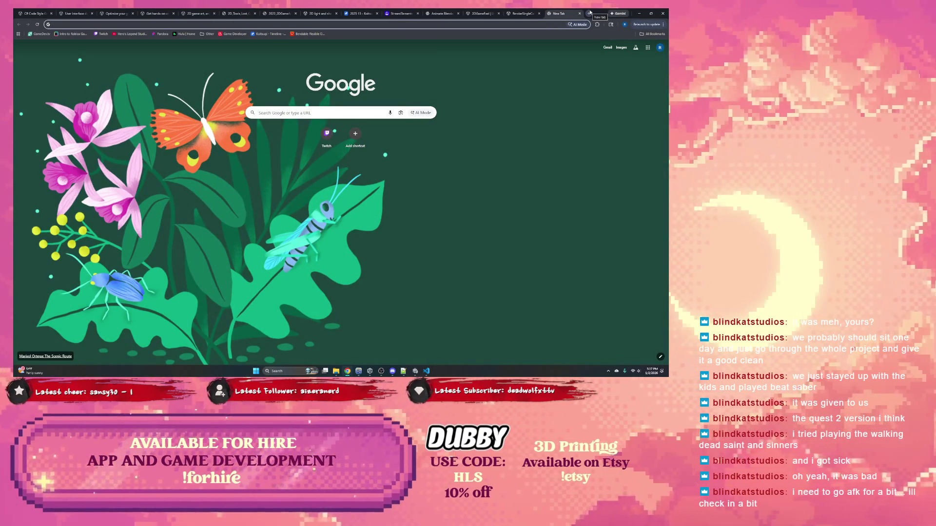
{"action": "left_click", "coordinate": [639, 13]}
{"action": "left_click_drag", "start_coordinate": [227, 246], "coordinate": [344, 246]}
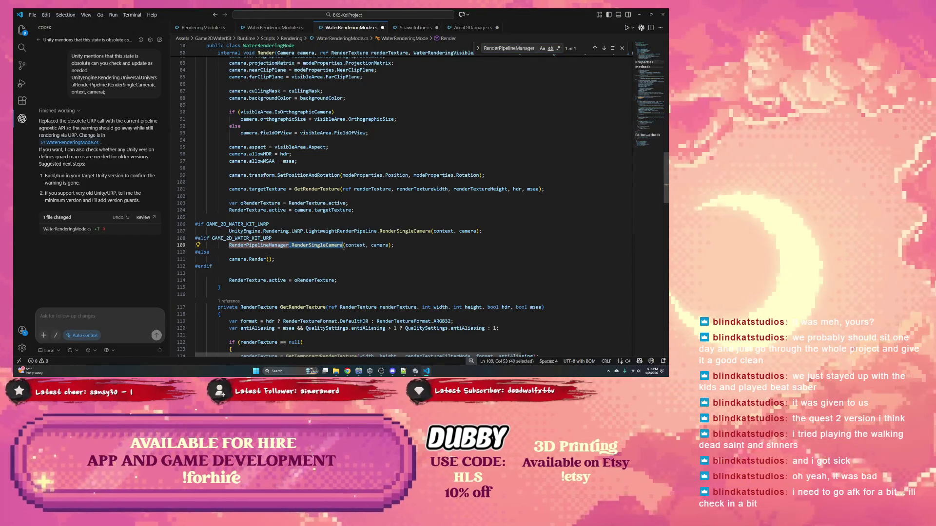
{"action": "left_click", "coordinate": [353, 375]}
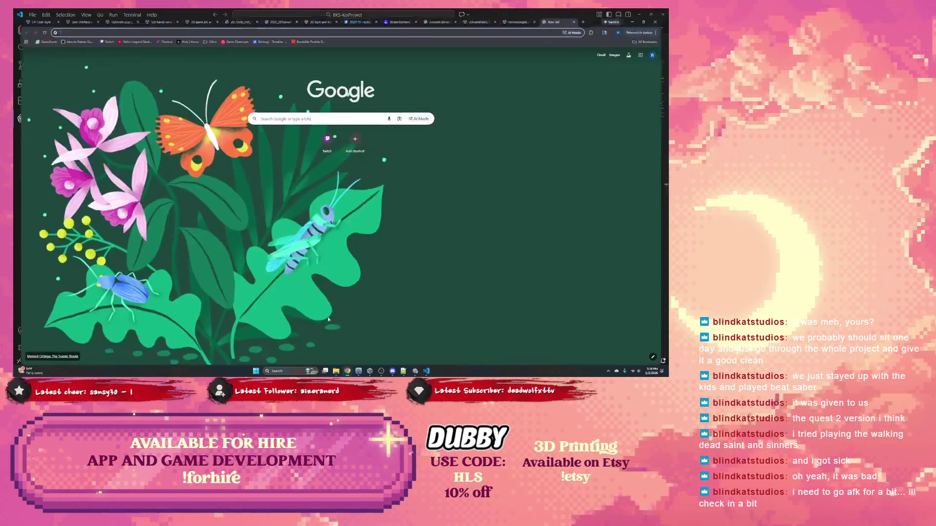
{"action": "type", "text": "RenderPipelineManager.RenderSingleCamera"}
{"action": "key", "text": "Return"}
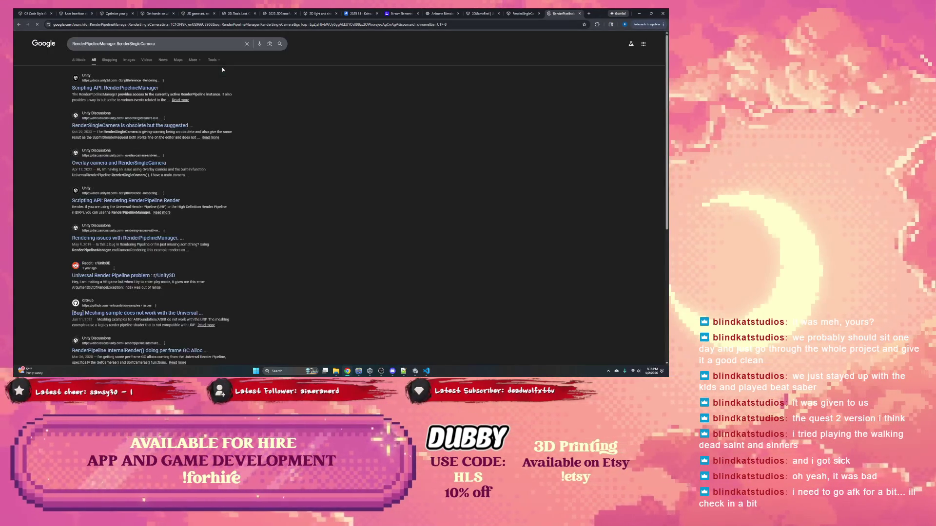
Step: Open the RenderPipelineManager Scripting API page, close the obsolete-call thread, and view currentPipeline docs
{"action": "left_click", "coordinate": [135, 88]}
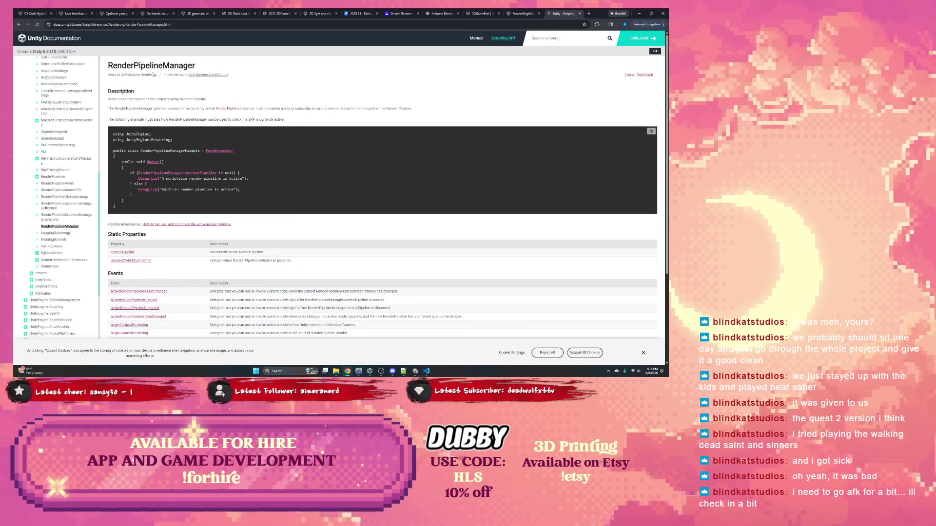
{"action": "left_click", "coordinate": [19, 24]}
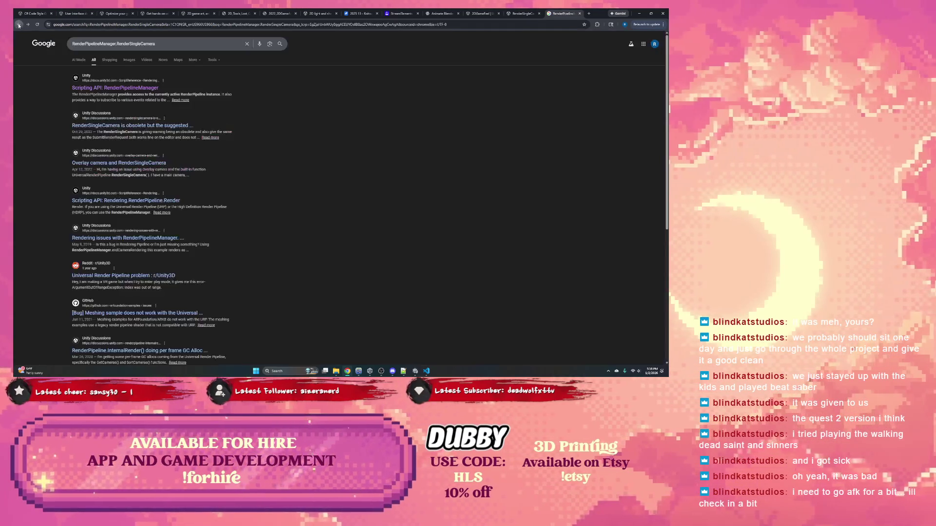
{"action": "left_click", "coordinate": [123, 126]}
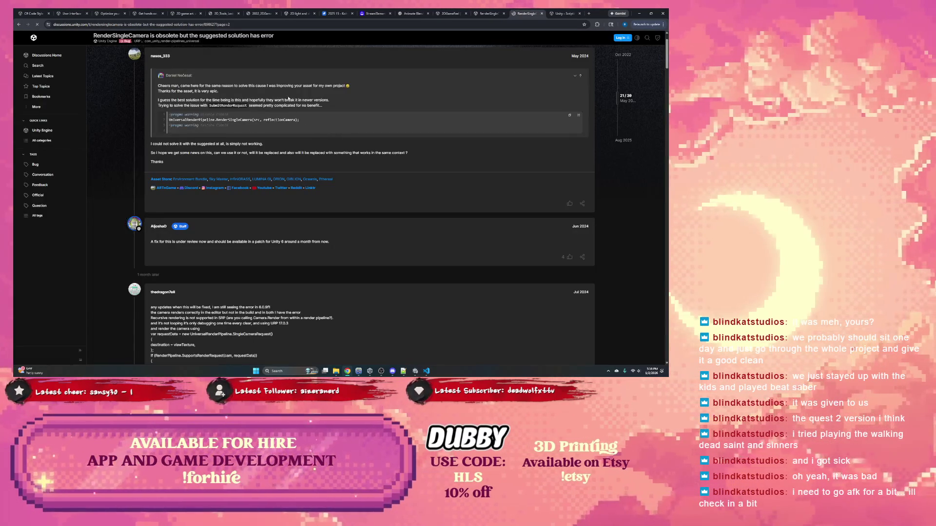
{"action": "left_click", "coordinate": [542, 14]}
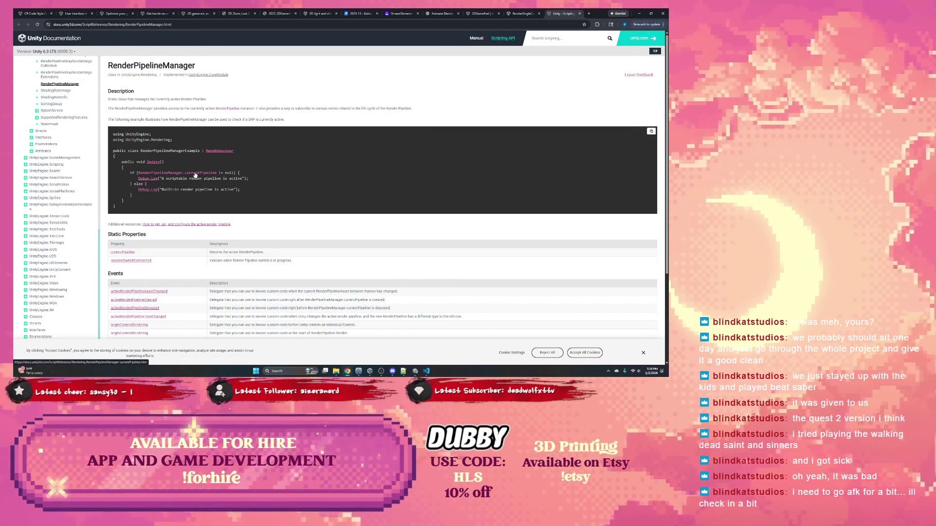
{"action": "scroll", "coordinate": [193, 185], "scroll_direction": "down", "scroll_amount": 3}
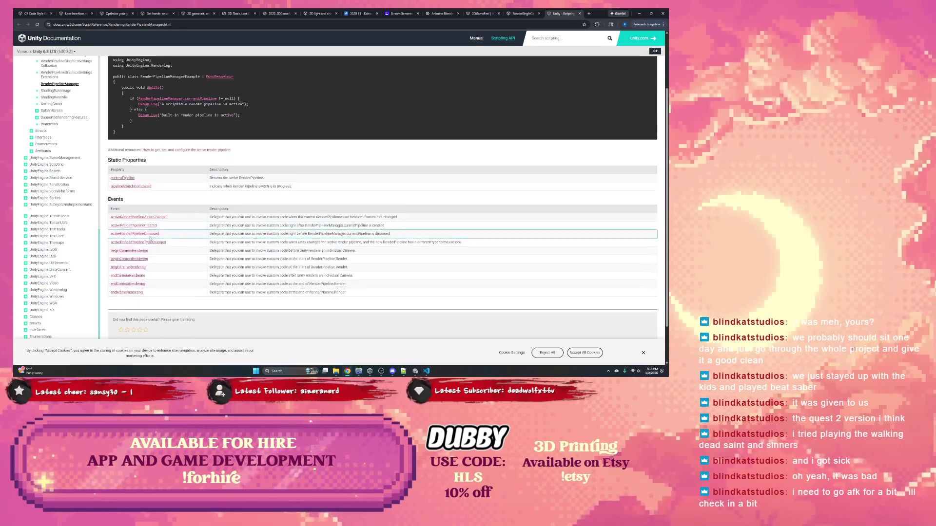
{"action": "left_click", "coordinate": [124, 176]}
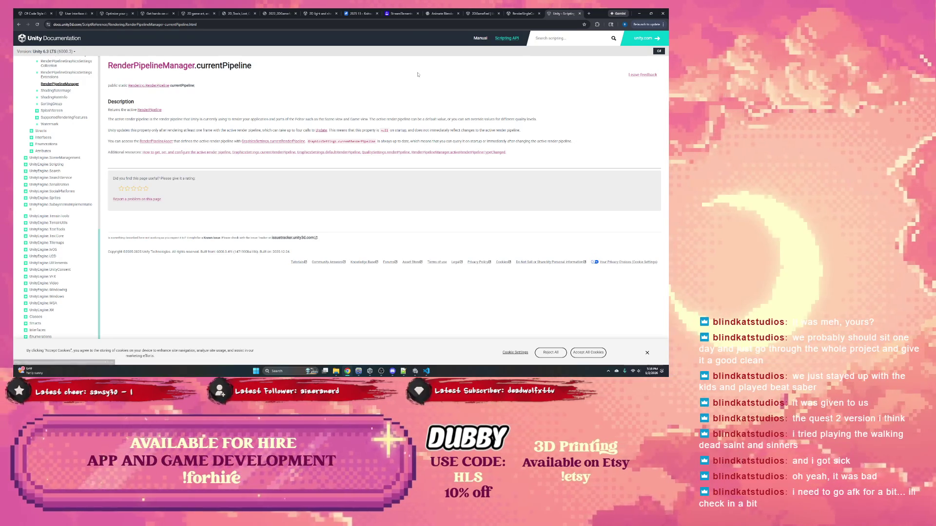
Step: Back in VS Code, start typing currentPipeline after RenderPipelineManager. on line 109
{"action": "key", "text": "alt+Tab"}
{"action": "left_click", "coordinate": [292, 246]}
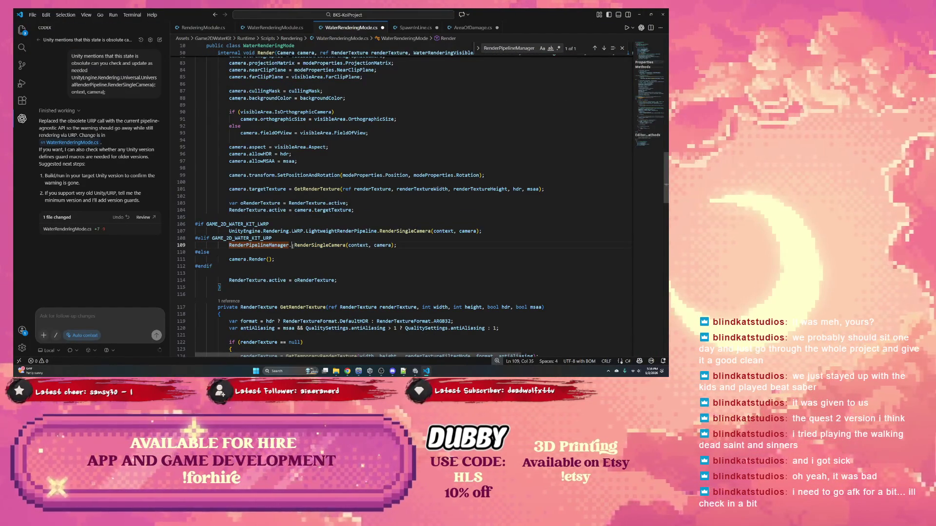
{"action": "type", "text": "current"}
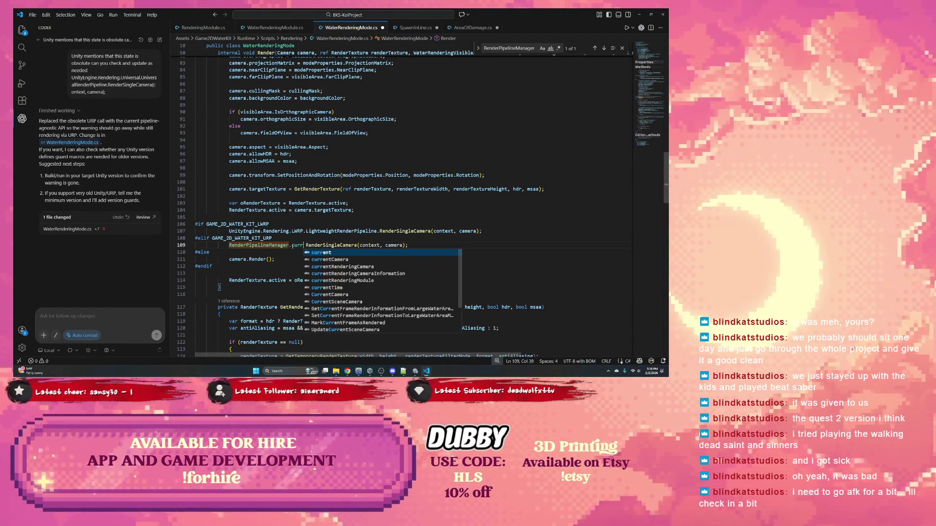
{"action": "type", "text": "pip"}
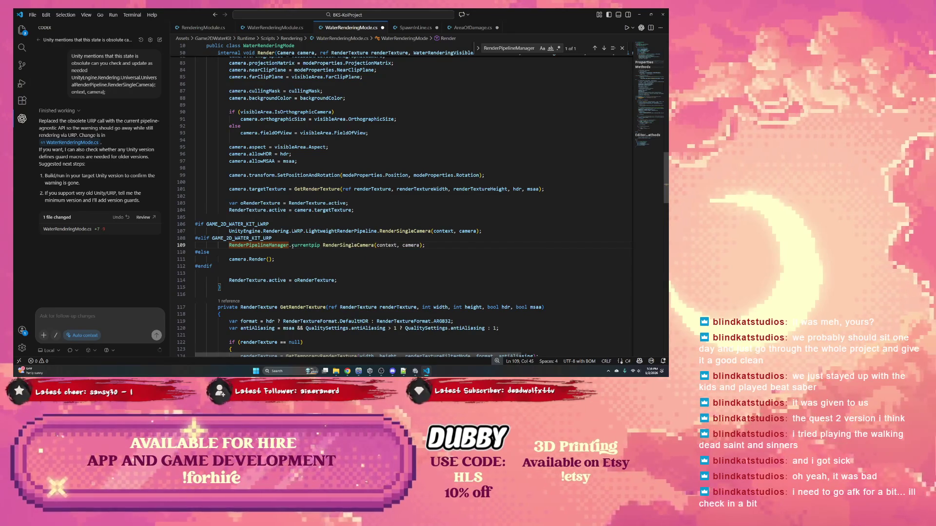
Step: Make line 109 call RenderPipelineManager.currentPipeline.RenderSingleCamera(context) and check LightweightRenderPipeline's definition
{"action": "key", "text": "BackSpace"}
{"action": "key", "text": "BackSpace"}
{"action": "key", "text": "BackSpace"}
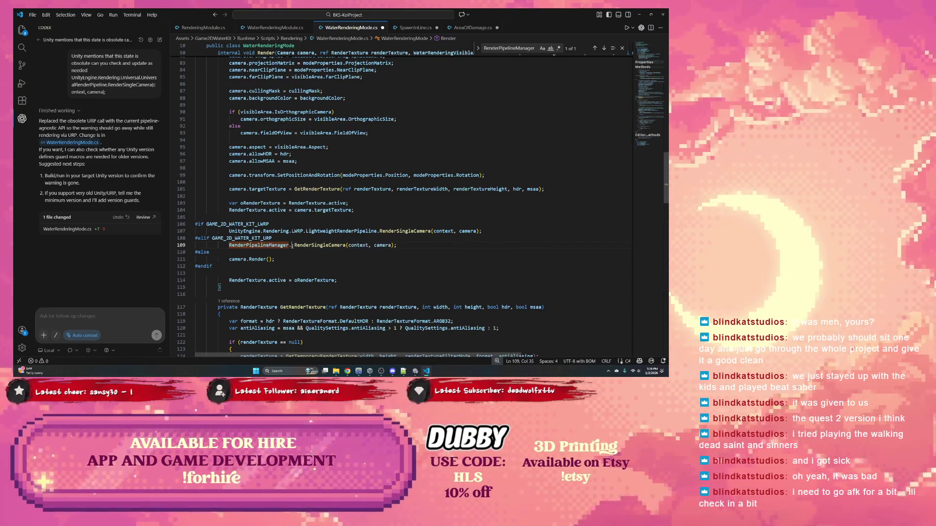
{"action": "type", "text": "current"}
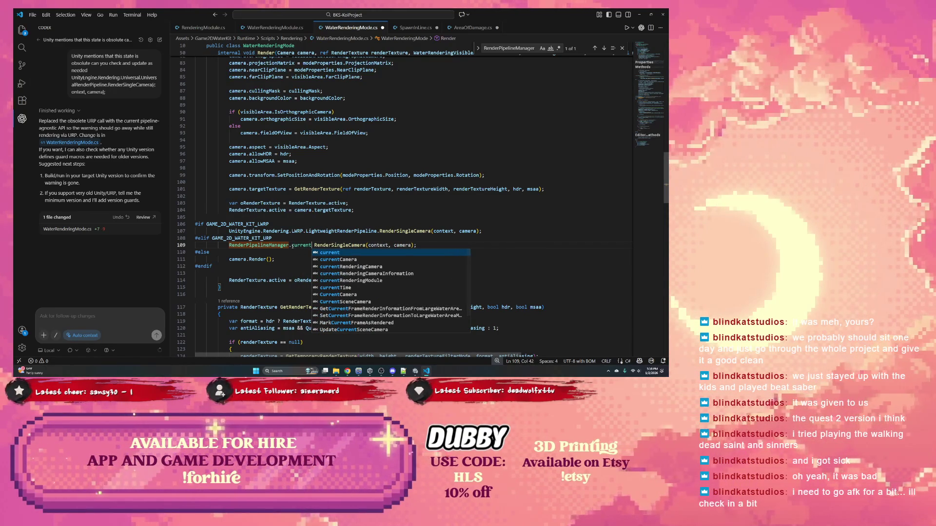
{"action": "type", "text": "Pipeline.Render"}
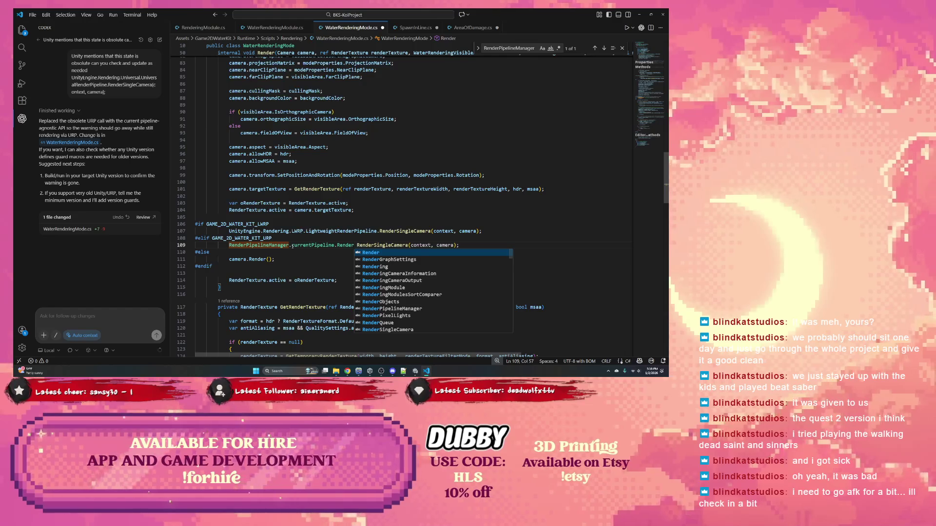
{"action": "type", "text": "SingleCamera("}
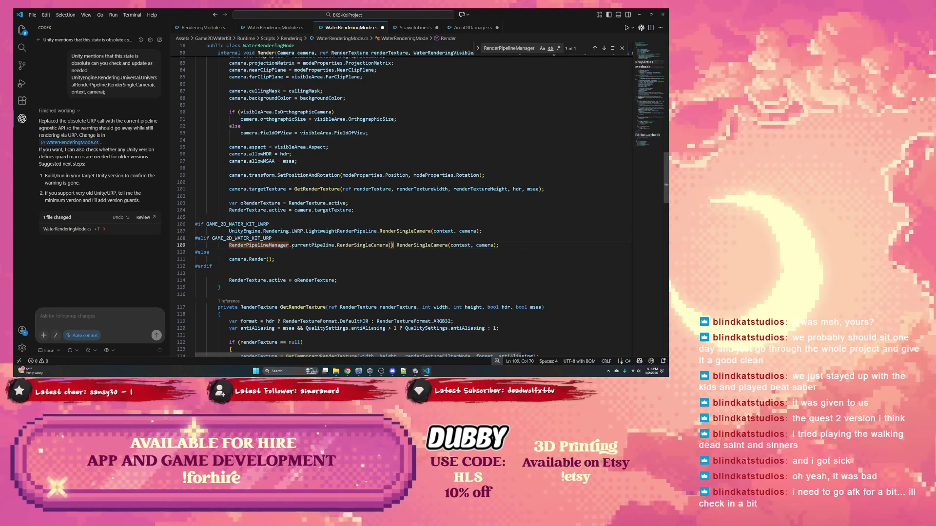
{"action": "type", "text": "conte"}
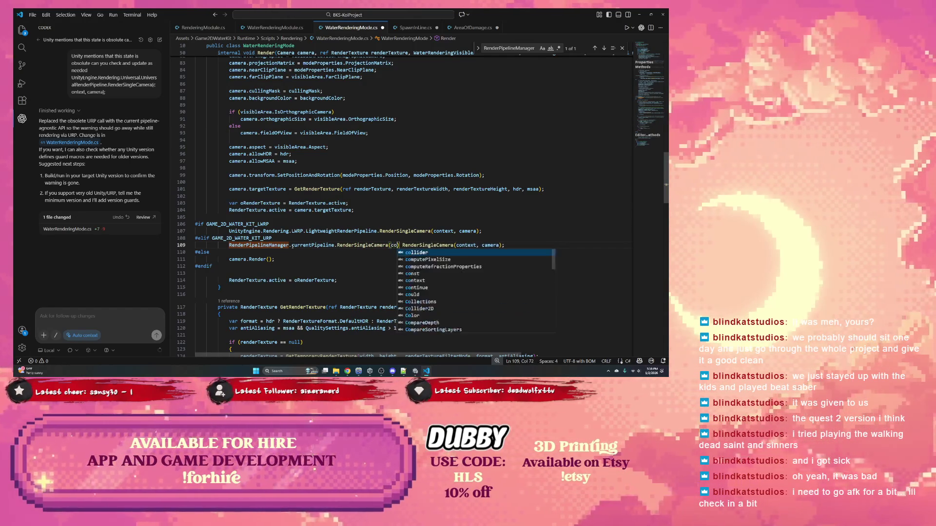
{"action": "type", "text": "xt"}
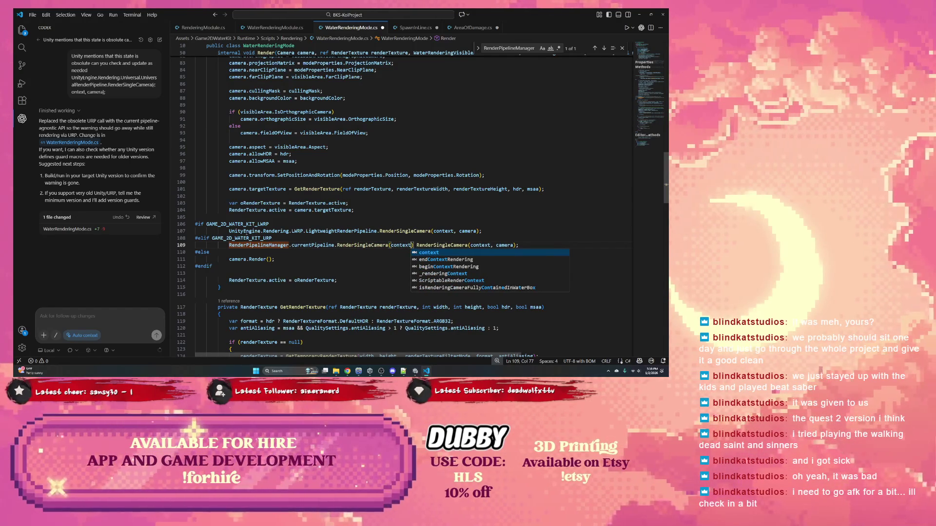
{"action": "double_click", "coordinate": [320, 231]}
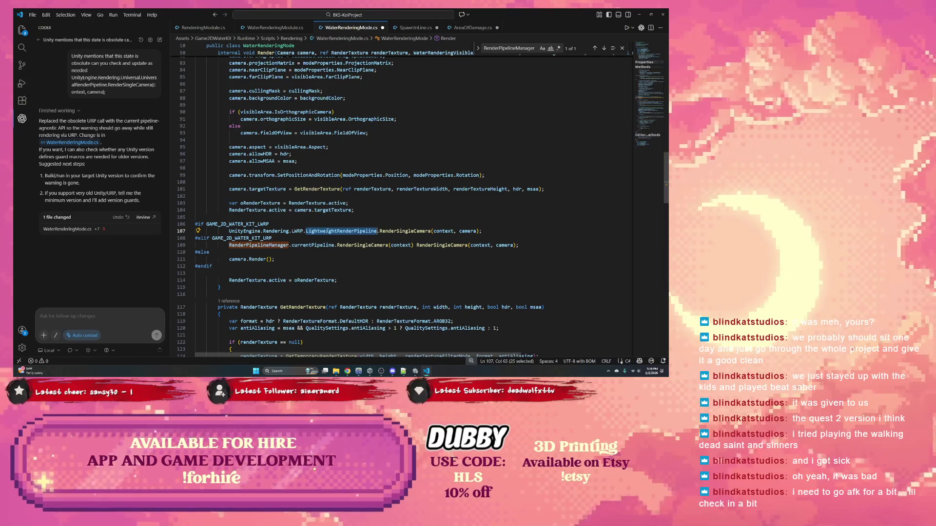
{"action": "right_click", "coordinate": [327, 231]}
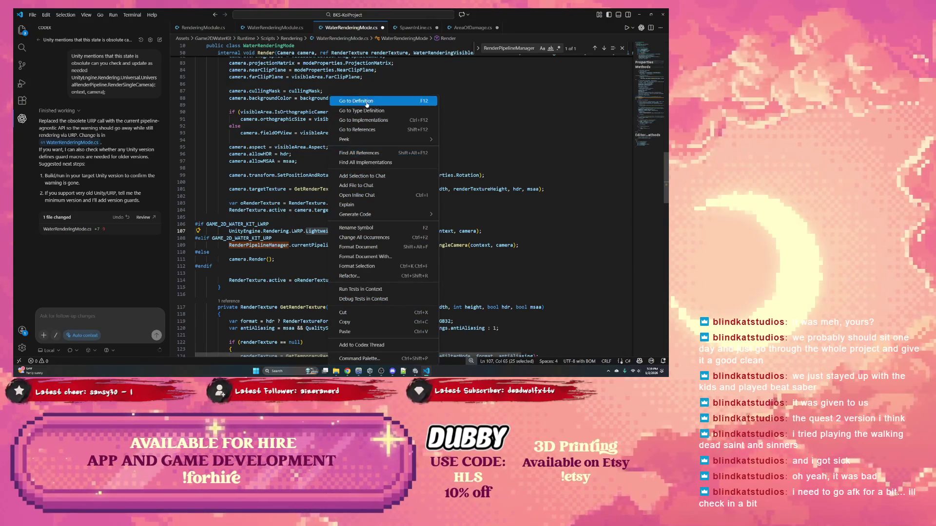
{"action": "left_click", "coordinate": [367, 101]}
{"action": "left_click", "coordinate": [354, 231]}
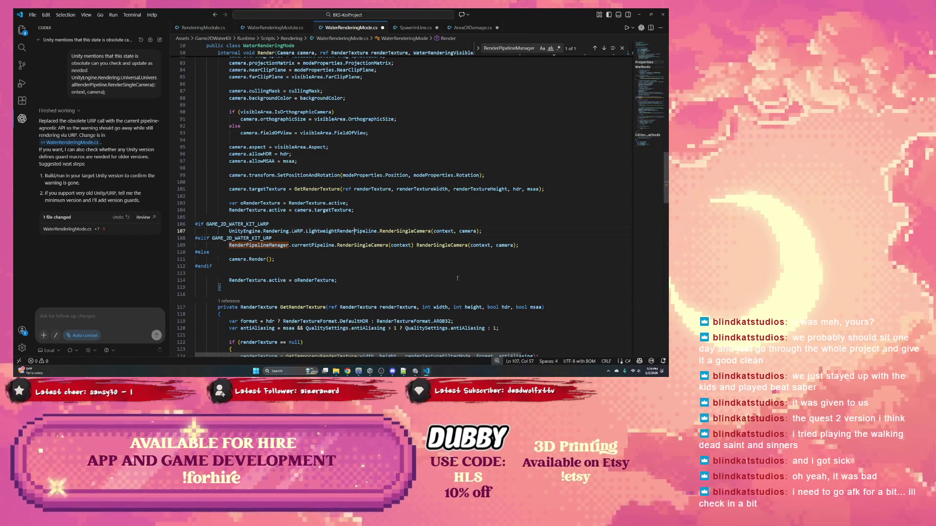
Step: Check the file's language mode and C# tooling status, then return to the currentPipeline docs
{"action": "left_click", "coordinate": [628, 361]}
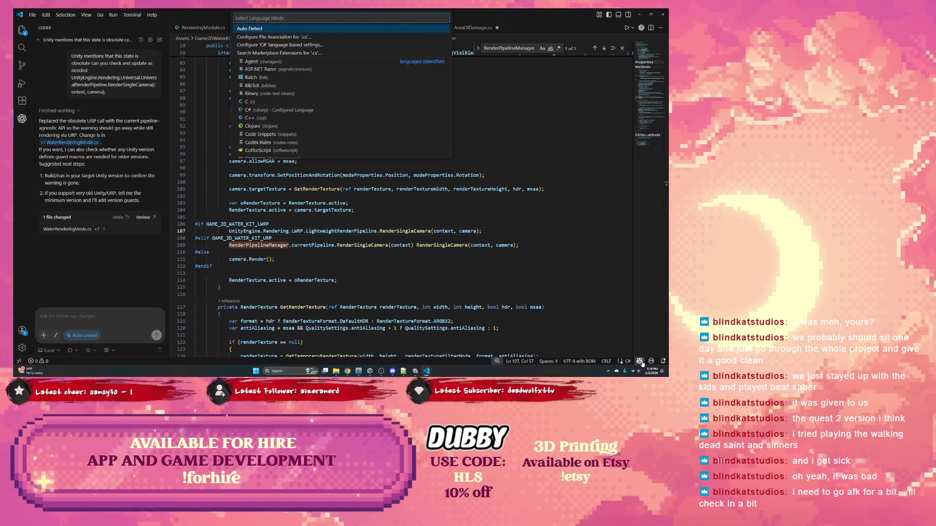
{"action": "key", "text": "Escape"}
{"action": "left_click", "coordinate": [651, 361]}
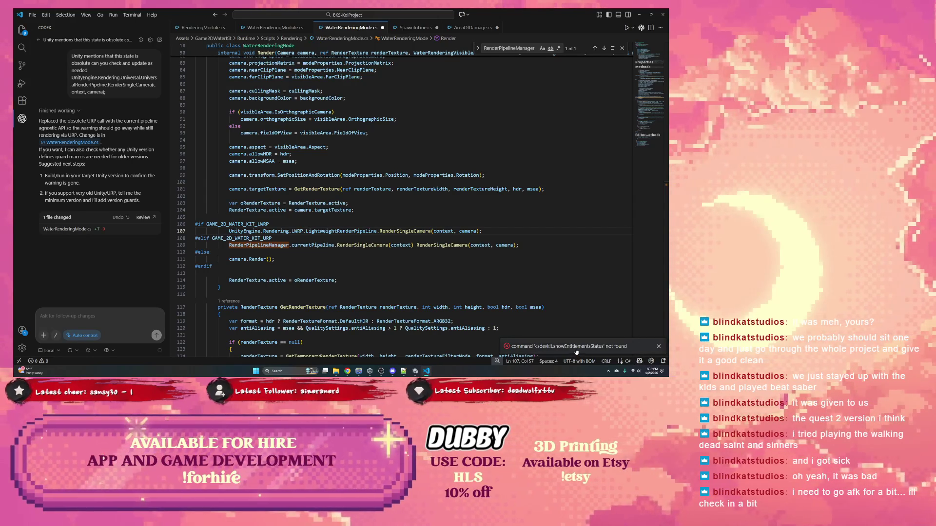
{"action": "left_click", "coordinate": [534, 281]}
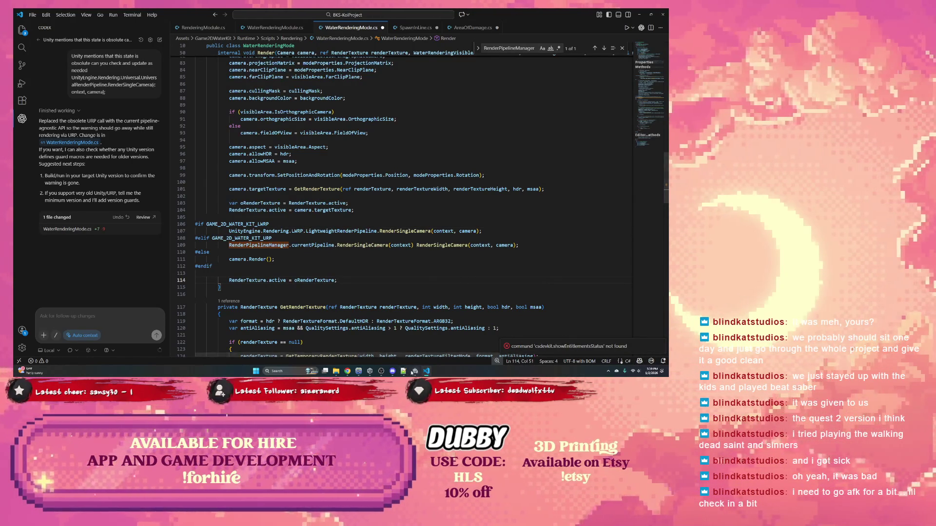
{"action": "mouse_move", "coordinate": [347, 371]}
{"action": "left_click", "coordinate": [347, 344]}
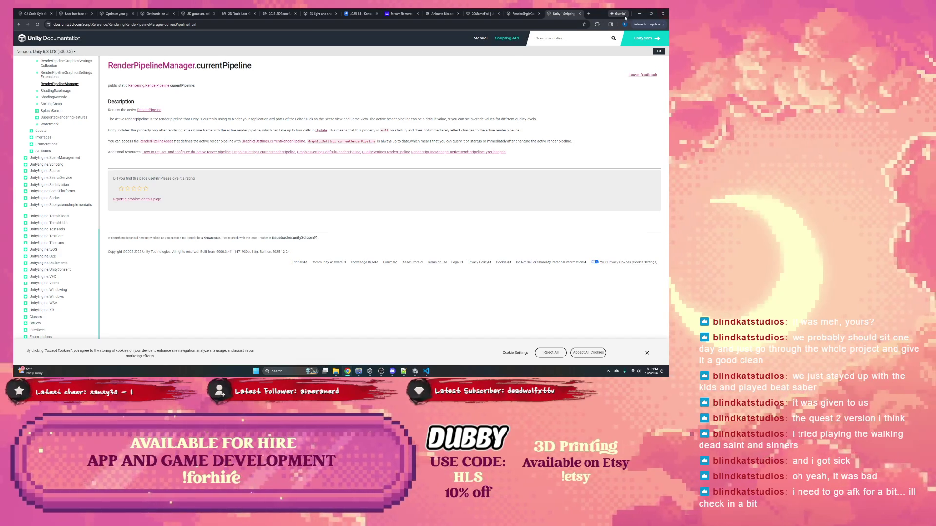
Step: Search the Unity docs for rendersinglecamera, which returns no matches
{"action": "left_click", "coordinate": [559, 39]}
{"action": "type", "text": "rsingle"}
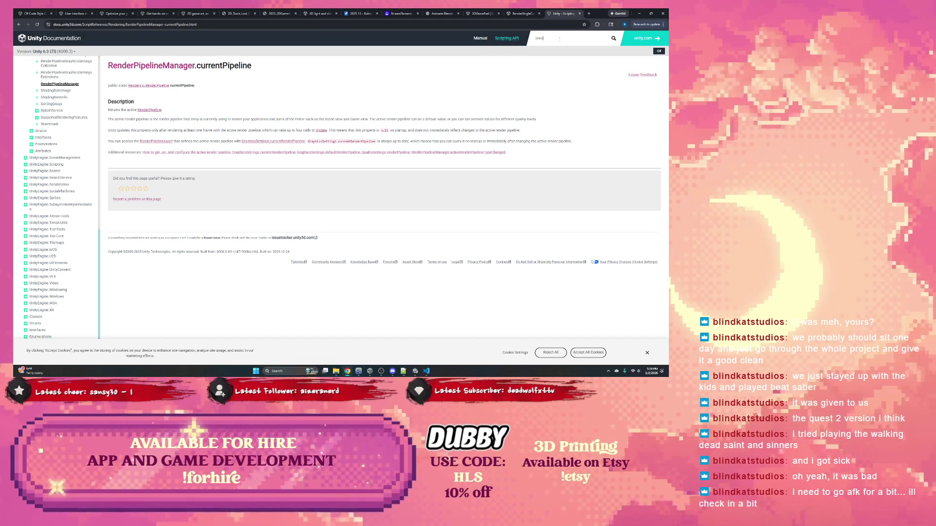
{"action": "type", "text": "camera"}
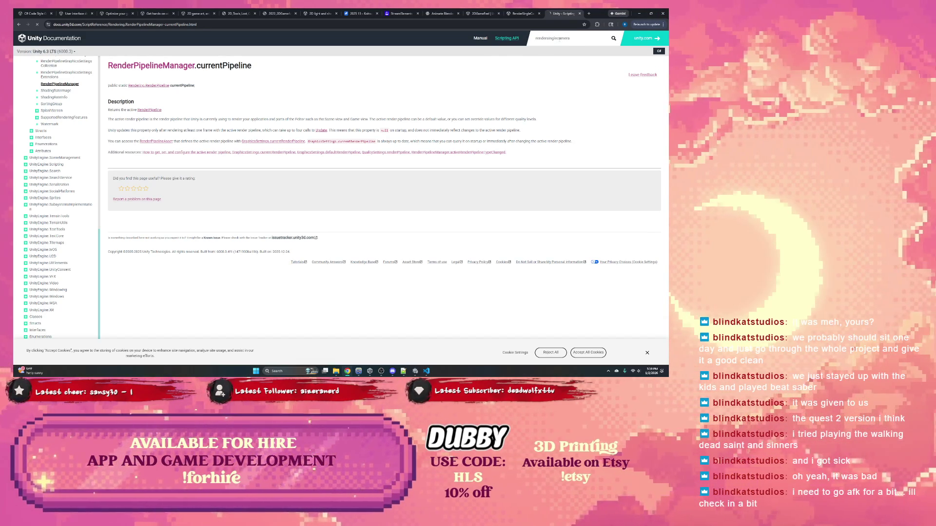
{"action": "key", "text": "Return"}
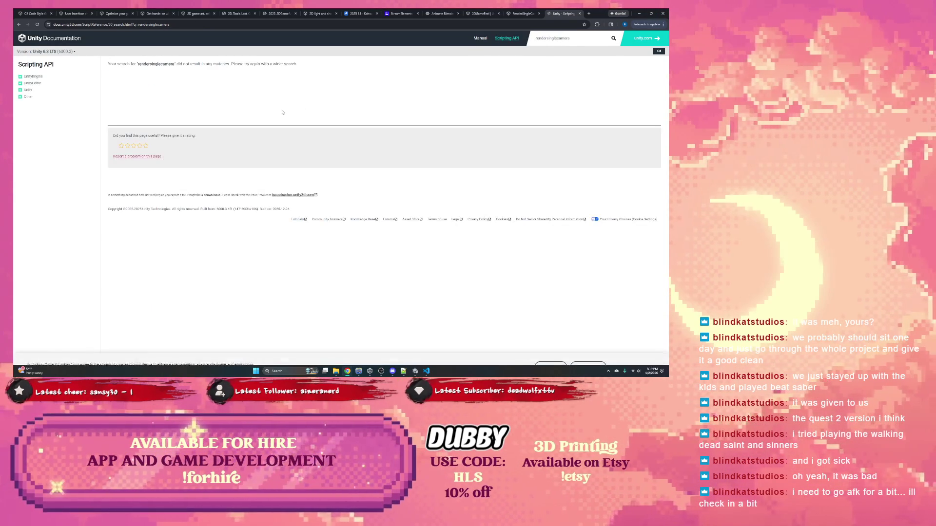
{"action": "key", "text": "alt+Tab"}
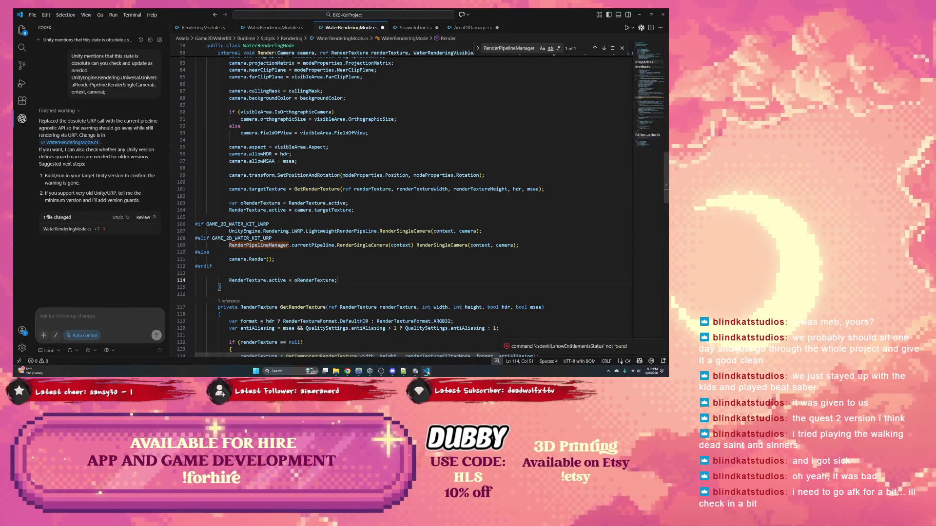
{"action": "left_click", "coordinate": [347, 371]}
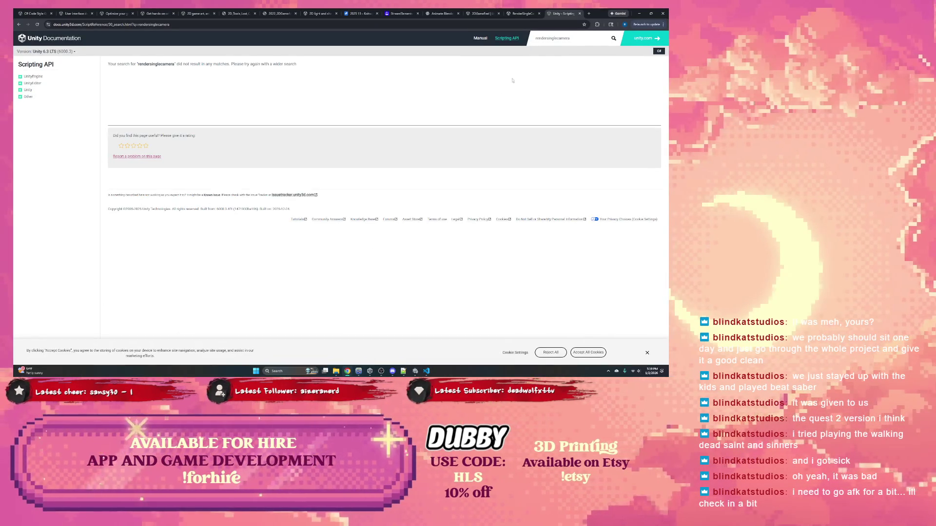
Step: Google 'unity renderSingleCamera' from the address bar
{"action": "left_click", "coordinate": [564, 24]}
{"action": "type", "text": "unit"}
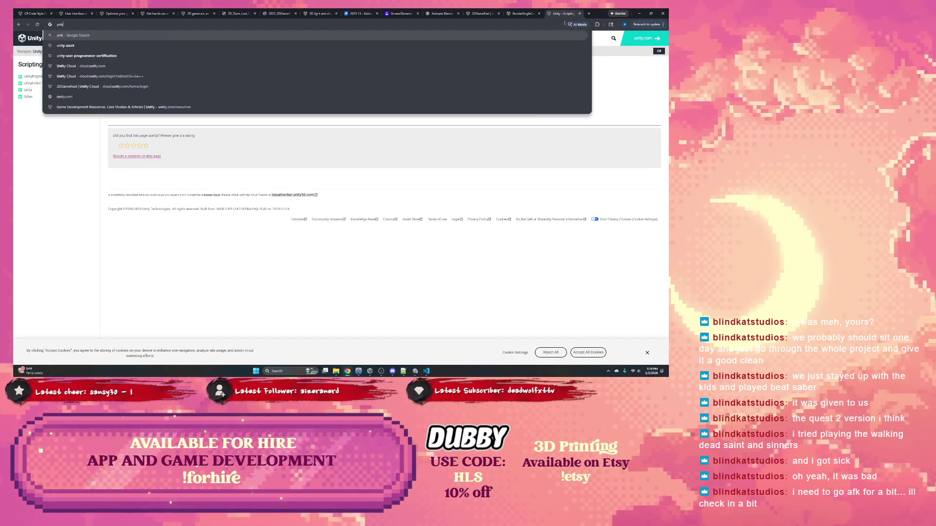
{"action": "type", "text": "y renderSingleCamera"}
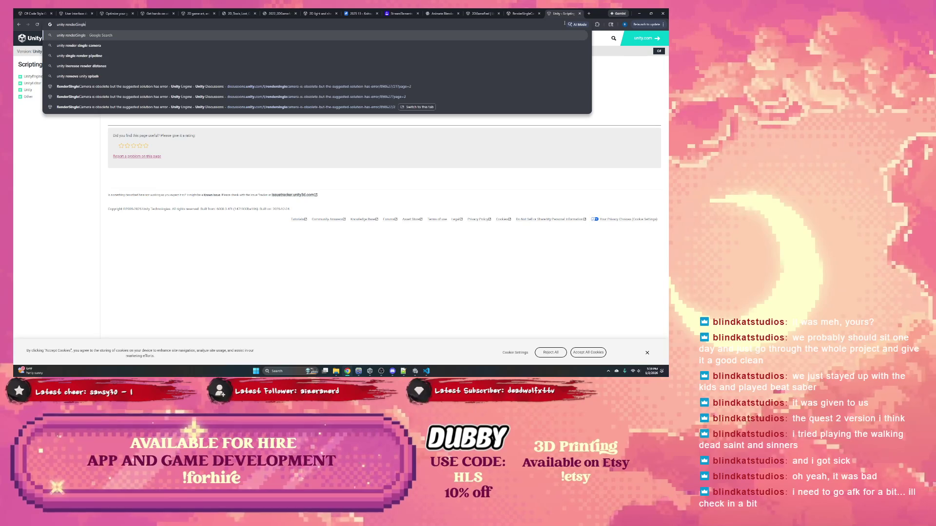
{"action": "key", "text": "Return"}
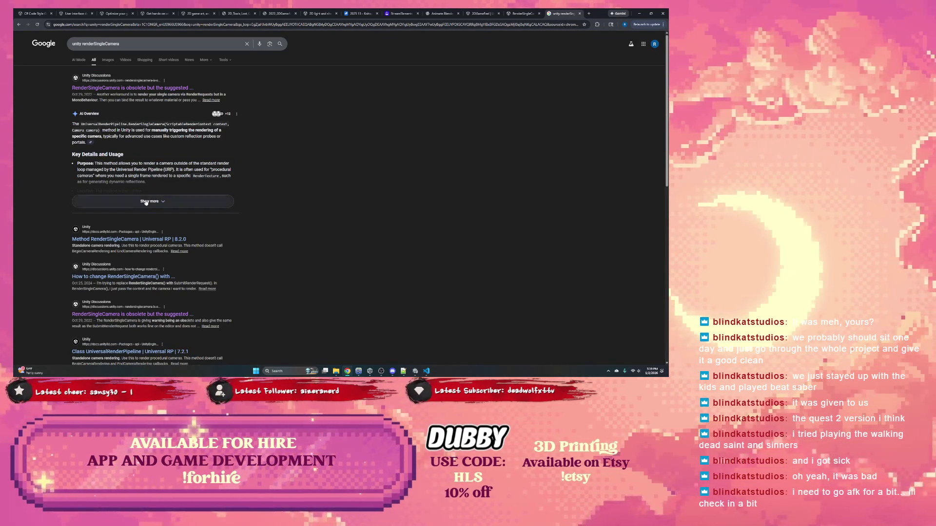
Step: Expand the full AI overview about RenderSingleCamera and show its sources list
{"action": "left_click", "coordinate": [149, 201]}
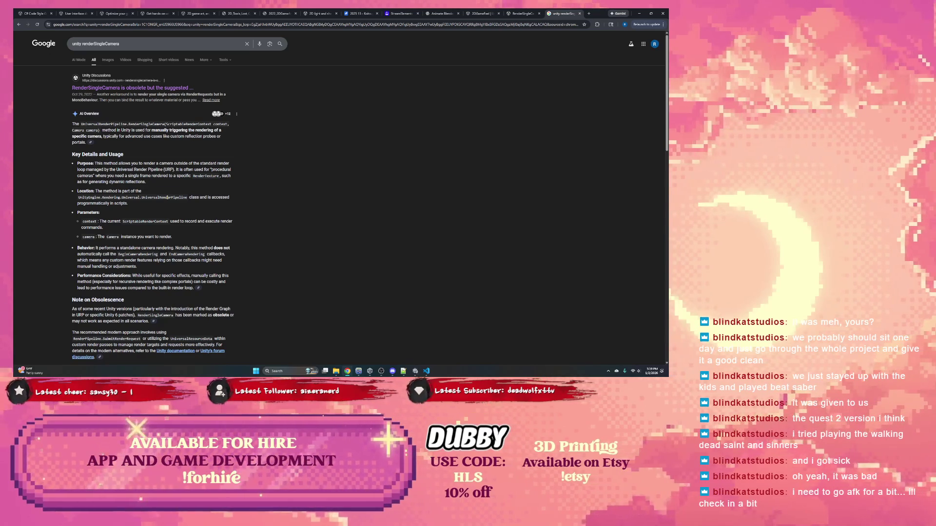
{"action": "scroll", "coordinate": [177, 191], "scroll_direction": "down", "scroll_amount": 2}
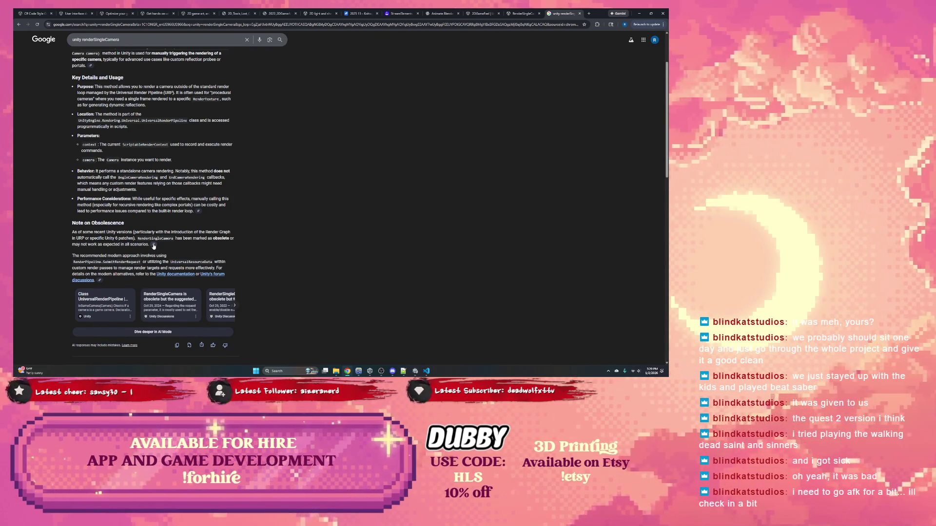
{"action": "left_click", "coordinate": [154, 246]}
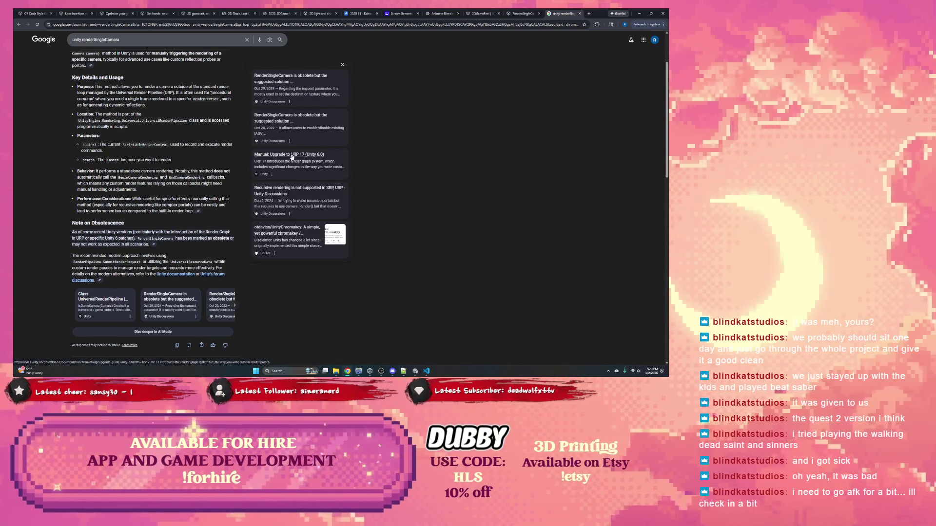
Step: Open the 'Upgrade to URP 17' Unity Manual page in a new tab and view it
{"action": "right_click", "coordinate": [292, 156]}
{"action": "left_click", "coordinate": [307, 163]}
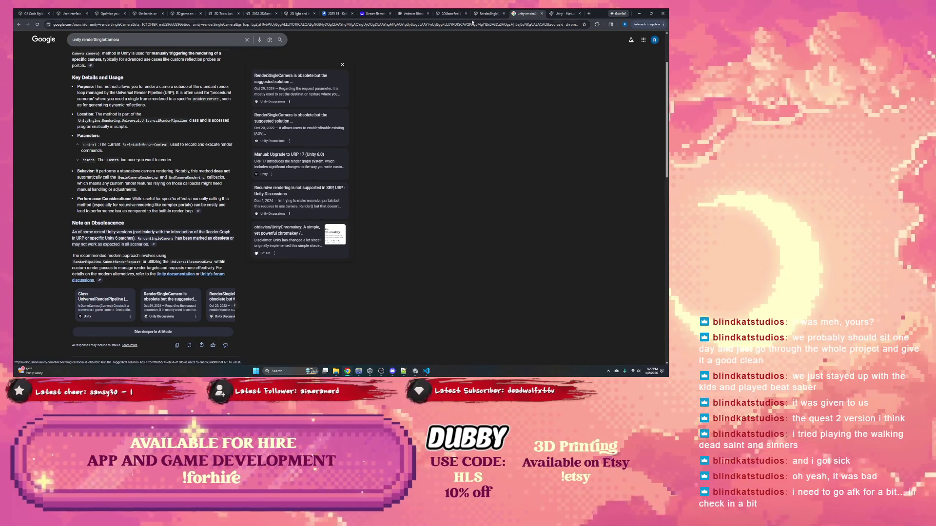
{"action": "left_click", "coordinate": [551, 11]}
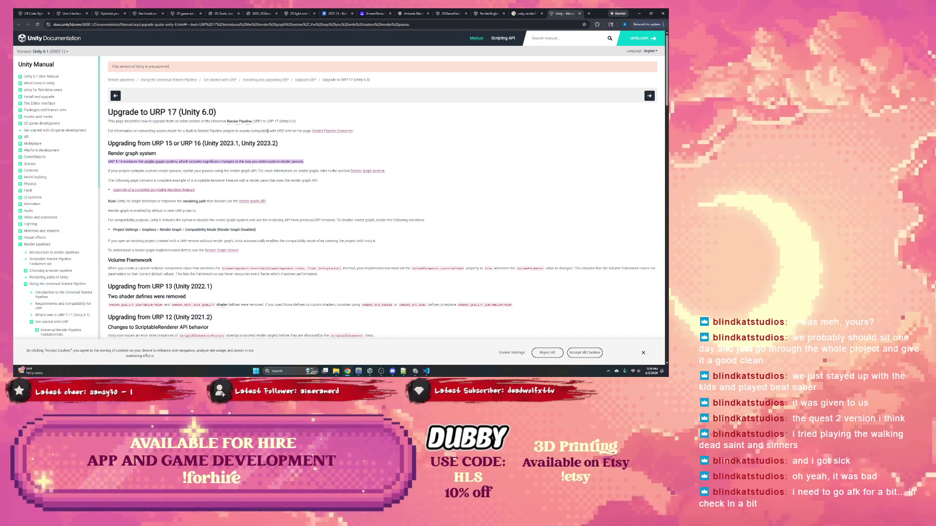
Step: Open the 'Convert assets using the Render Pipeline Converter' page, then minimize Chrome
{"action": "left_click", "coordinate": [332, 132]}
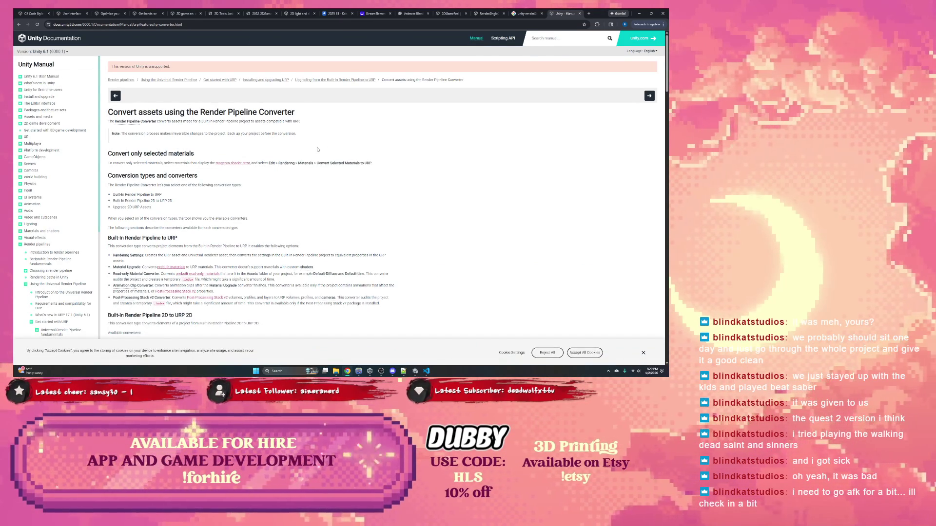
{"action": "left_click", "coordinate": [639, 13]}
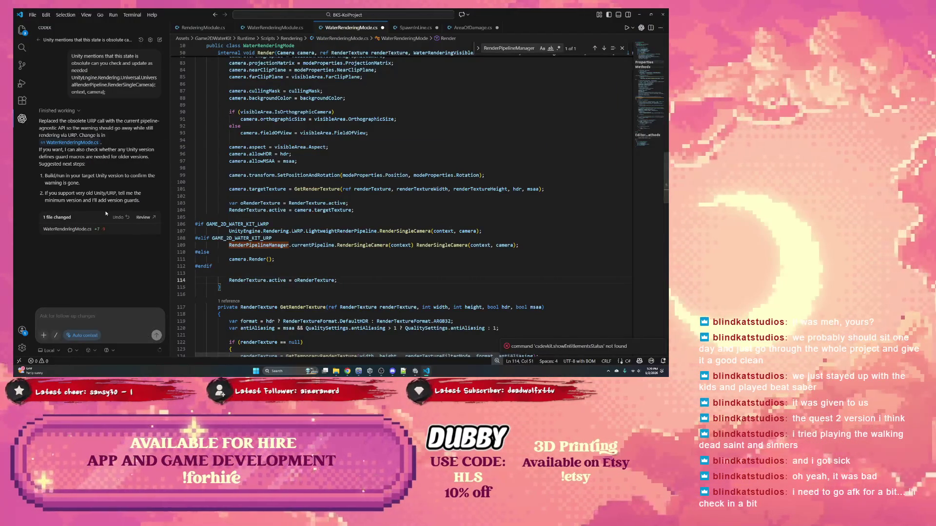
Step: Undo line 109 edits until the CS0618 pragma-wrapped RenderSingleCamera call returns
{"action": "left_click", "coordinate": [120, 218]}
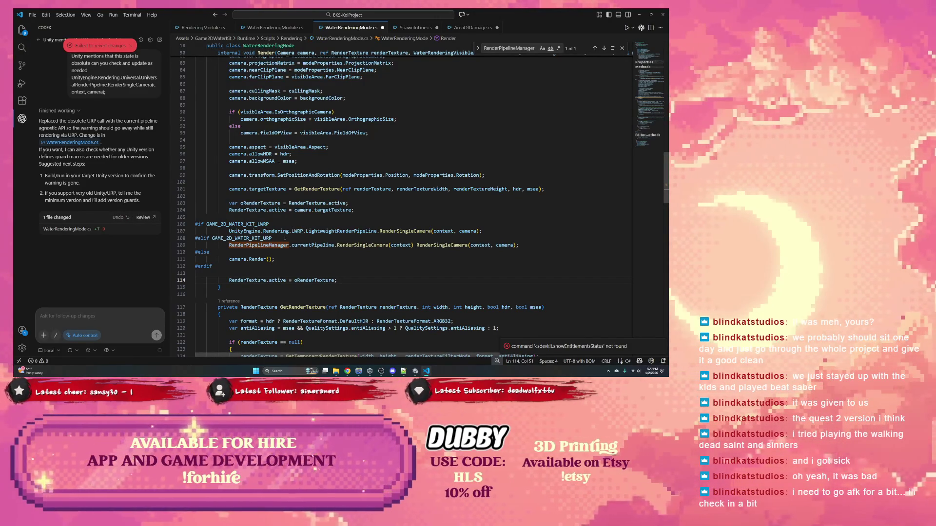
{"action": "left_click", "coordinate": [336, 245]}
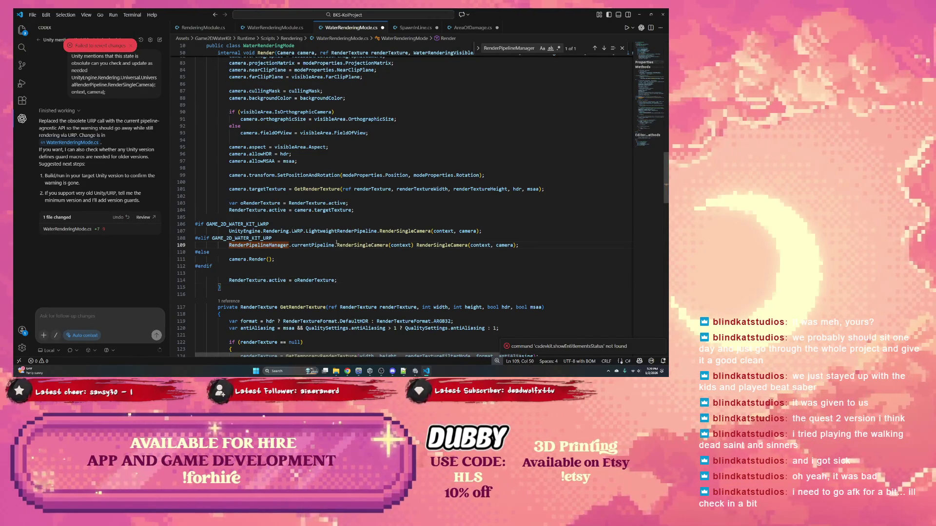
{"action": "key", "text": "ctrl+z"}
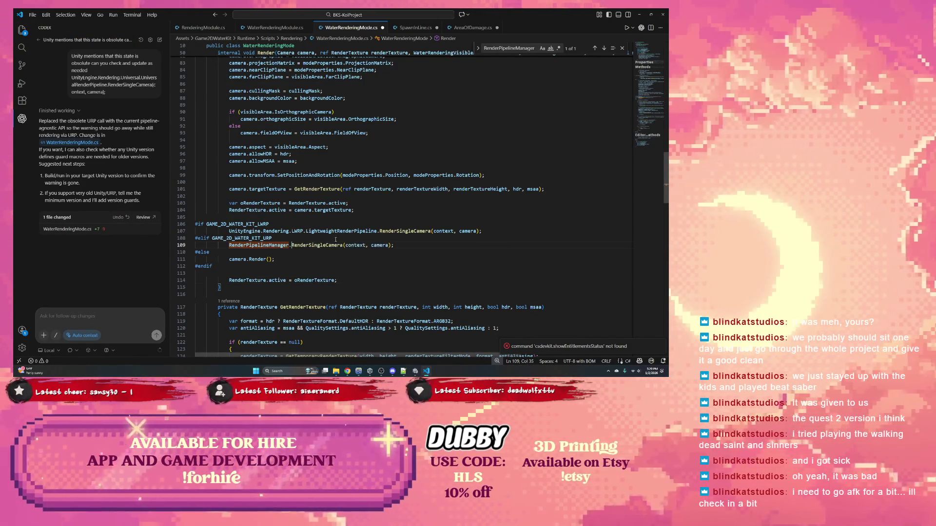
{"action": "key", "text": "ctrl+z"}
{"action": "key", "text": "ctrl+z"}
{"action": "key", "text": "ctrl+z"}
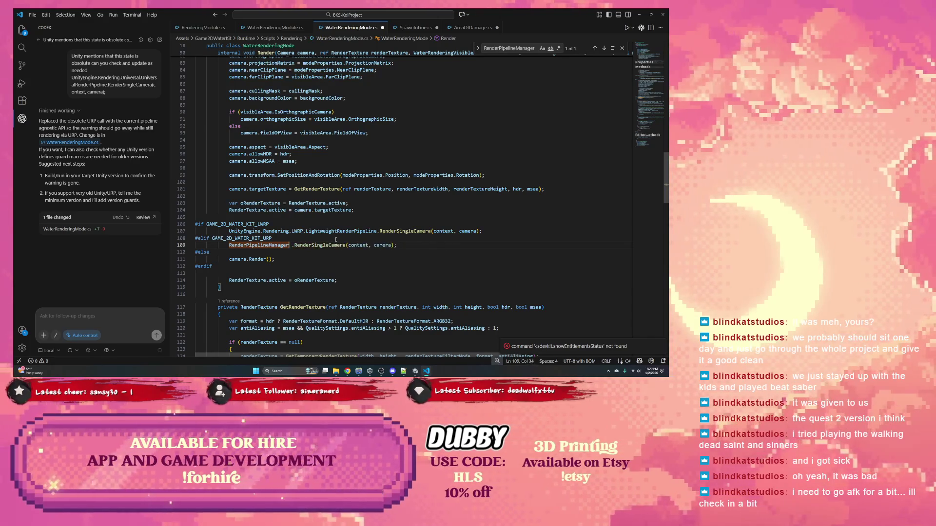
{"action": "key", "text": "ctrl+z"}
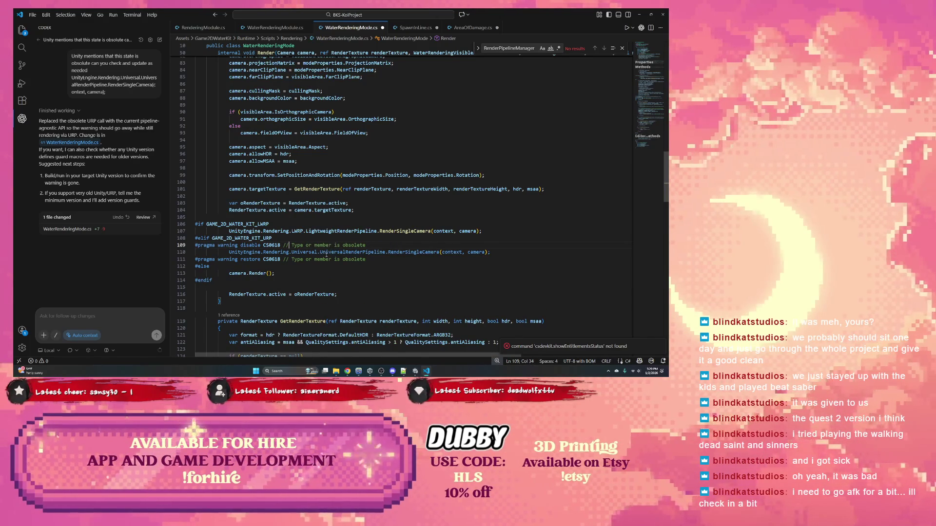
Step: Select RenderSingleCamera on line 110 and bring the Unity manual browser back
{"action": "key", "text": "Down"}
{"action": "key", "text": "Right"}
{"action": "key", "text": "Right"}
{"action": "key", "text": "Right"}
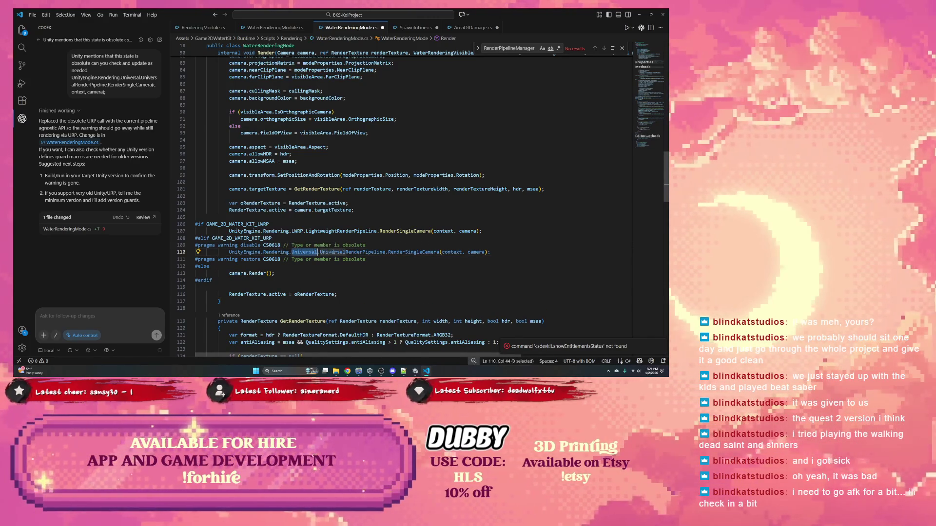
{"action": "double_click", "coordinate": [398, 252]}
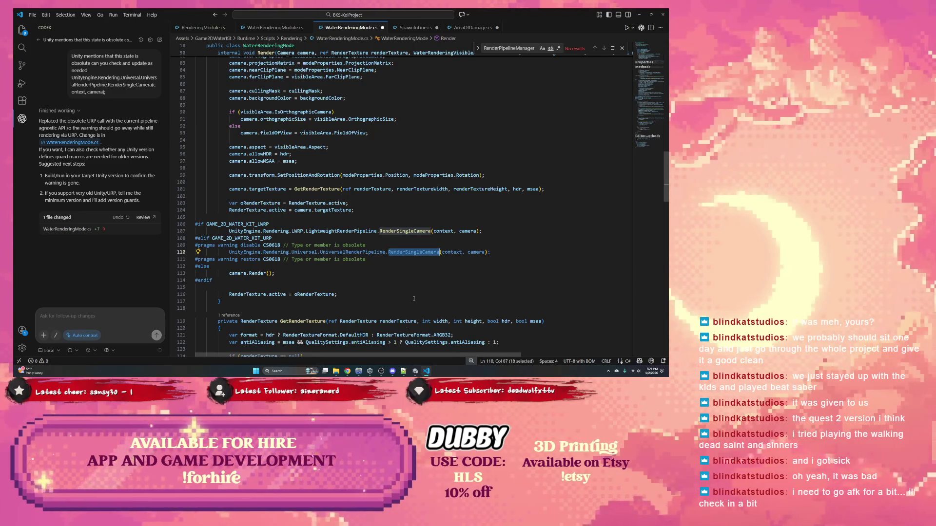
{"action": "left_click", "coordinate": [353, 356]}
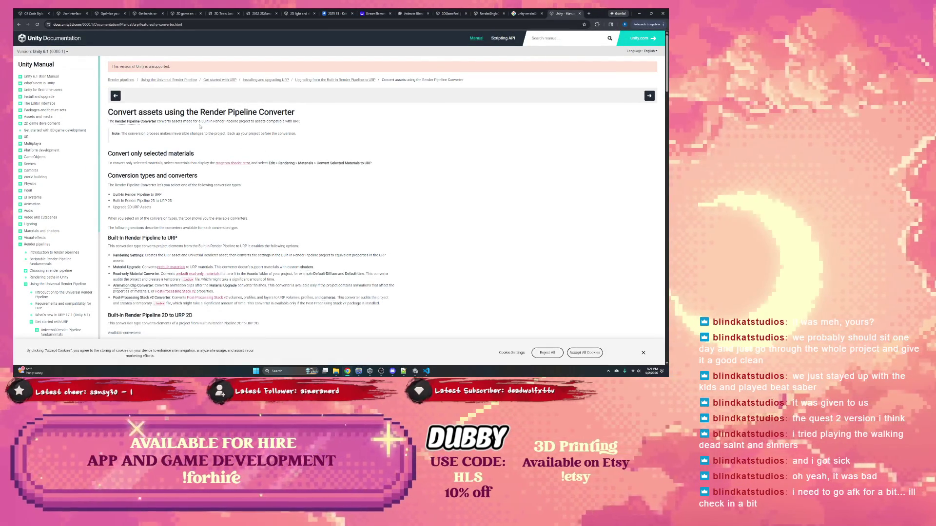
Step: Return to the Google results for 'unity renderSingleCamera' and scroll up to the AI overview
{"action": "left_click", "coordinate": [513, 11]}
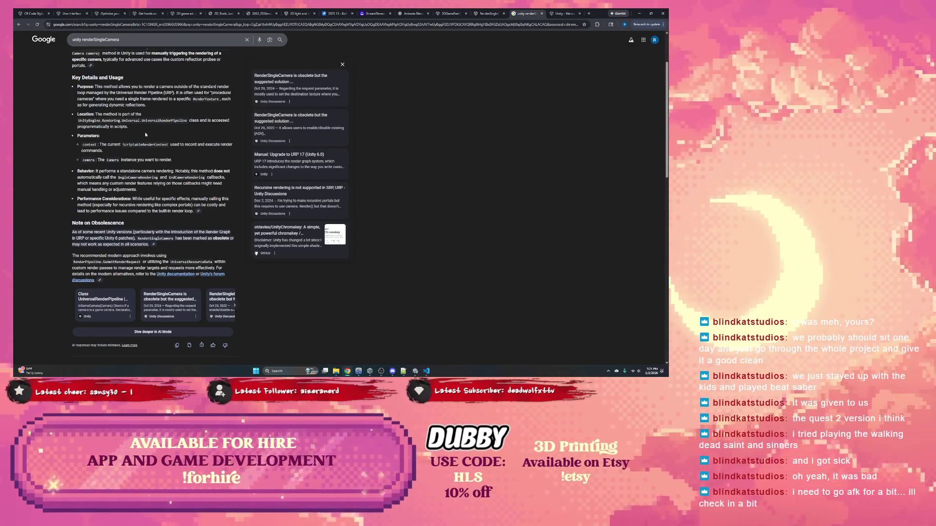
{"action": "scroll", "coordinate": [146, 130], "scroll_direction": "up", "scroll_amount": 1}
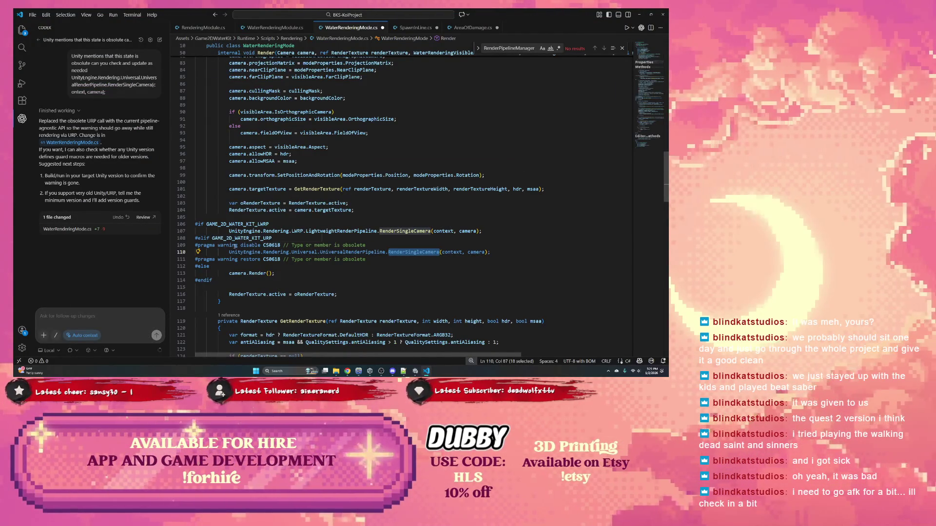
Step: Clear the line 110 selection and select GetRenderTexture on line 101
{"action": "left_click", "coordinate": [230, 252]}
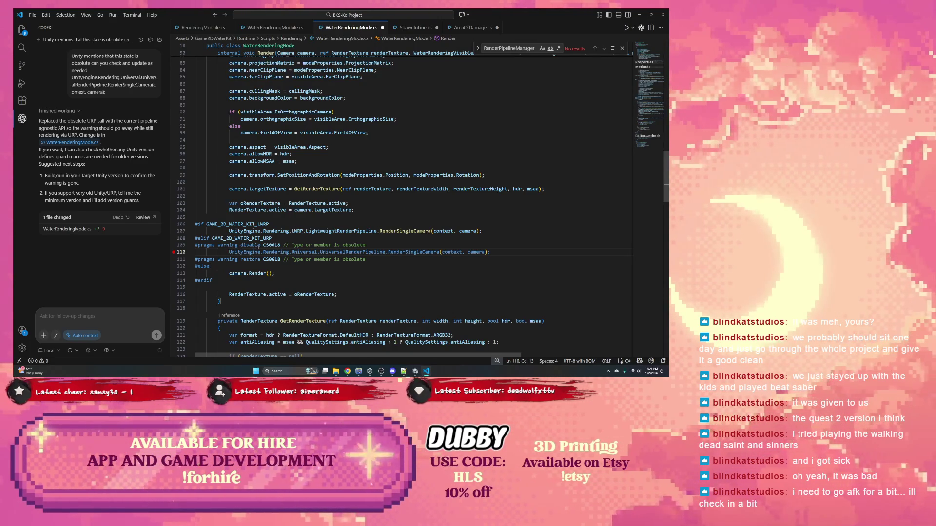
{"action": "mouse_move", "coordinate": [258, 246]}
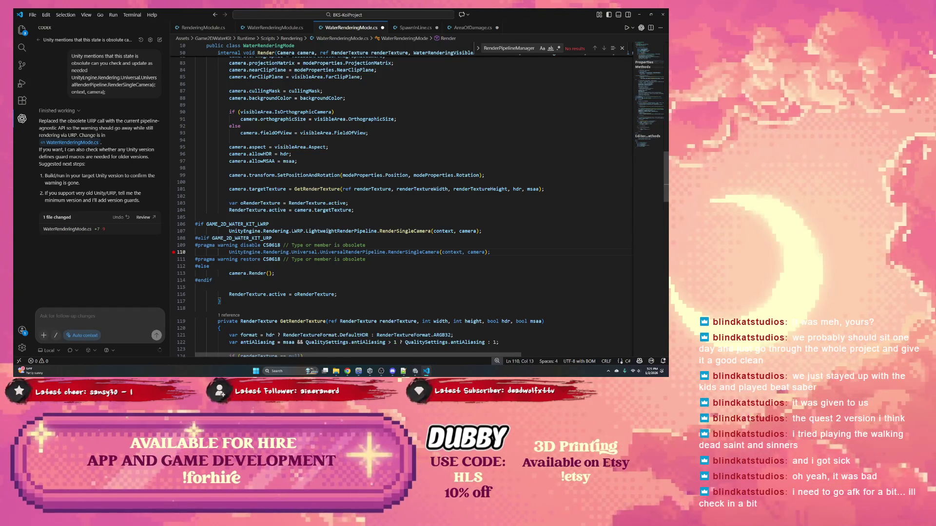
{"action": "scroll", "coordinate": [330, 231], "scroll_direction": "up", "scroll_amount": 2}
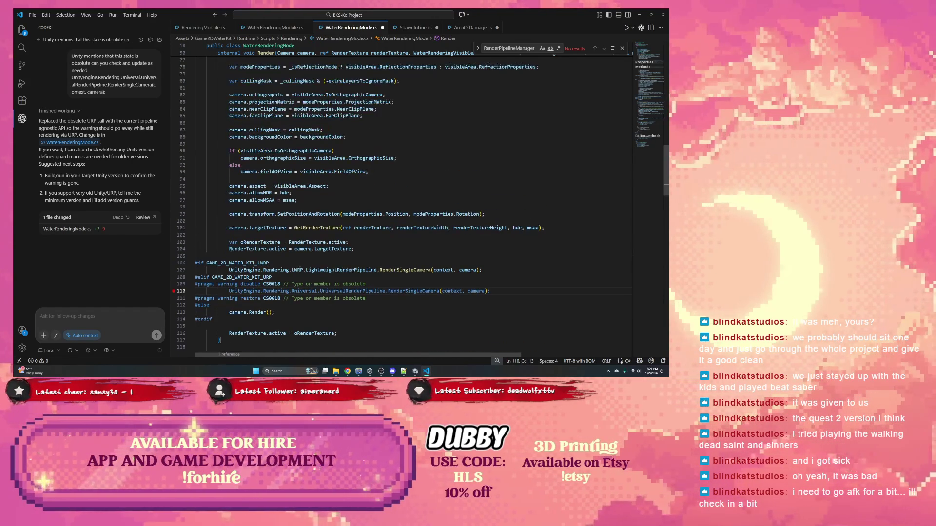
{"action": "double_click", "coordinate": [311, 229]}
{"action": "scroll", "coordinate": [354, 236], "scroll_direction": "up", "scroll_amount": 12}
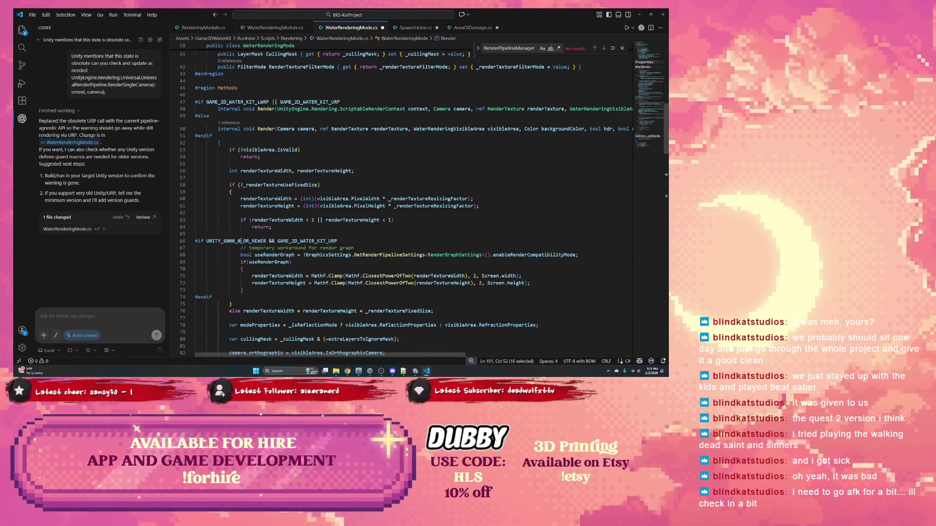
Step: Review render-graph workaround lines 66–68 and start a new line after the workaround comment
{"action": "left_click_drag", "start_coordinate": [206, 241], "coordinate": [347, 255]}
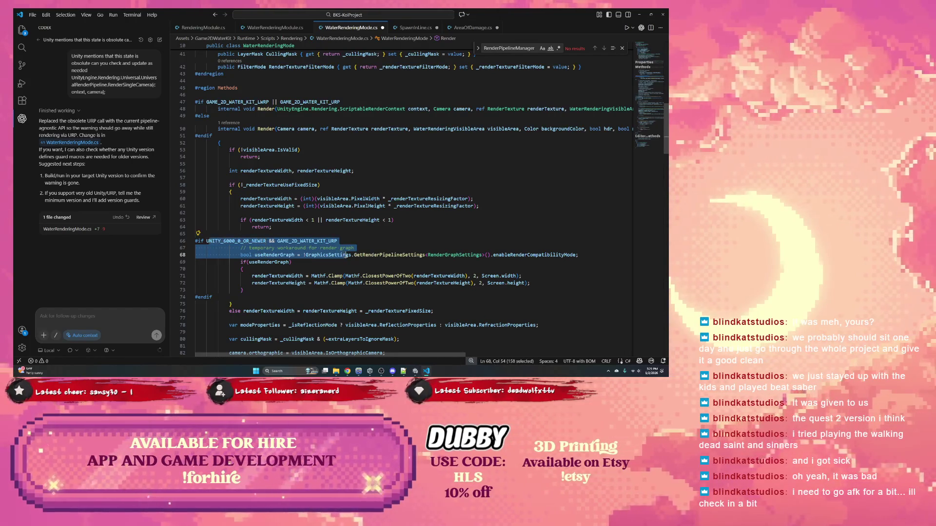
{"action": "scroll", "coordinate": [374, 236], "scroll_direction": "down", "scroll_amount": 1}
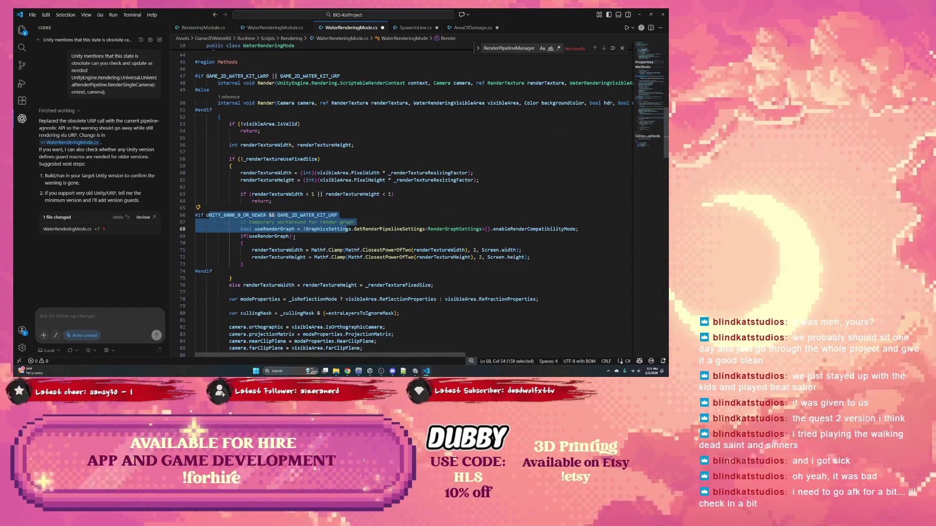
{"action": "left_click", "coordinate": [309, 238]}
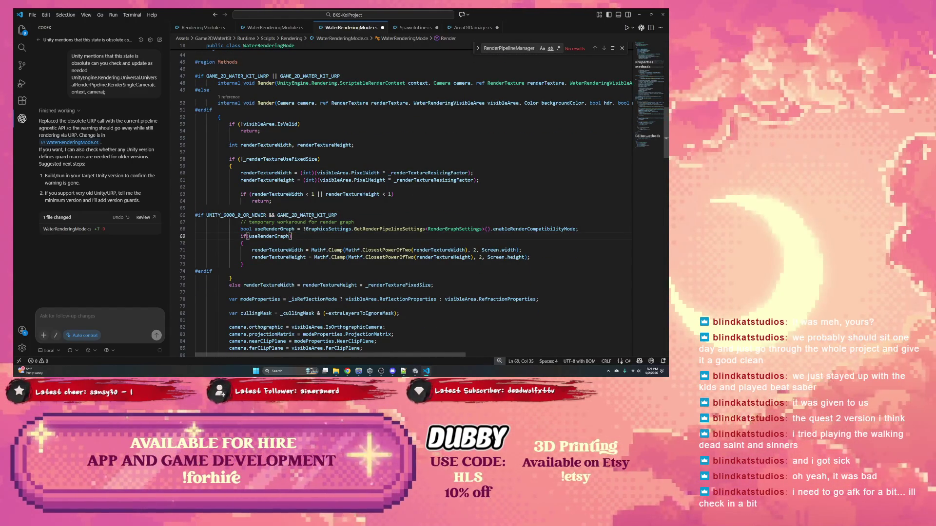
{"action": "double_click", "coordinate": [313, 216]}
{"action": "left_click", "coordinate": [361, 221]}
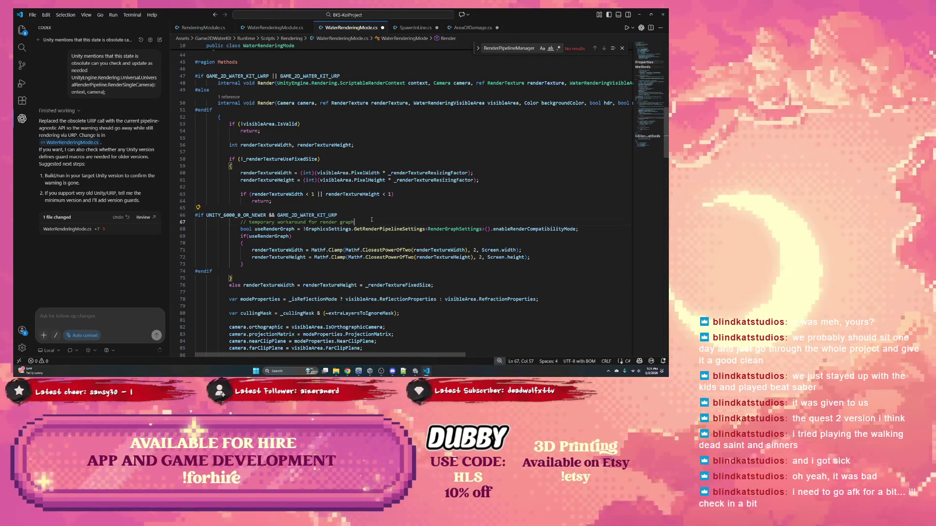
{"action": "key", "text": "Return"}
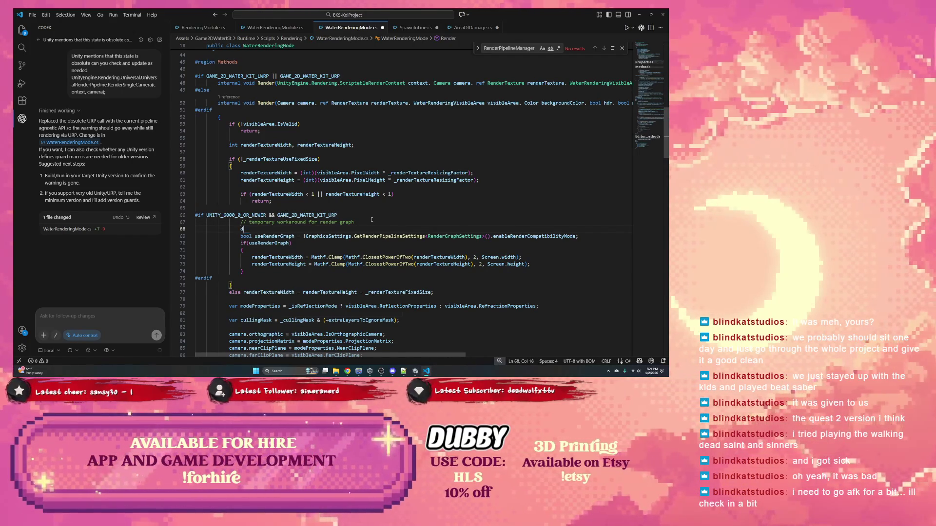
Step: Write Debug.Log("HLS: using 6 and urp") under the render-graph workaround comment
{"action": "type", "text": "Debug.Log"}
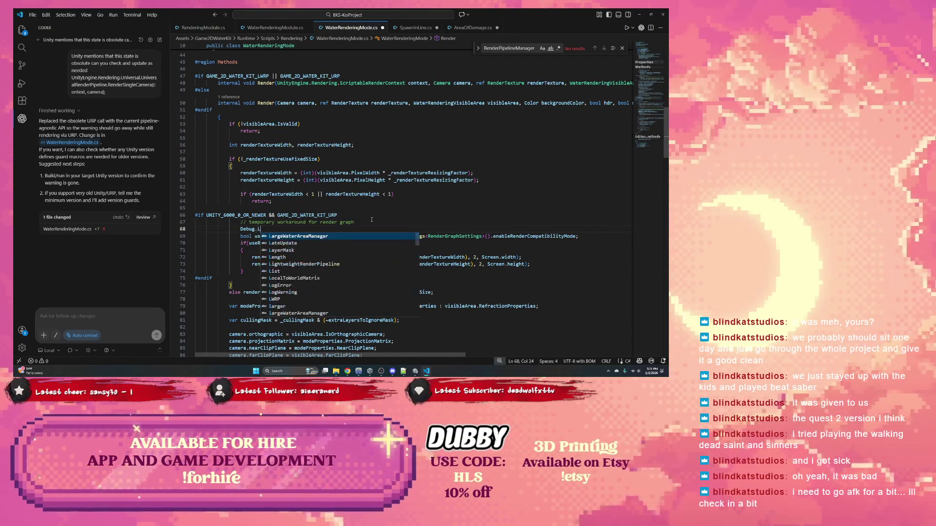
{"action": "type", "text": "("}
{"action": "key", "text": "Return"}
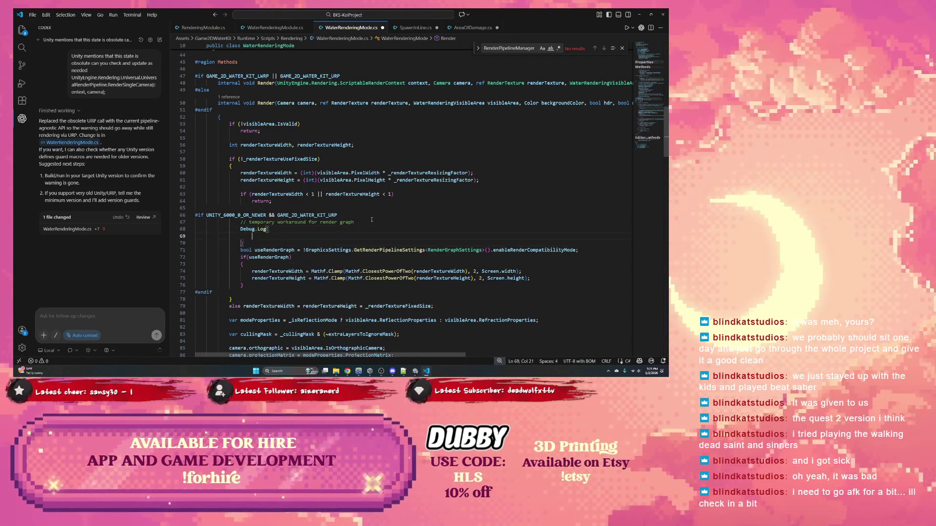
{"action": "key", "text": "BackSpace"}
{"action": "key", "text": "BackSpace"}
{"action": "key", "text": "BackSpace"}
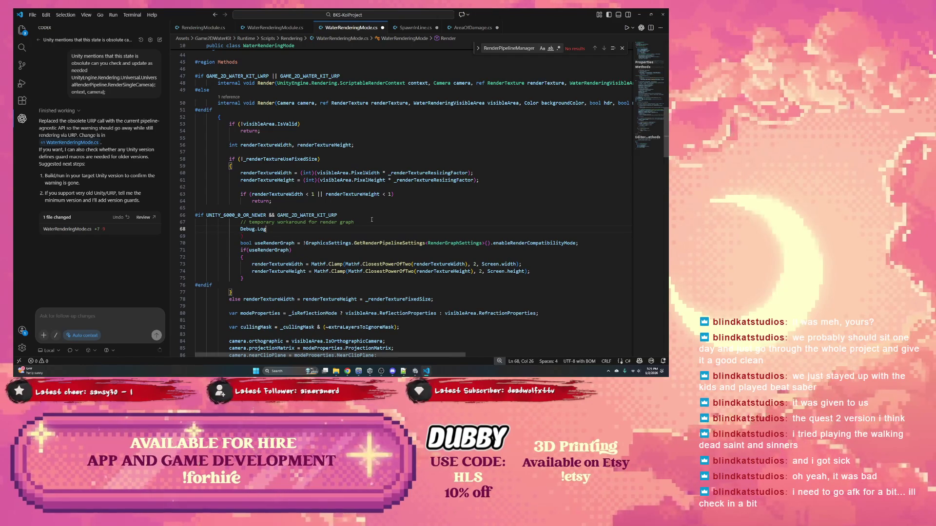
{"action": "type", "text": "("}
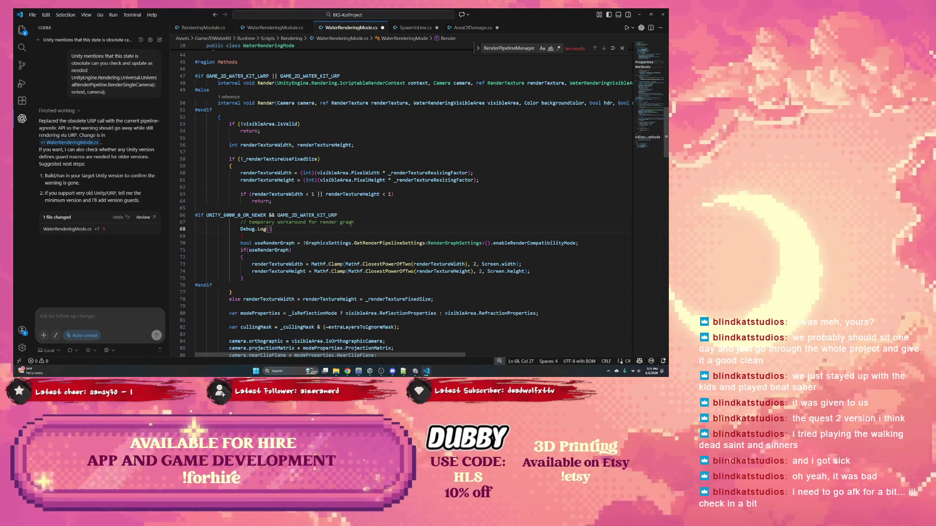
{"action": "key", "text": "Delete"}
{"action": "type", "text": "\""}
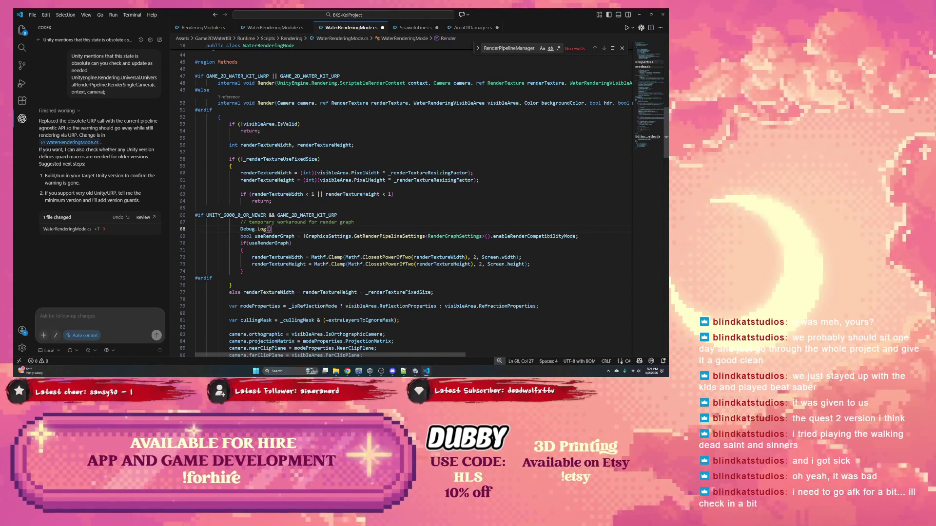
{"action": "type", "text": "HLS: "}
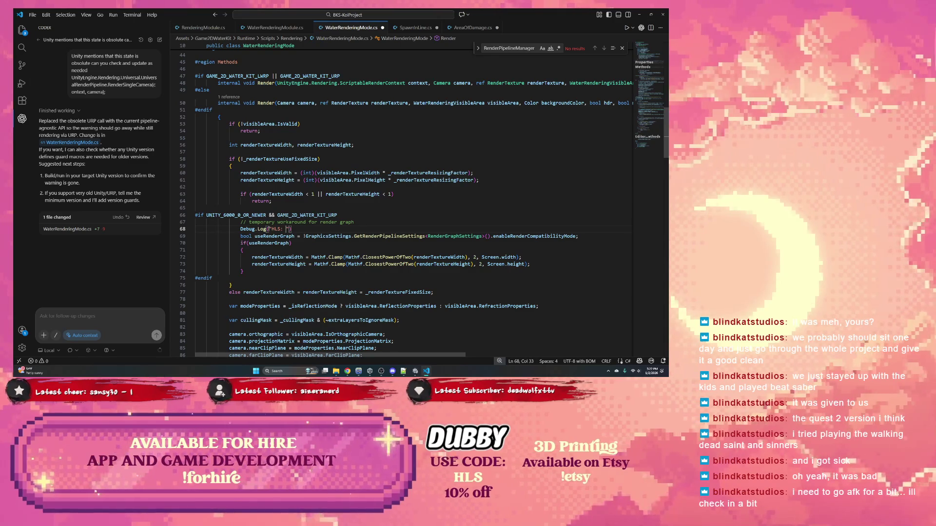
{"action": "type", "text": "using 6"}
{"action": "type", "text": " and "}
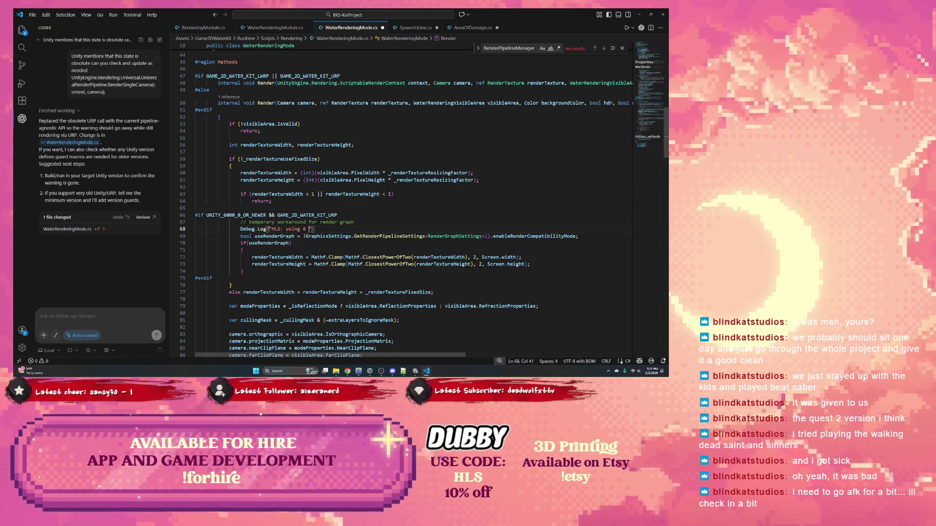
{"action": "type", "text": "urp"}
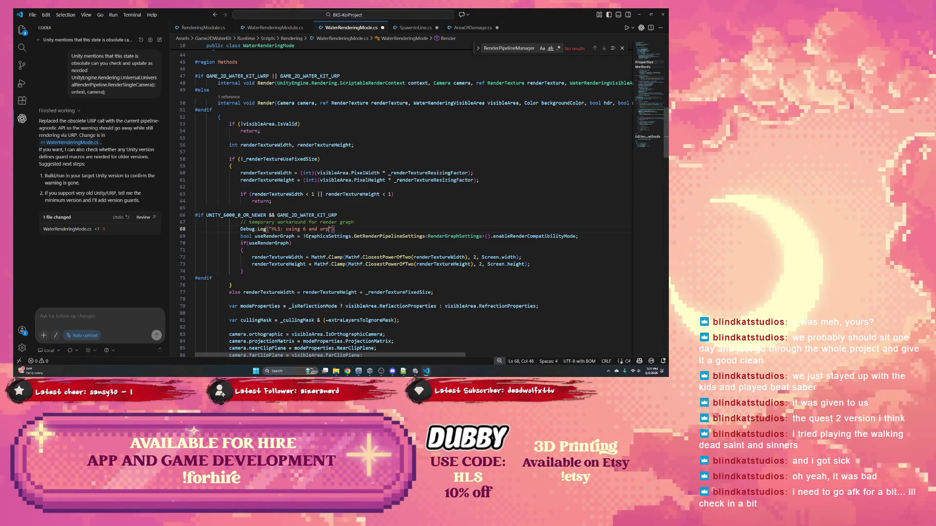
Step: Add an empty line after the #if GAME_2D_WATER_KIT_LWRP line
{"action": "scroll", "coordinate": [298, 236], "scroll_direction": "down", "scroll_amount": 11}
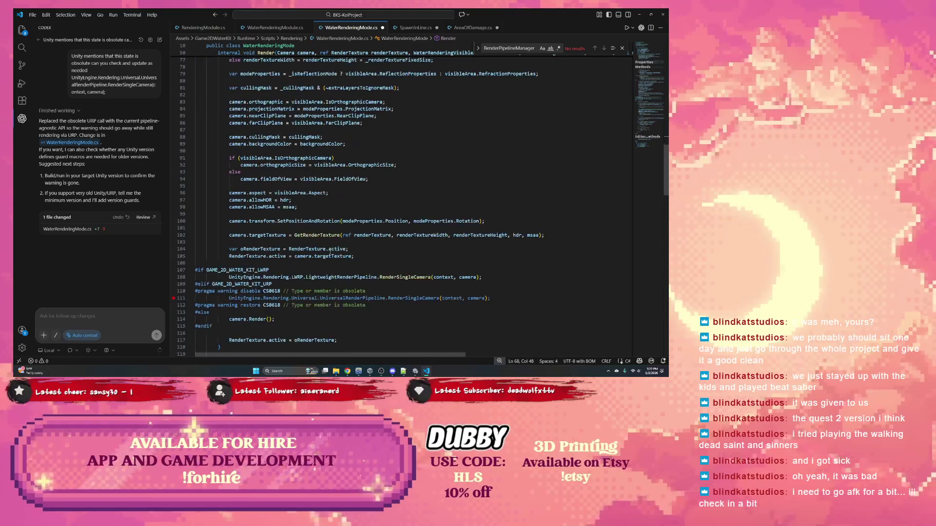
{"action": "double_click", "coordinate": [298, 269]}
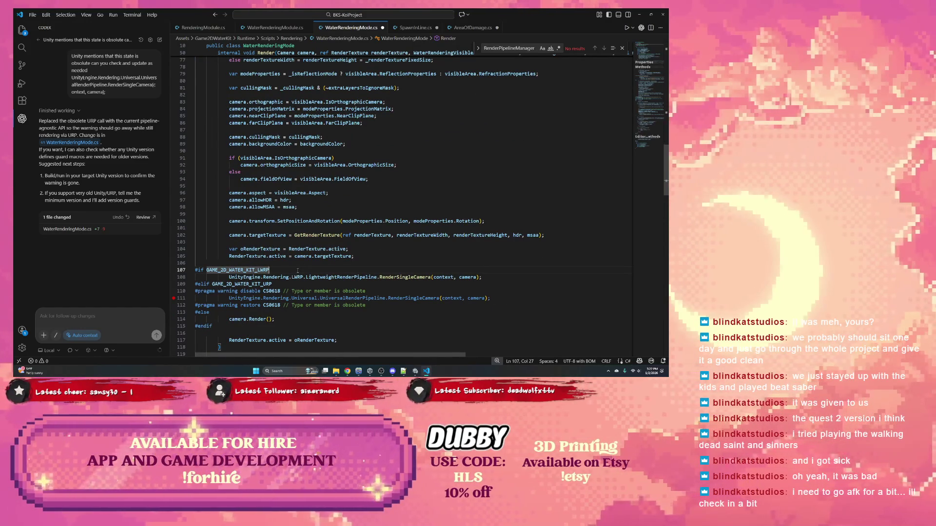
{"action": "left_click", "coordinate": [297, 270]}
{"action": "key", "text": "Return"}
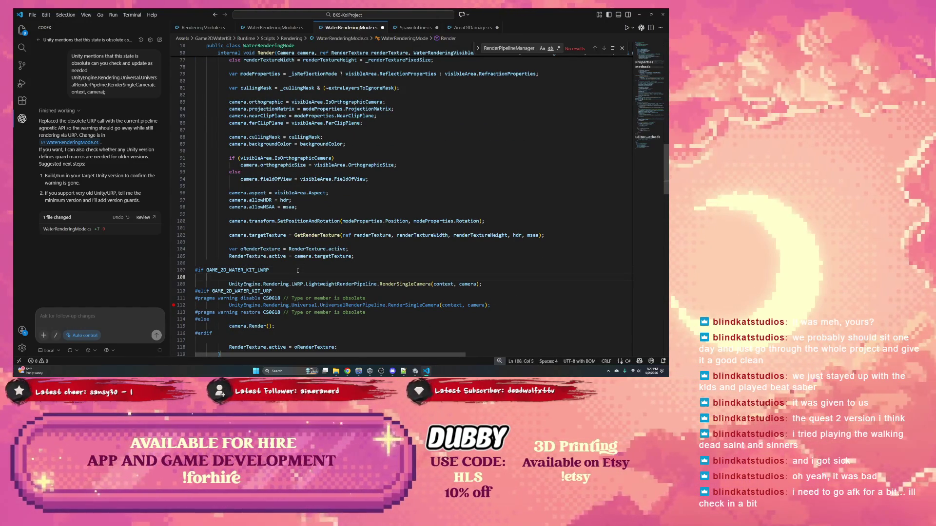
Step: Type Debug.Log("HLS: using lwrp") in the LWRP branch, correcting the 'lwer' typo
{"action": "type", "text": "Debug."}
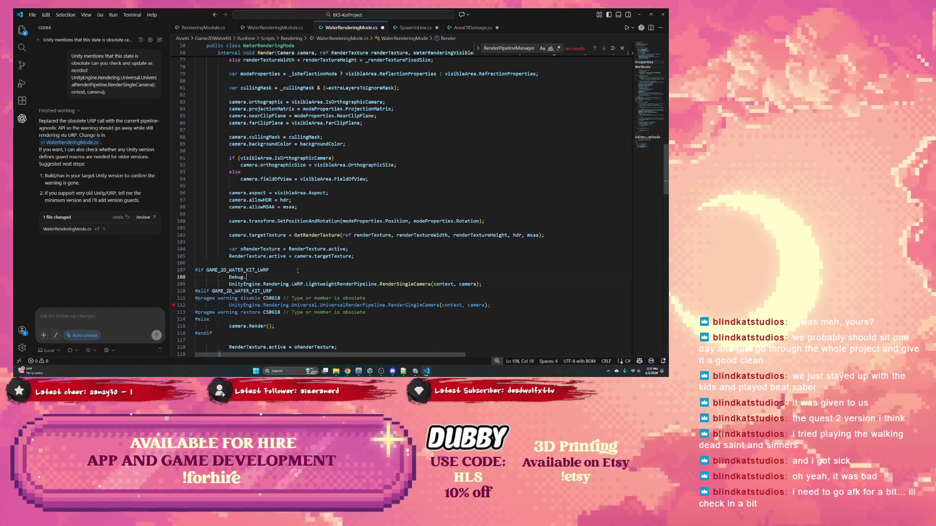
{"action": "type", "text": "Log(\"HLS: "}
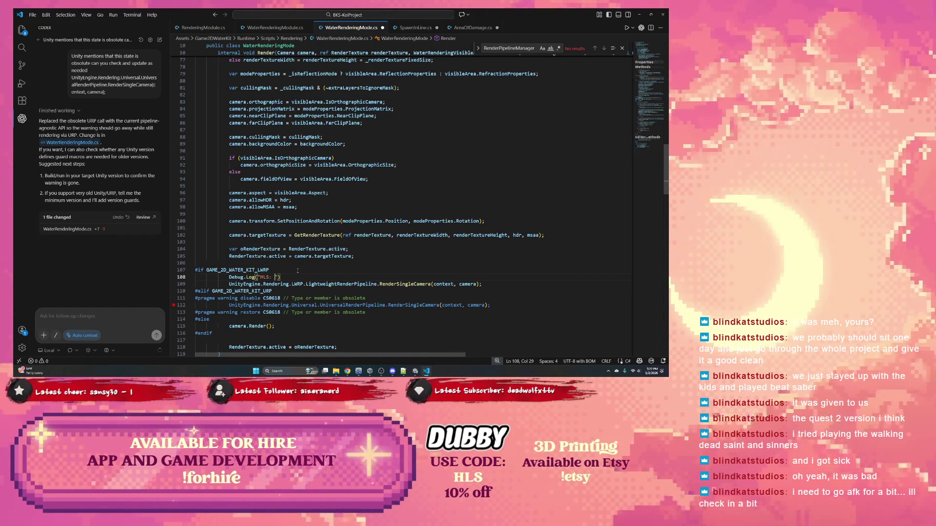
{"action": "type", "text": "using lwer"}
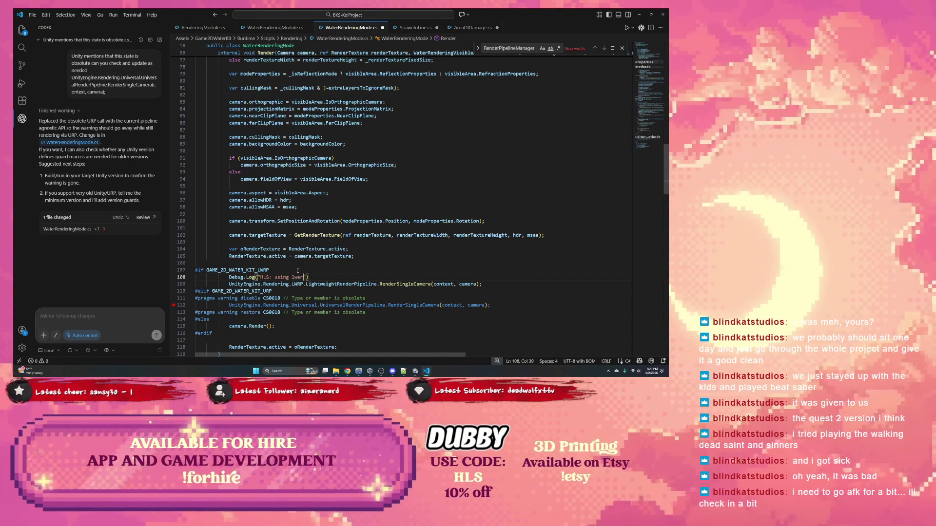
{"action": "key", "text": "BackSpace"}
{"action": "key", "text": "BackSpace"}
{"action": "type", "text": "rp"}
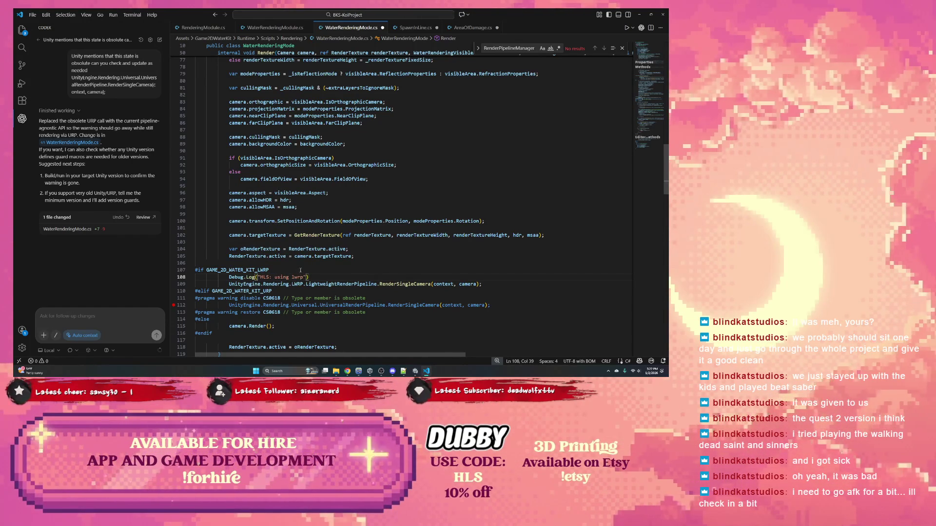
Step: Move to the URP branch and place the cursor at the end of the #pragma warning disable line
{"action": "scroll", "coordinate": [297, 271], "scroll_direction": "down", "scroll_amount": 1}
{"action": "left_click", "coordinate": [359, 285]}
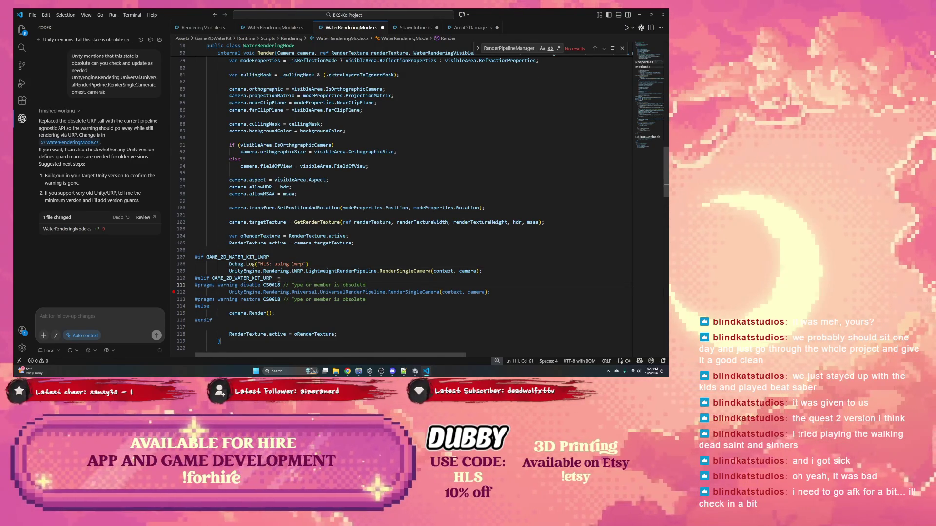
{"action": "key", "text": "Up"}
{"action": "key", "text": "ctrl+d"}
{"action": "left_click", "coordinate": [374, 285]}
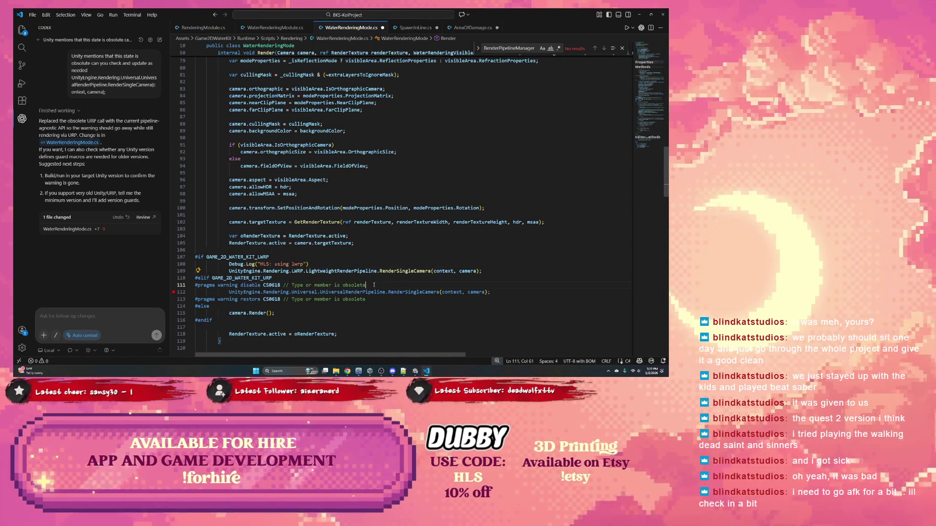
{"action": "double_click", "coordinate": [241, 286]}
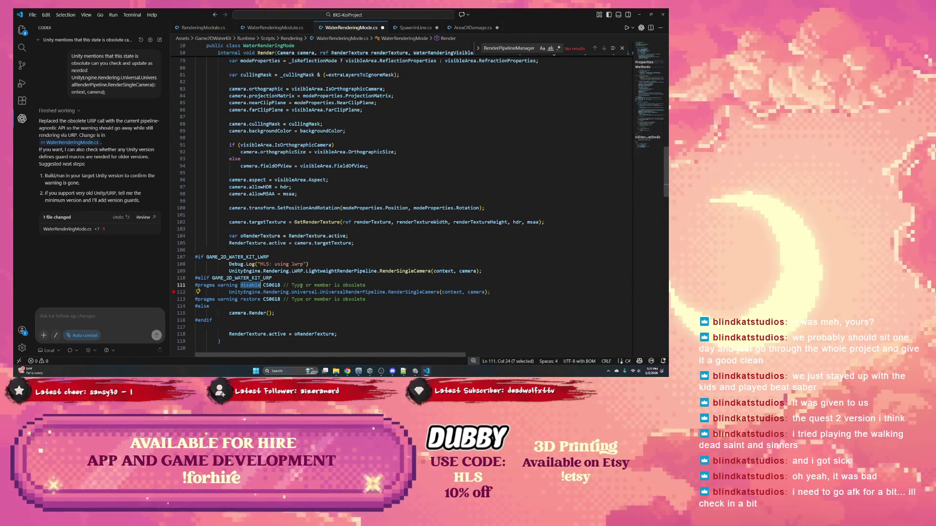
{"action": "left_click", "coordinate": [376, 286]}
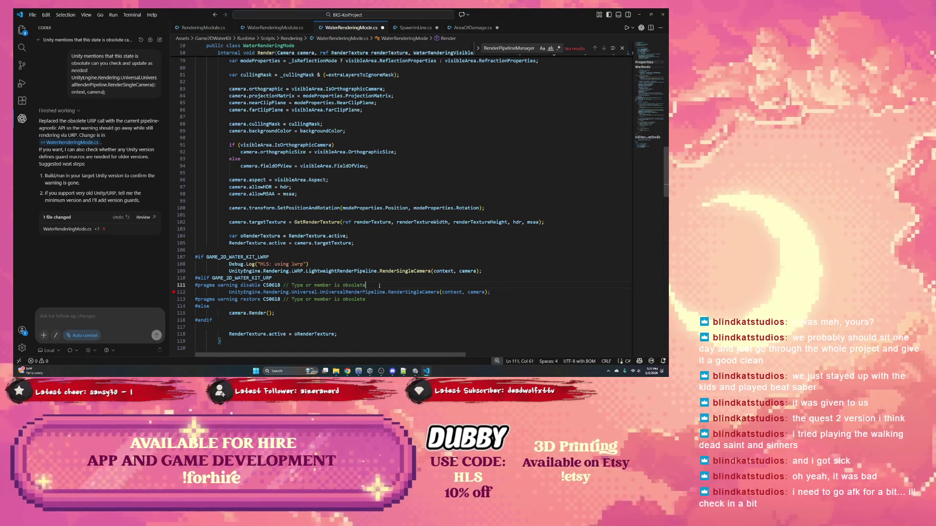
Step: Add Debug.Log("HLS: type or member is obsolete") below the URP pragma disable line, fixing typos
{"action": "key", "text": "Return"}
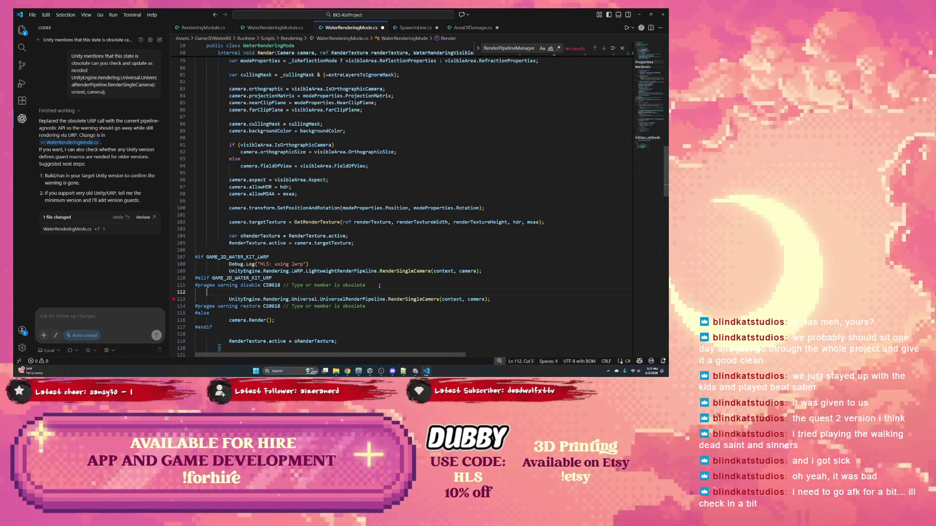
{"action": "type", "text": "Deb"}
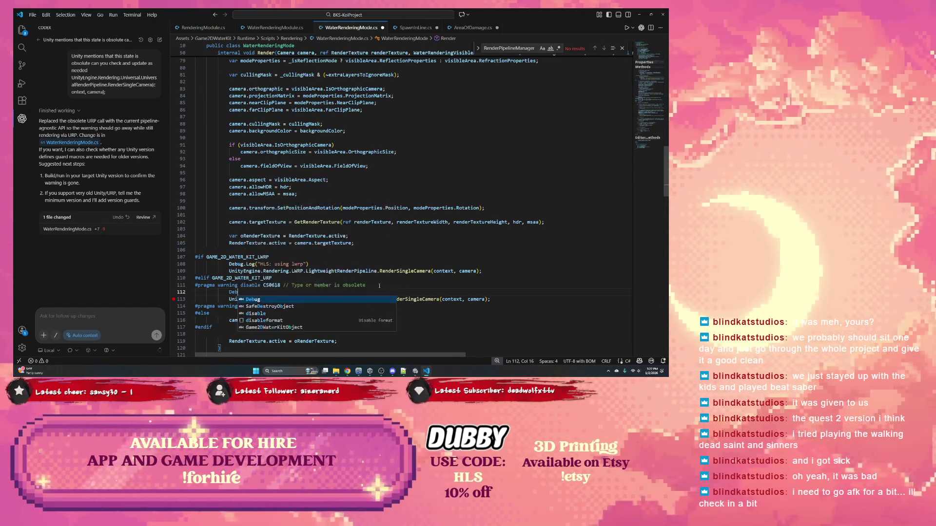
{"action": "type", "text": "ug.L"}
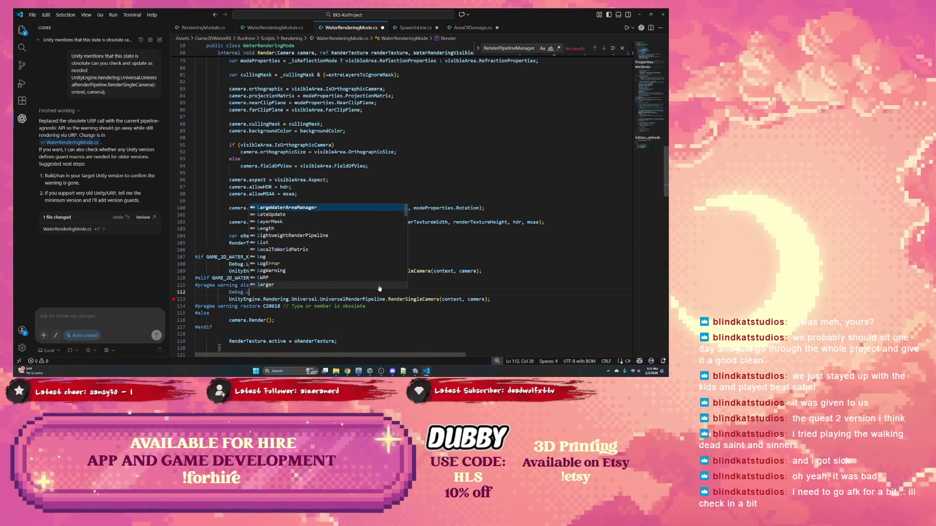
{"action": "type", "text": "og(\"HLS:"}
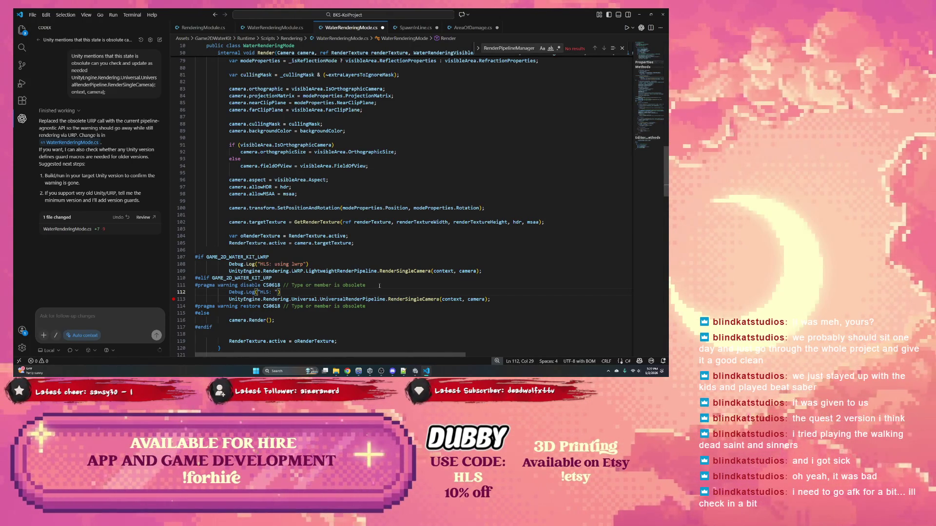
{"action": "type", "text": " type or memboer"}
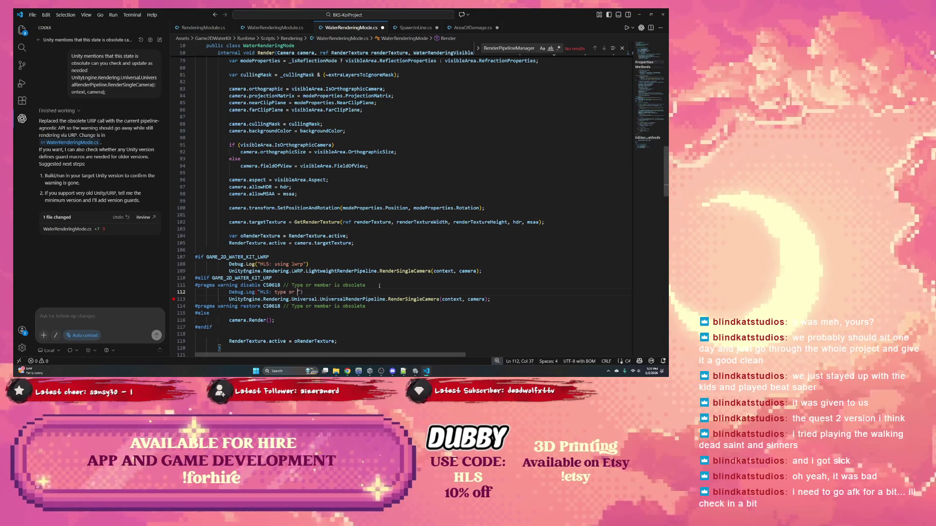
{"action": "key", "text": "BackSpace"}
{"action": "key", "text": "BackSpace"}
{"action": "key", "text": "BackSpace"}
{"action": "type", "text": "er is ob"}
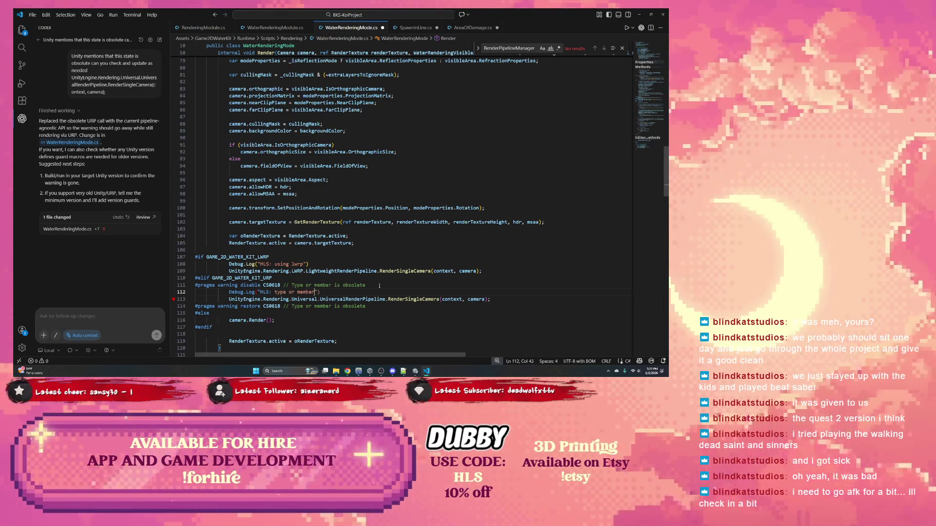
{"action": "type", "text": "solt"}
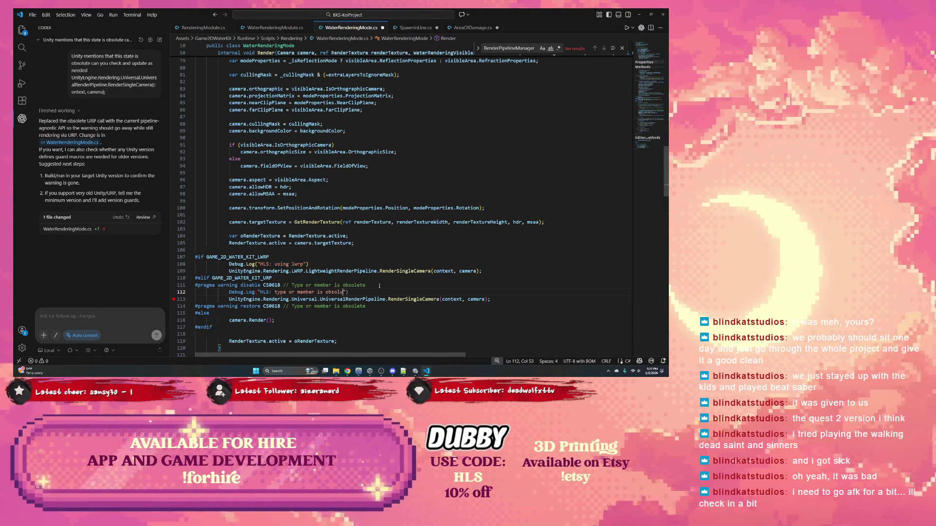
{"action": "key", "text": "BackSpace"}
{"action": "type", "text": "ete"}
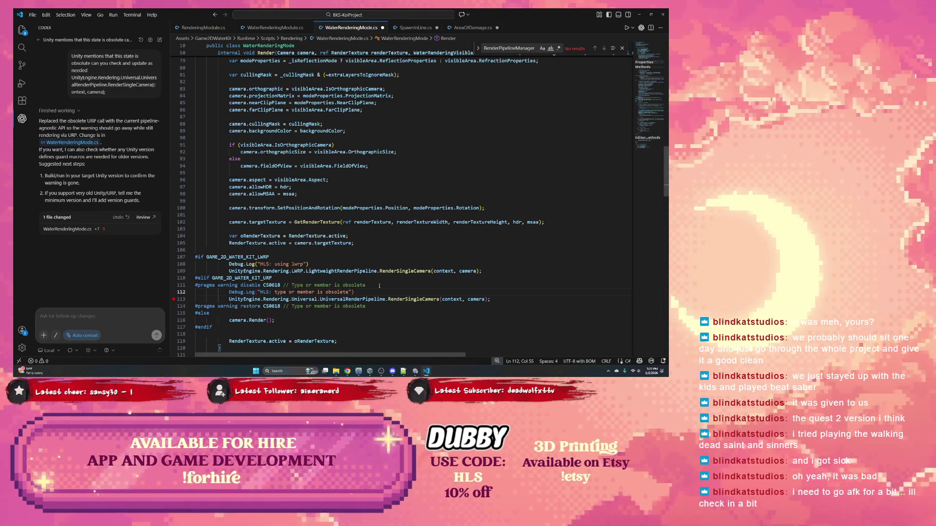
Step: Check the URP RenderSingleCamera arguments, the CS0618 code and the GAME_2D_WATER_KIT_URP symbol
{"action": "left_click", "coordinate": [453, 299]}
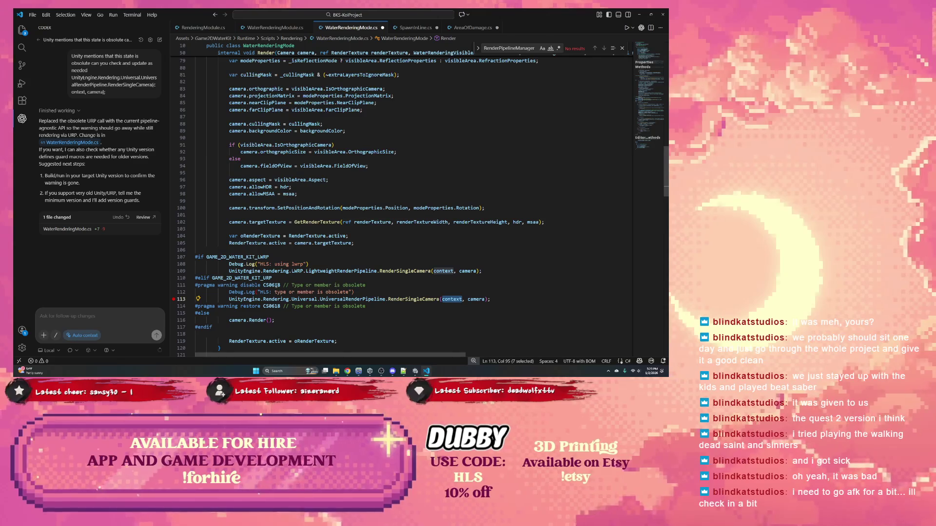
{"action": "double_click", "coordinate": [271, 285]}
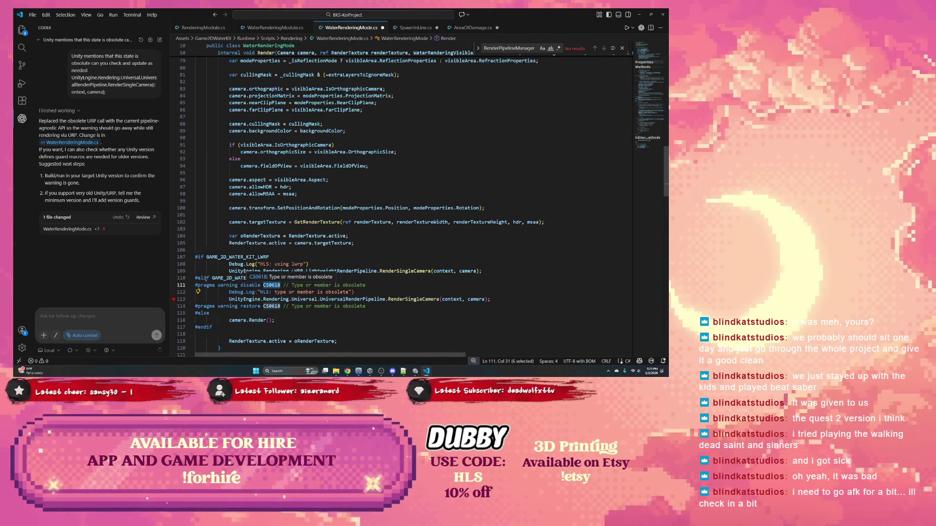
{"action": "double_click", "coordinate": [236, 278]}
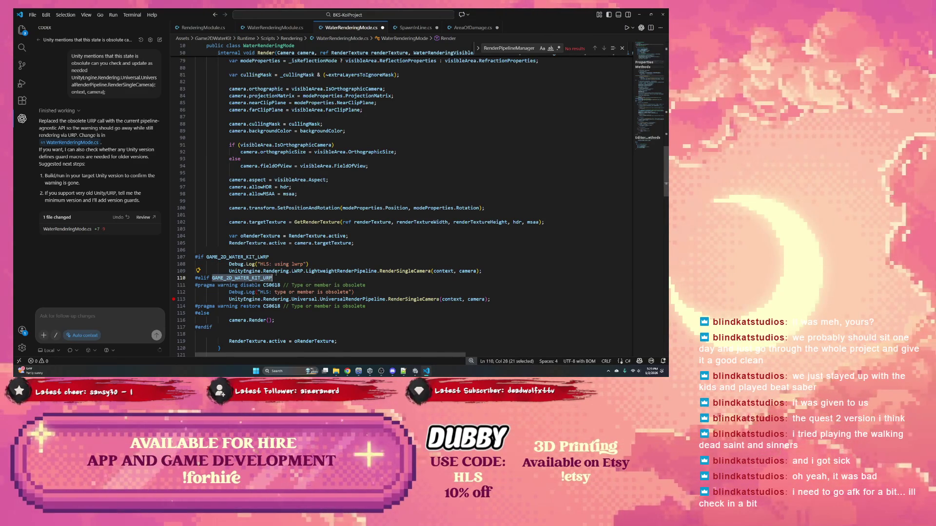
{"action": "scroll", "coordinate": [291, 279], "scroll_direction": "down", "scroll_amount": 1}
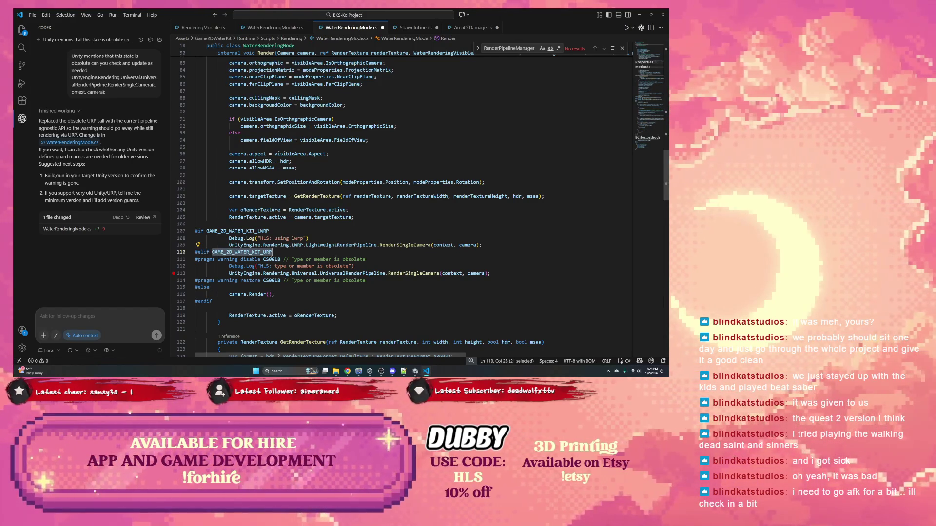
{"action": "double_click", "coordinate": [271, 259]}
{"action": "scroll", "coordinate": [282, 262], "scroll_direction": "up", "scroll_amount": 10}
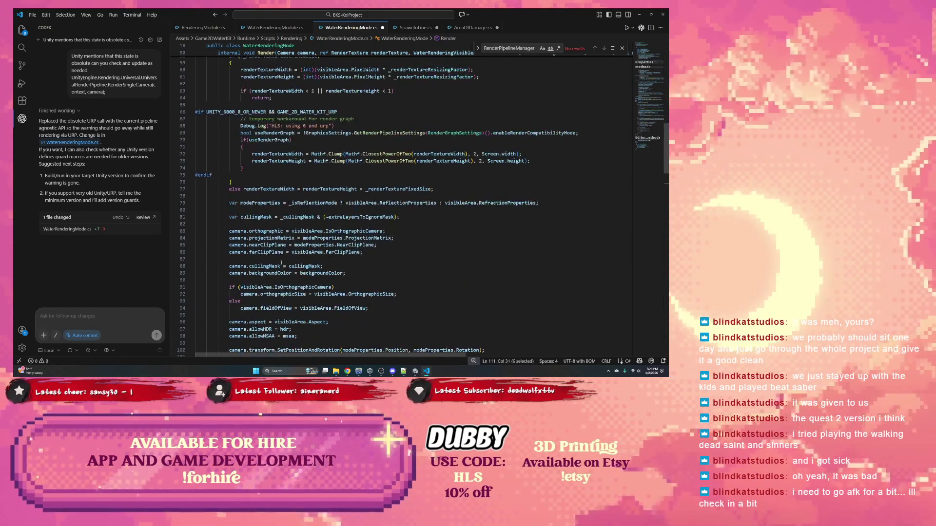
{"action": "scroll", "coordinate": [281, 262], "scroll_direction": "up", "scroll_amount": 5}
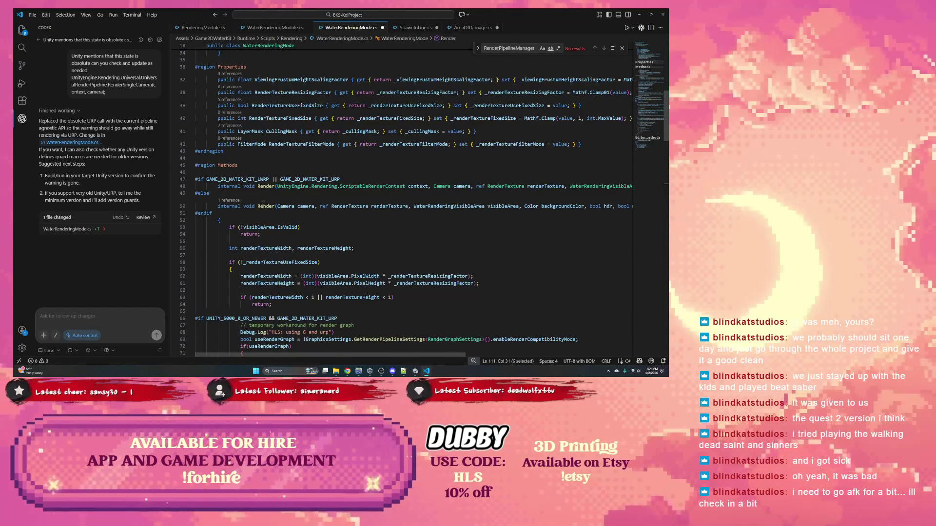
{"action": "scroll", "coordinate": [263, 203], "scroll_direction": "up", "scroll_amount": 5}
{"action": "scroll", "coordinate": [284, 194], "scroll_direction": "down", "scroll_amount": 6}
{"action": "left_click_drag", "start_coordinate": [216, 169], "coordinate": [220, 168]}
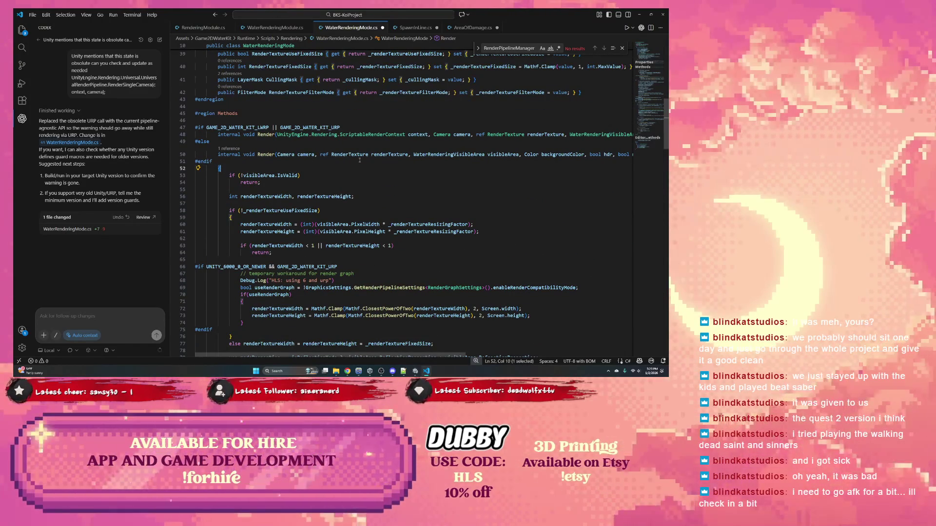
{"action": "scroll", "coordinate": [451, 155], "scroll_direction": "right", "scroll_amount": 5}
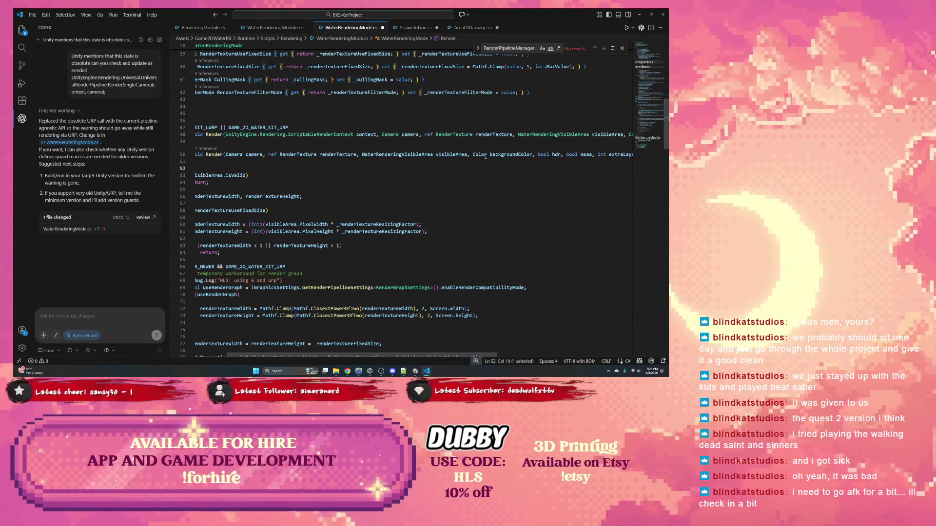
{"action": "scroll", "coordinate": [483, 156], "scroll_direction": "left", "scroll_amount": 5}
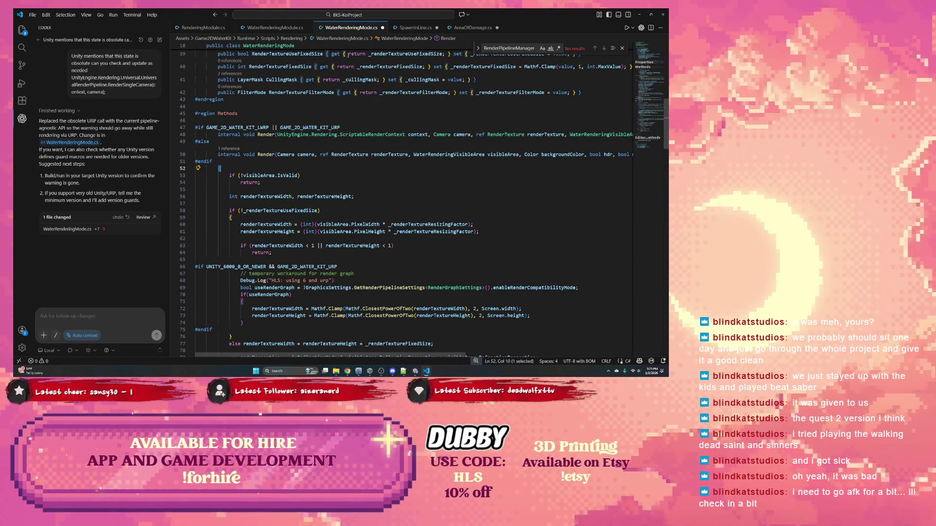
{"action": "left_click", "coordinate": [641, 18]}
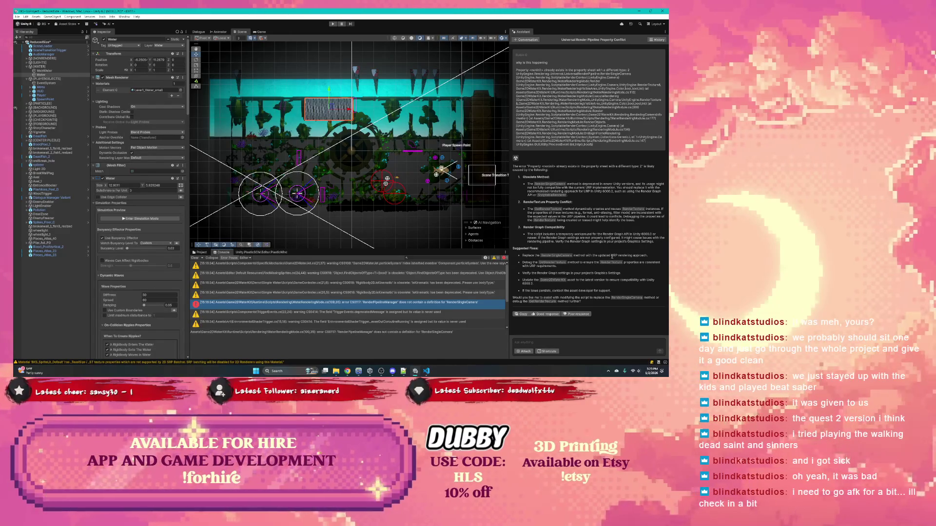
Step: Select GetRenderTexture and 'settings' in the Unity Assistant's Render Graph advice
{"action": "double_click", "coordinate": [552, 263]}
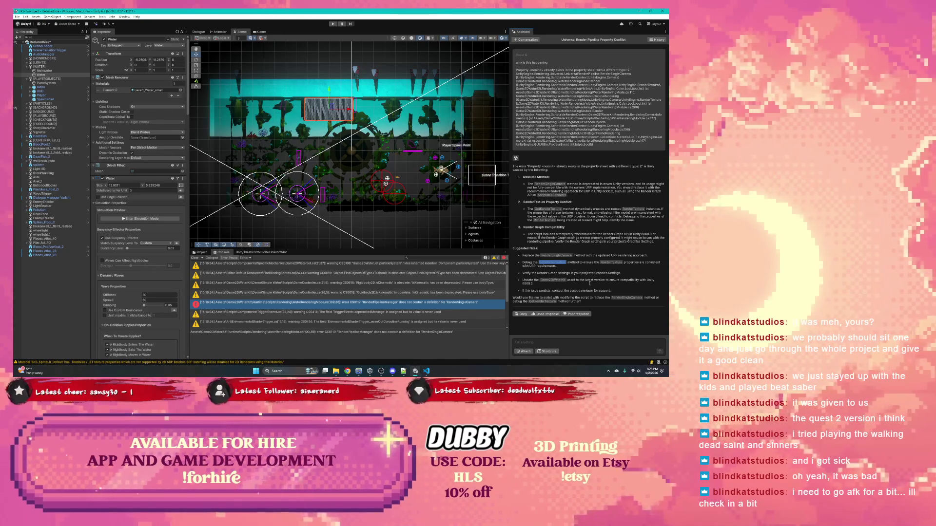
{"action": "left_click_drag", "start_coordinate": [540, 274], "coordinate": [565, 274]}
{"action": "double_click", "coordinate": [565, 274]}
Step: Open Edit > Project Settings and browse App UI, Burst AOT, Input System, Memory and Package Manager pages
{"action": "left_click", "coordinate": [17, 16]}
{"action": "mouse_move", "coordinate": [26, 16]}
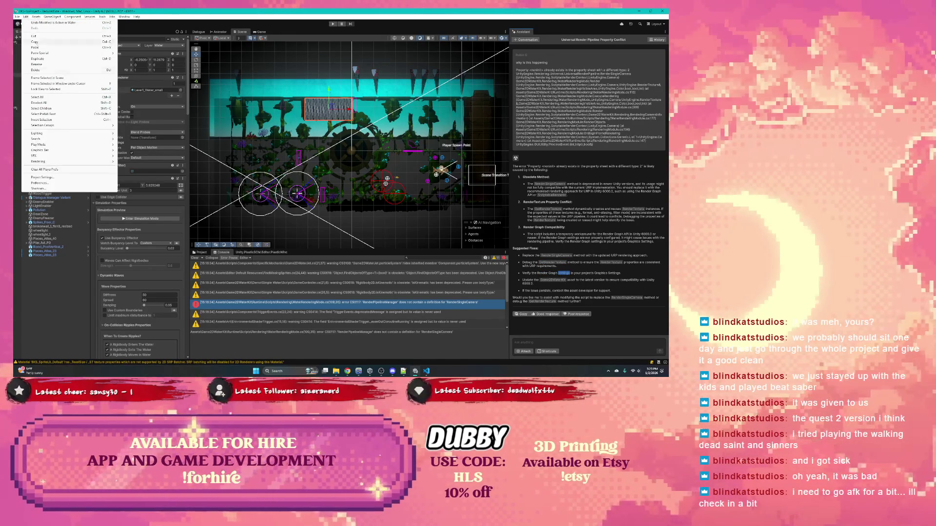
{"action": "left_click", "coordinate": [44, 177]}
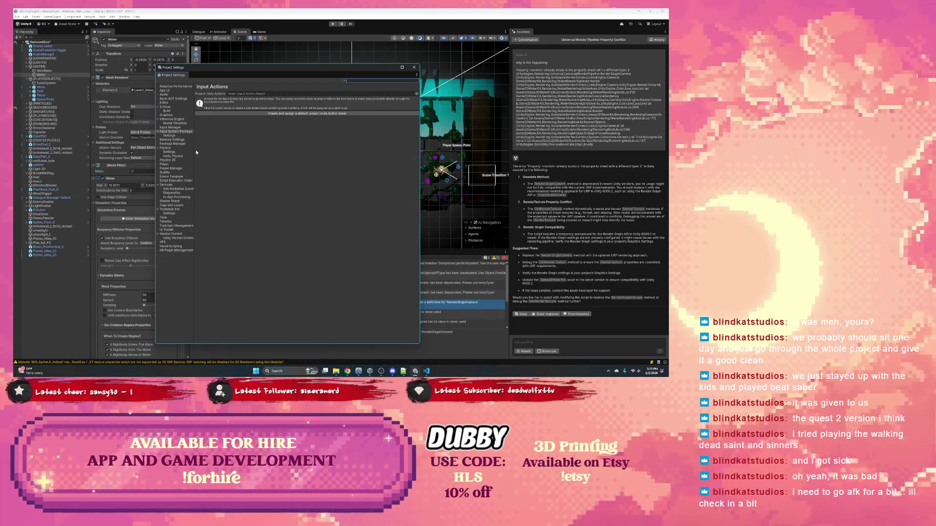
{"action": "left_click_drag", "start_coordinate": [194, 152], "coordinate": [240, 150]}
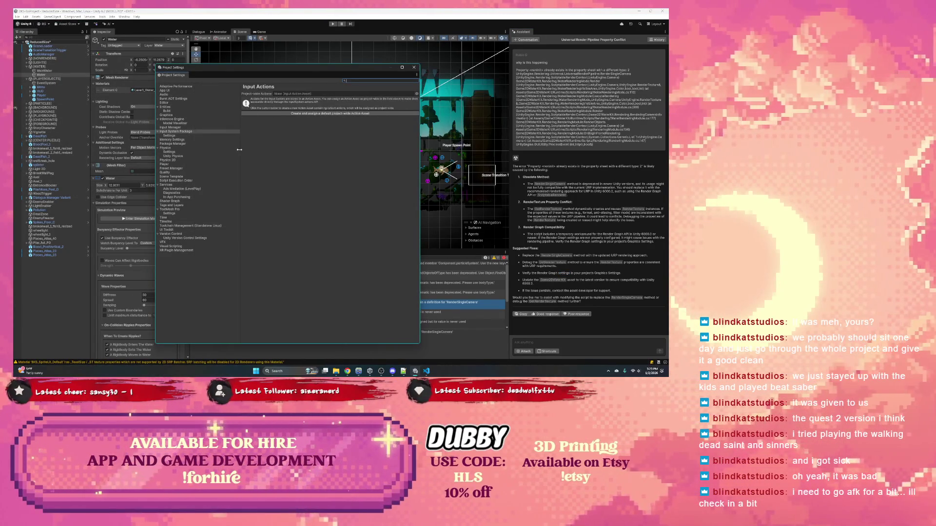
{"action": "left_click", "coordinate": [175, 90]}
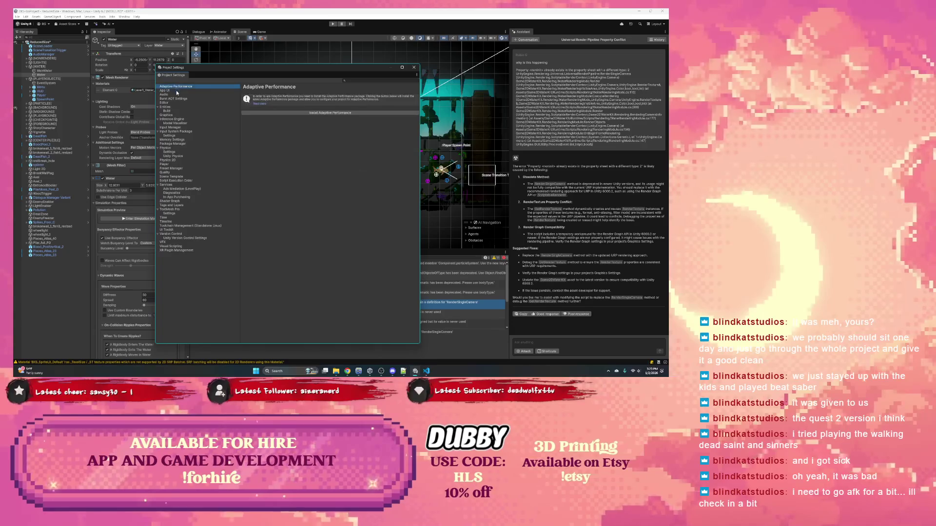
{"action": "left_click", "coordinate": [176, 99]}
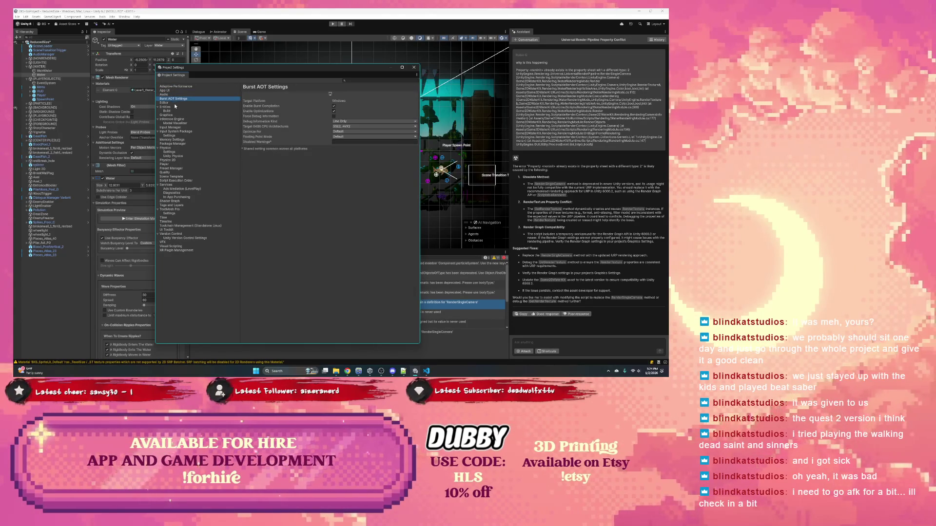
{"action": "left_click", "coordinate": [174, 102]}
{"action": "left_click", "coordinate": [177, 132]}
{"action": "left_click", "coordinate": [177, 140]}
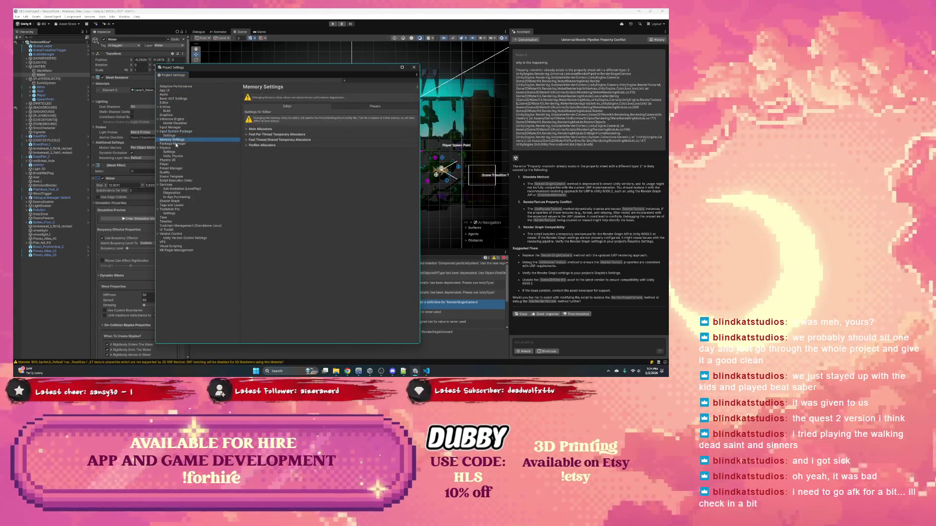
{"action": "left_click", "coordinate": [173, 143]}
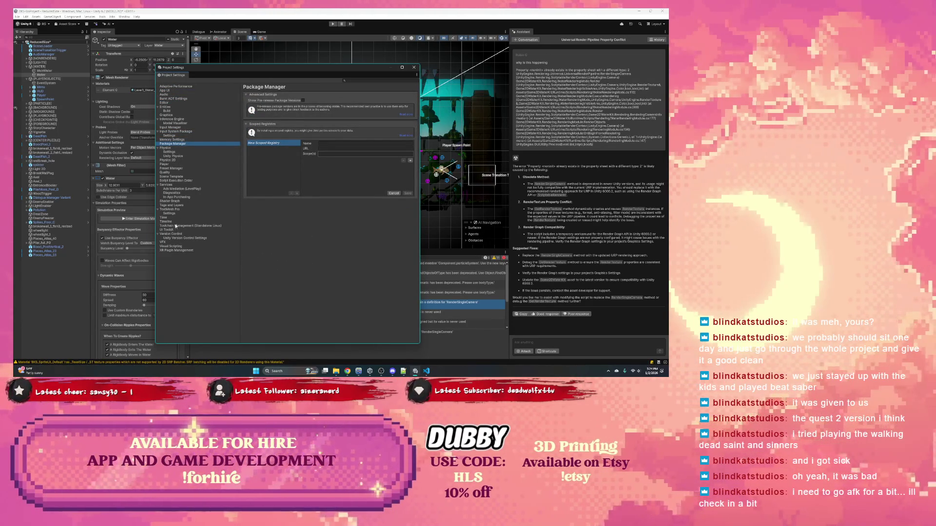
{"action": "left_click", "coordinate": [172, 90]}
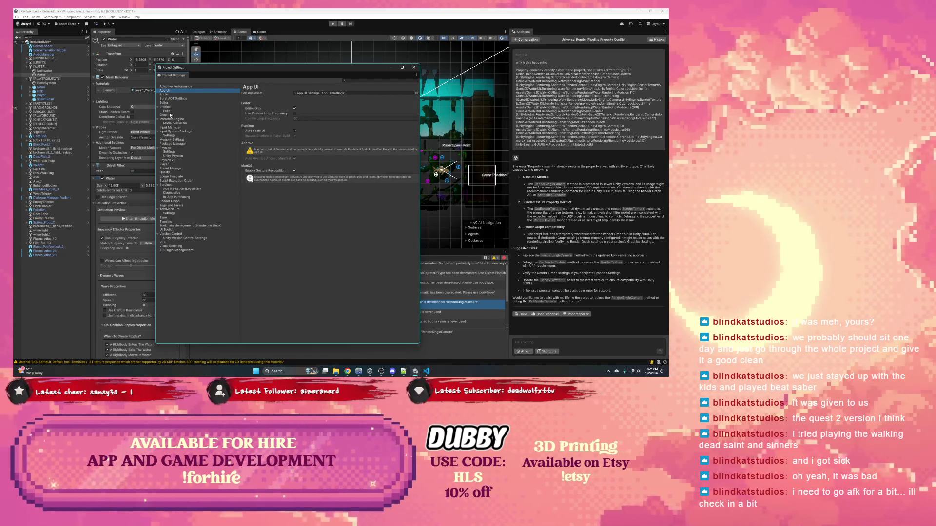
Step: Show the Graphics settings page and scroll down to its Render Graph options
{"action": "left_click", "coordinate": [169, 115]}
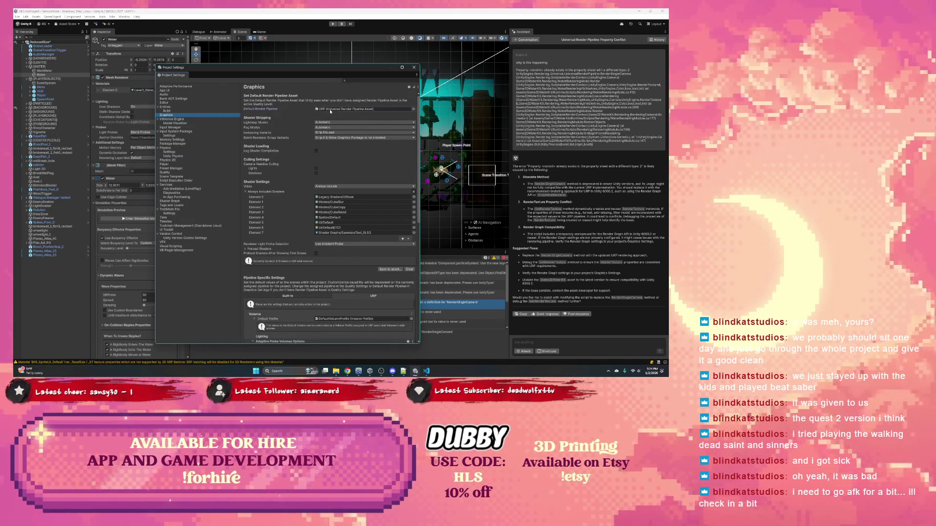
{"action": "mouse_move", "coordinate": [333, 70]}
{"action": "left_mouse_down"}
{"action": "mouse_move", "coordinate": [255, 57]}
{"action": "mouse_move", "coordinate": [241, 41]}
{"action": "left_mouse_up"}
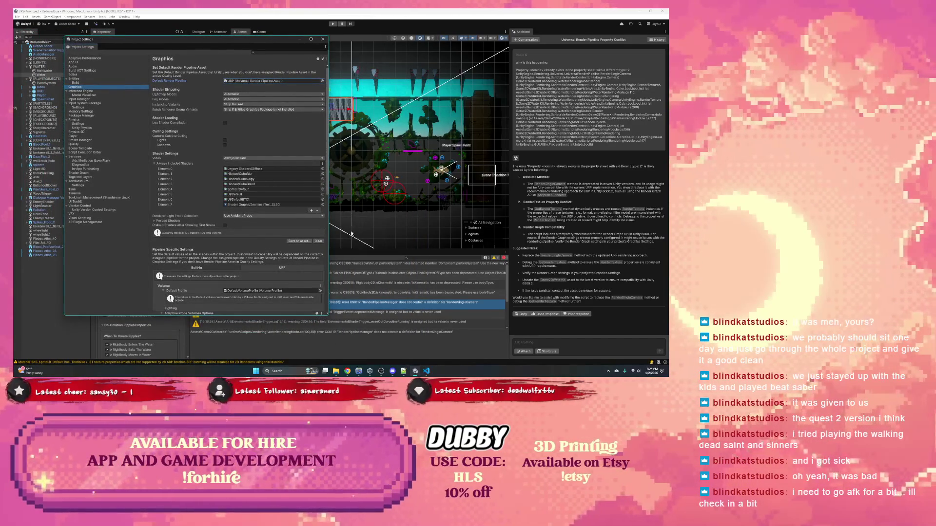
{"action": "scroll", "coordinate": [259, 241], "scroll_direction": "down", "scroll_amount": 3}
{"action": "scroll", "coordinate": [250, 232], "scroll_direction": "down", "scroll_amount": 3}
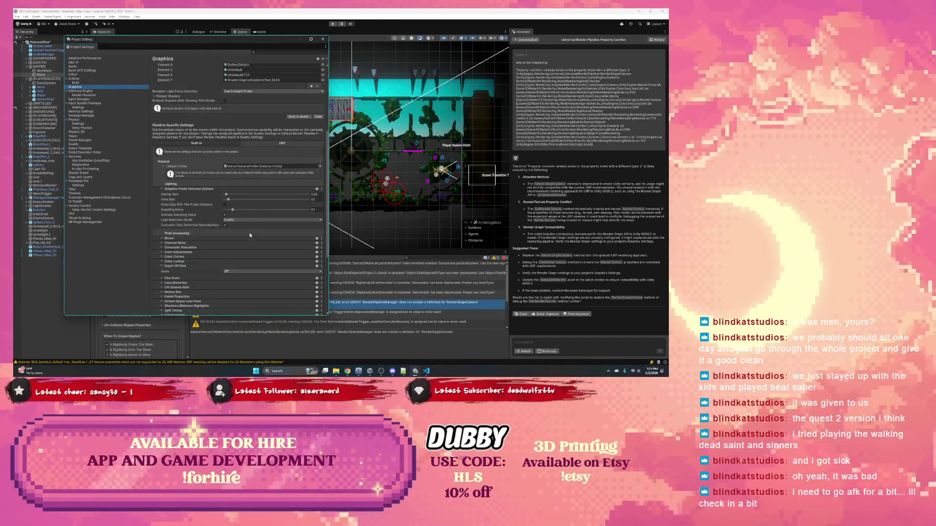
{"action": "scroll", "coordinate": [208, 228], "scroll_direction": "down", "scroll_amount": 5}
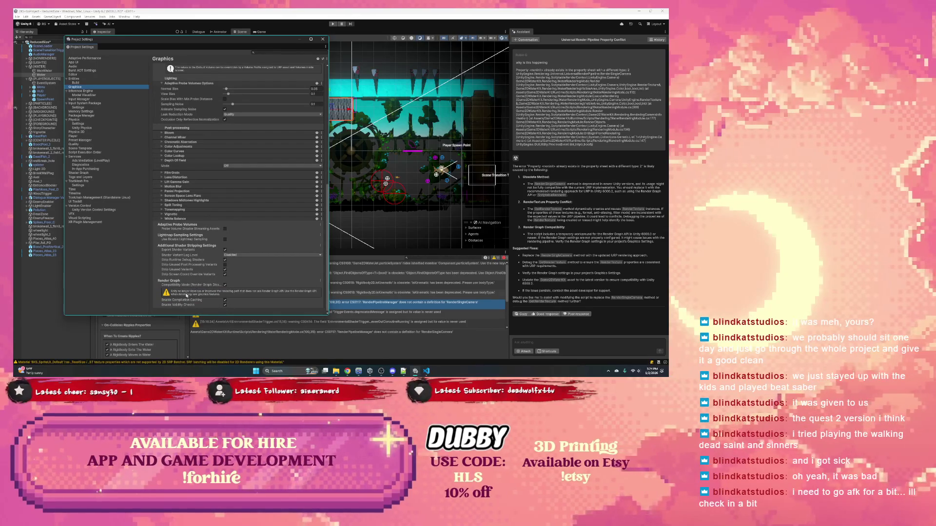
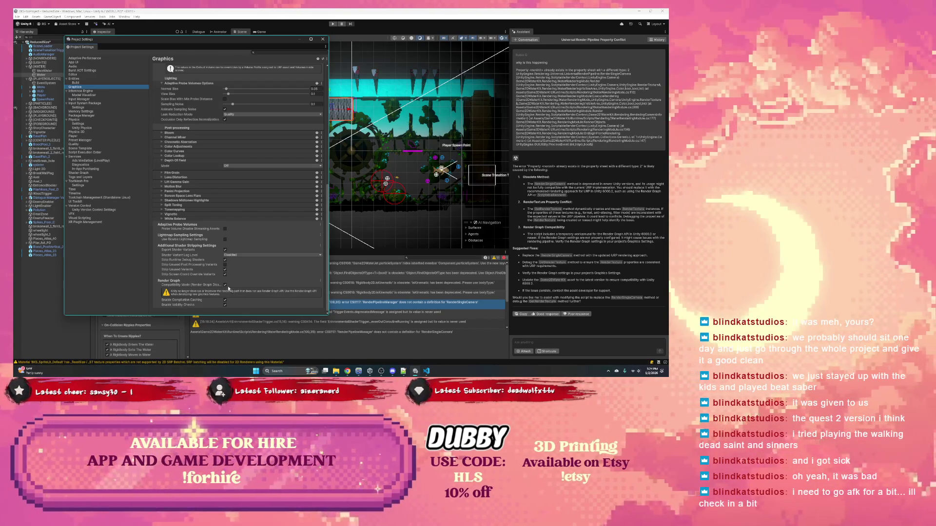
Step: Tick Compatibility Mode (Render Graph Disabled) in Graphics settings and close the Project Settings window
{"action": "mouse_move", "coordinate": [207, 285]}
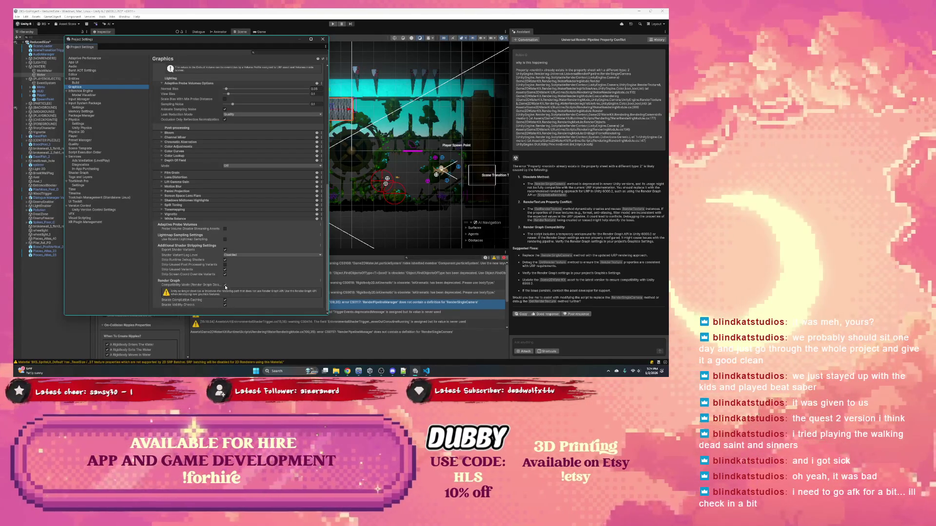
{"action": "scroll", "coordinate": [207, 299], "scroll_direction": "up", "scroll_amount": 1}
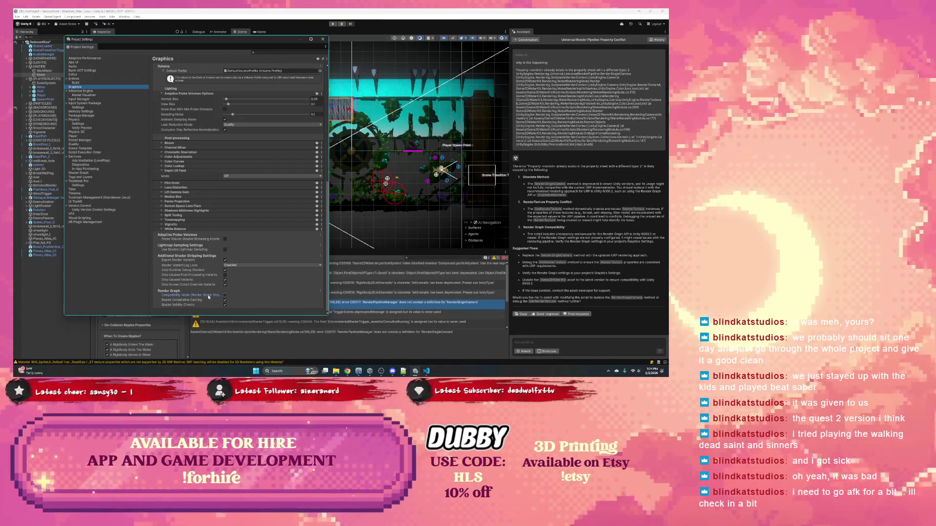
{"action": "left_click", "coordinate": [224, 296]}
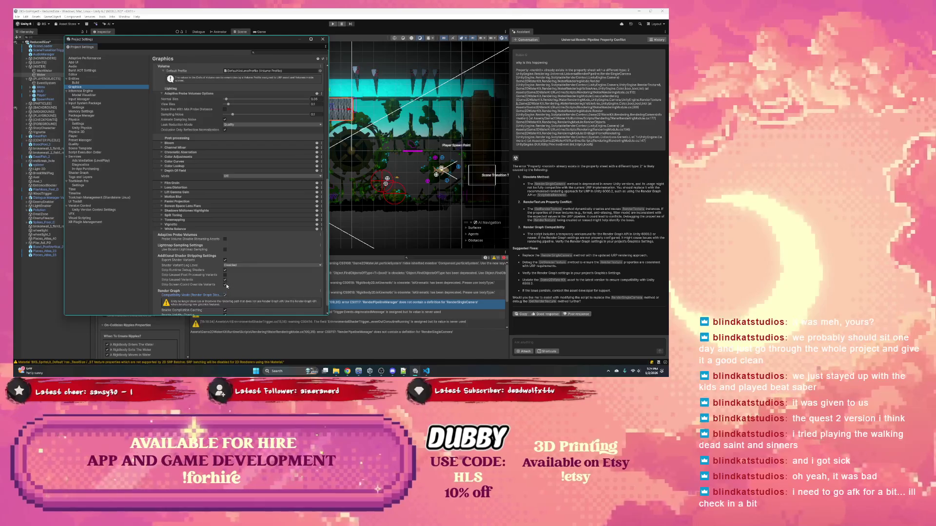
{"action": "scroll", "coordinate": [227, 288], "scroll_direction": "down", "scroll_amount": 1}
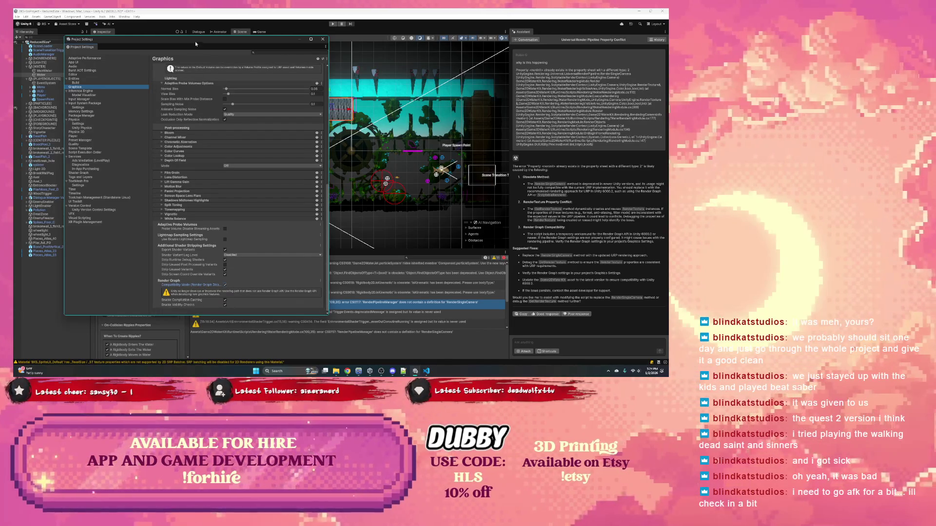
{"action": "left_click", "coordinate": [322, 39]}
Step: Look through the Water object's Inspector, then reopen Project Settings on the Graphics page
{"action": "scroll", "coordinate": [143, 281], "scroll_direction": "down", "scroll_amount": 10}
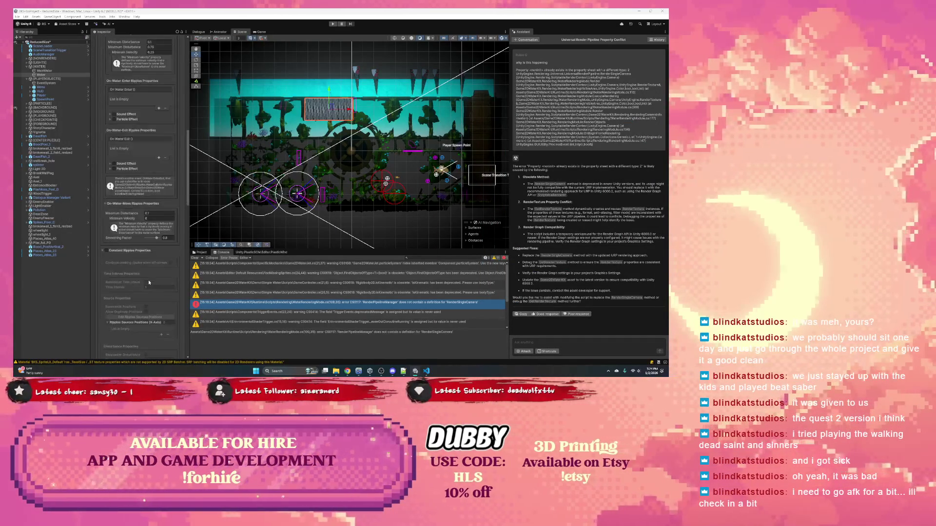
{"action": "scroll", "coordinate": [148, 280], "scroll_direction": "up", "scroll_amount": 3}
{"action": "scroll", "coordinate": [146, 282], "scroll_direction": "up", "scroll_amount": 7}
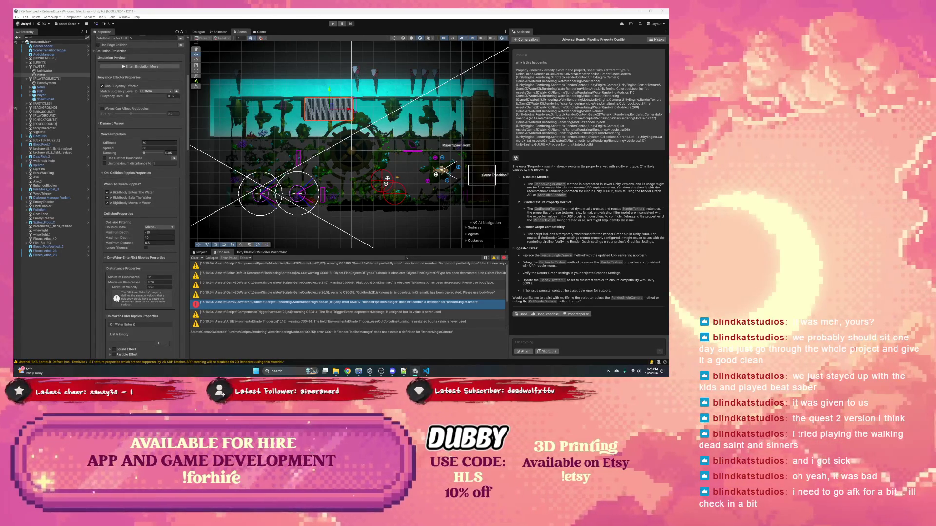
{"action": "scroll", "coordinate": [106, 171], "scroll_direction": "up", "scroll_amount": 6}
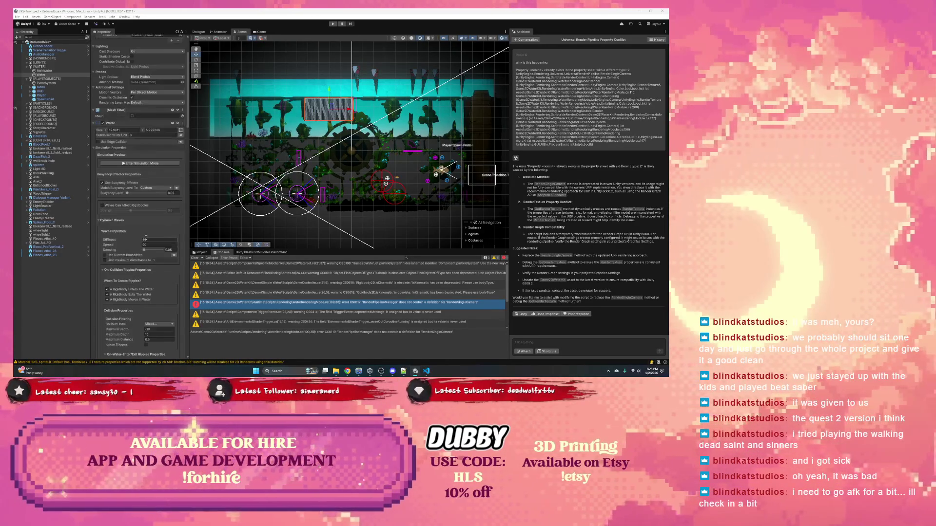
{"action": "scroll", "coordinate": [115, 195], "scroll_direction": "down", "scroll_amount": 15}
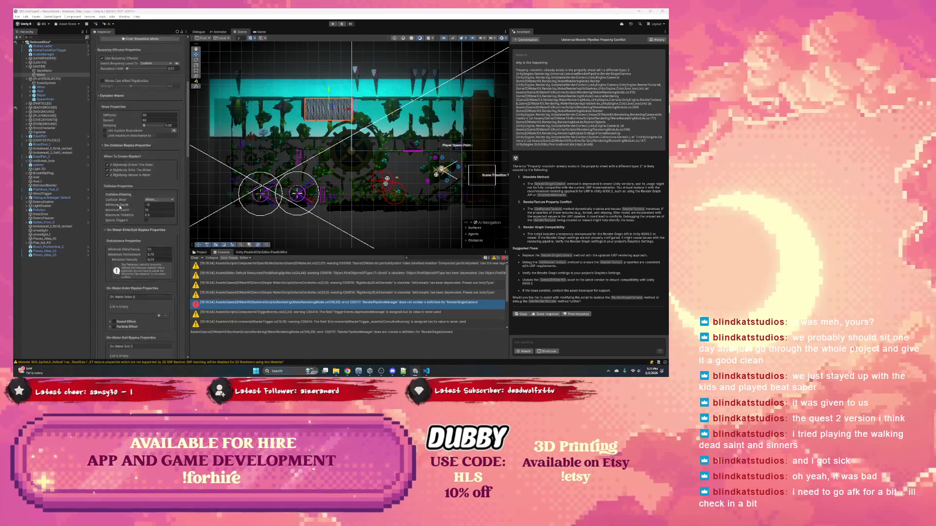
{"action": "scroll", "coordinate": [122, 210], "scroll_direction": "down", "scroll_amount": 15}
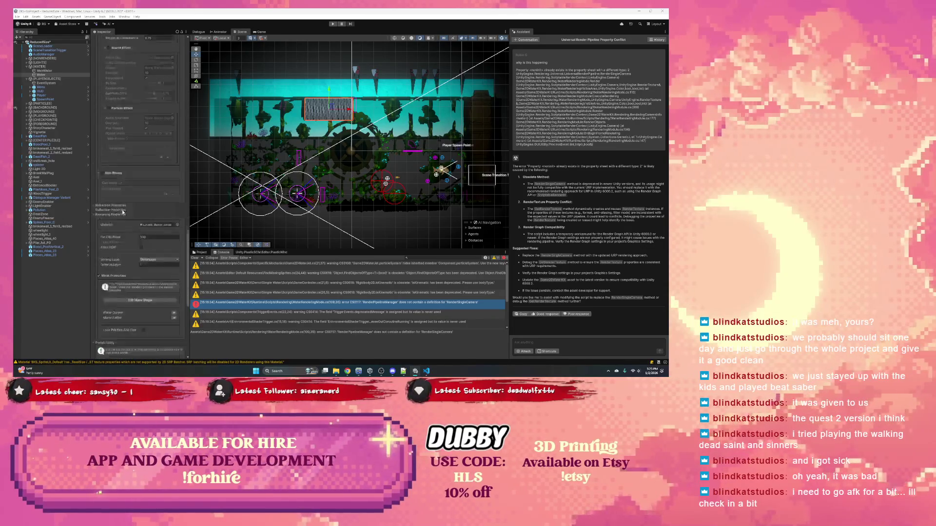
{"action": "left_click", "coordinate": [604, 273]}
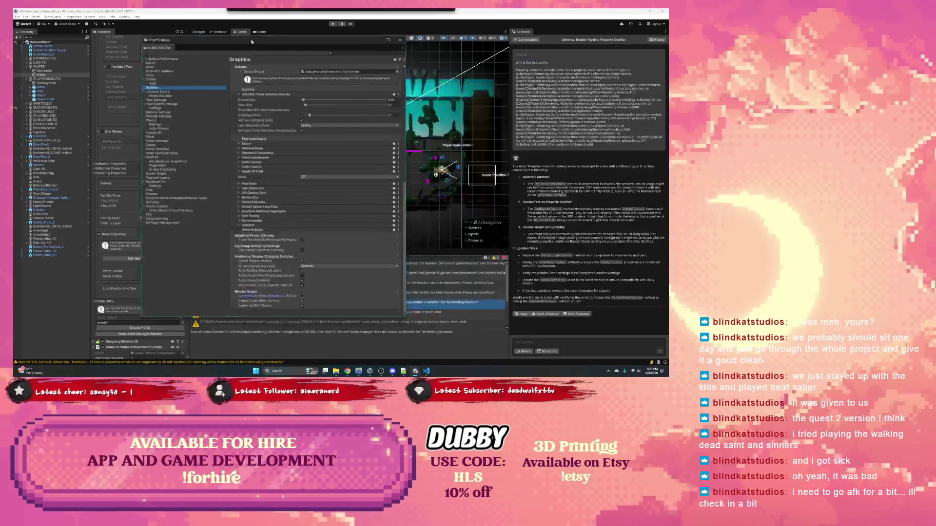
Step: Take a Win+Shift+S snip of the Project Settings Graphics panel
{"action": "key", "text": "super"}
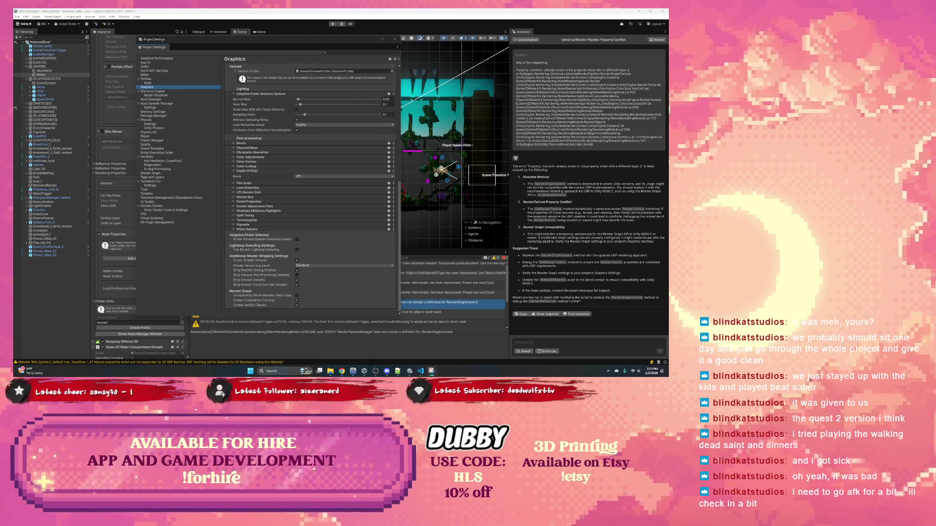
{"action": "key", "text": "super+shift+s"}
{"action": "left_click_drag", "start_coordinate": [222, 187], "coordinate": [404, 312]}
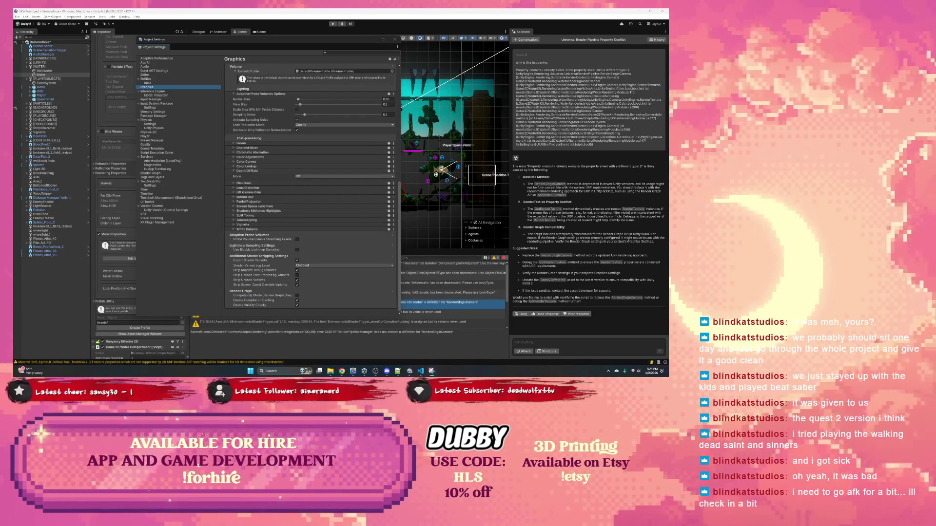
{"action": "key", "text": "super+shift+s"}
{"action": "mouse_move", "coordinate": [220, 46]}
{"action": "left_mouse_down"}
{"action": "mouse_move", "coordinate": [338, 203]}
{"action": "mouse_move", "coordinate": [382, 302]}
{"action": "mouse_move", "coordinate": [400, 316]}
{"action": "left_mouse_up"}
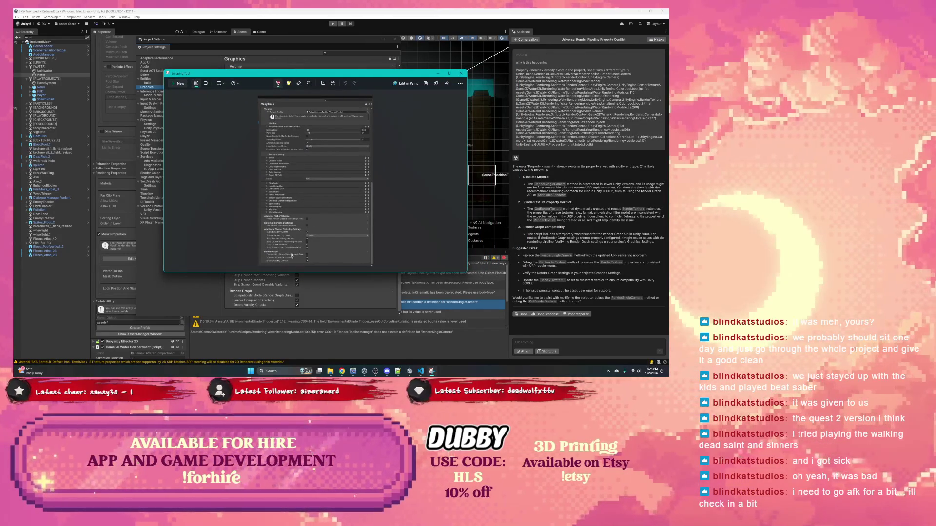
Step: Mark the Render Graph checkbox in red, save the snip as 'TurnedOff RenderGraphCompatibility', and close Snipping Tool
{"action": "left_click_drag", "start_coordinate": [320, 252], "coordinate": [310, 254]}
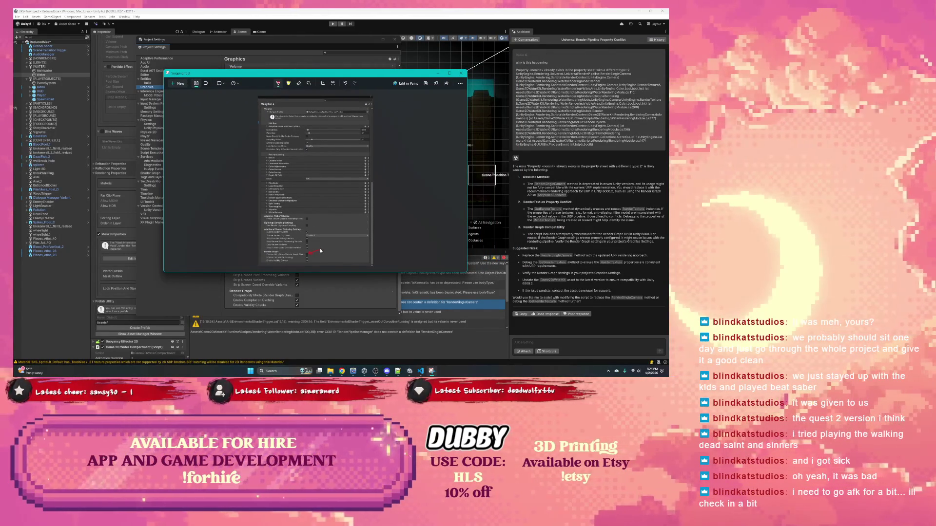
{"action": "left_click_drag", "start_coordinate": [313, 253], "coordinate": [306, 255]}
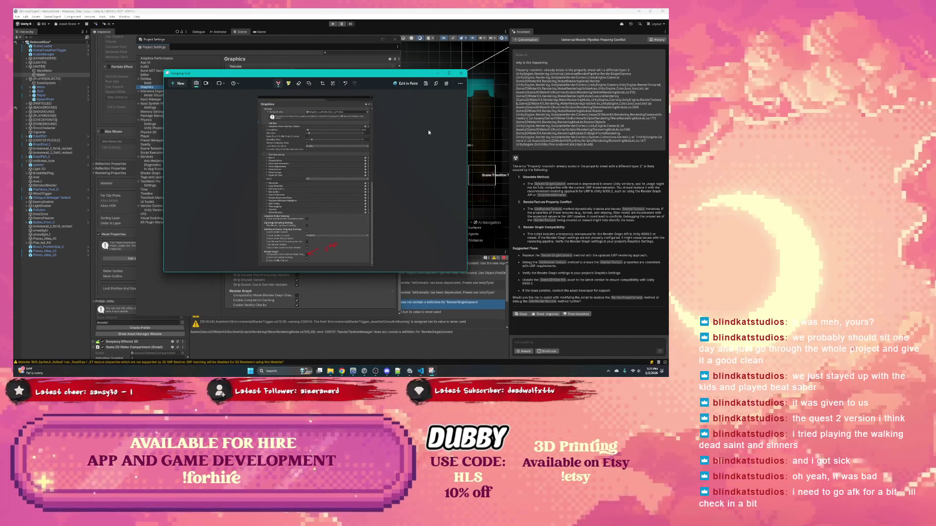
{"action": "left_click", "coordinate": [425, 83]}
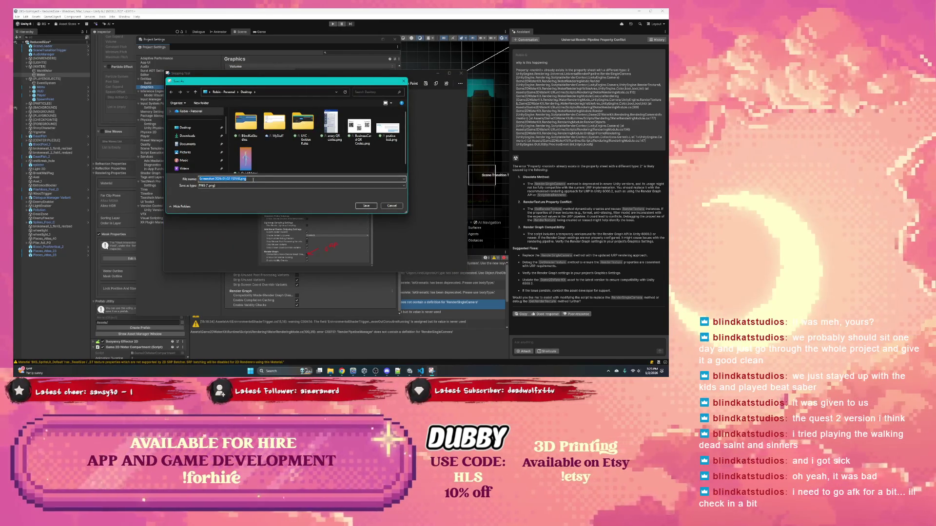
{"action": "type", "text": "TurnedOff RenderGraph"}
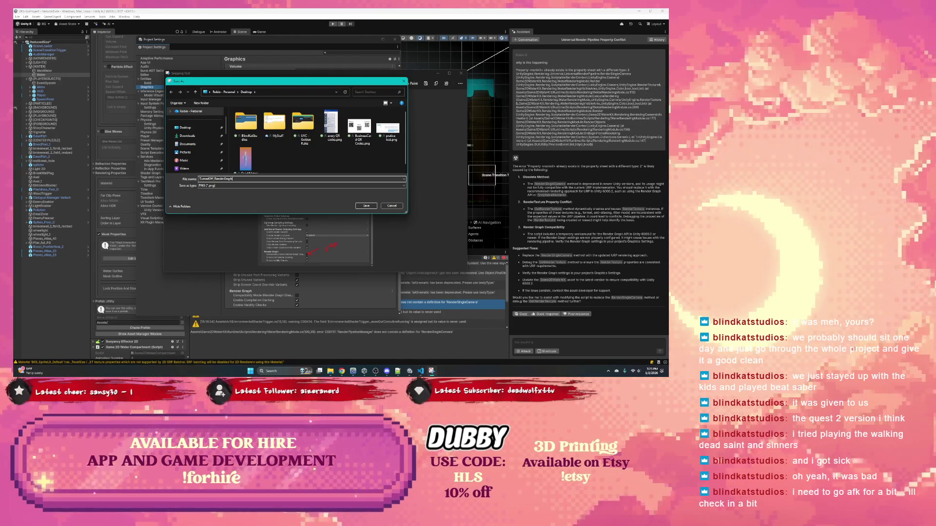
{"action": "type", "text": "Compatibility"}
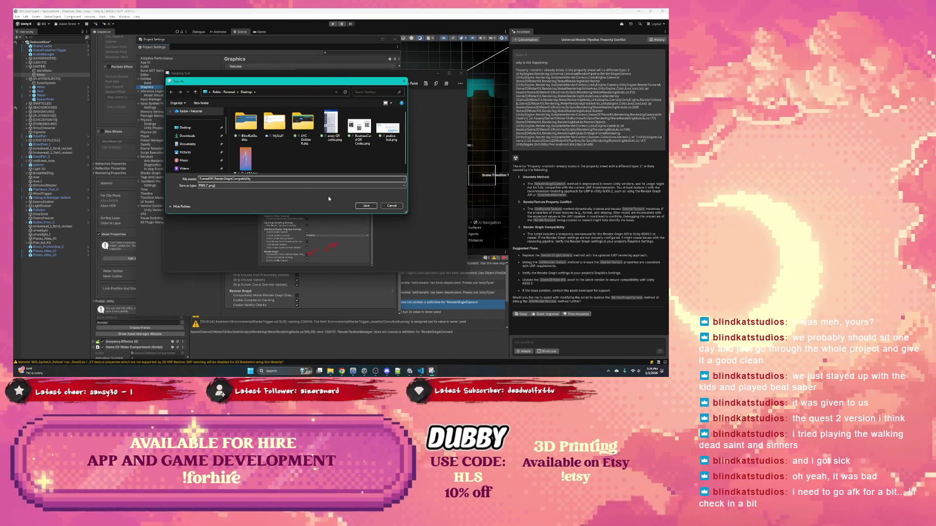
{"action": "left_click", "coordinate": [363, 206]}
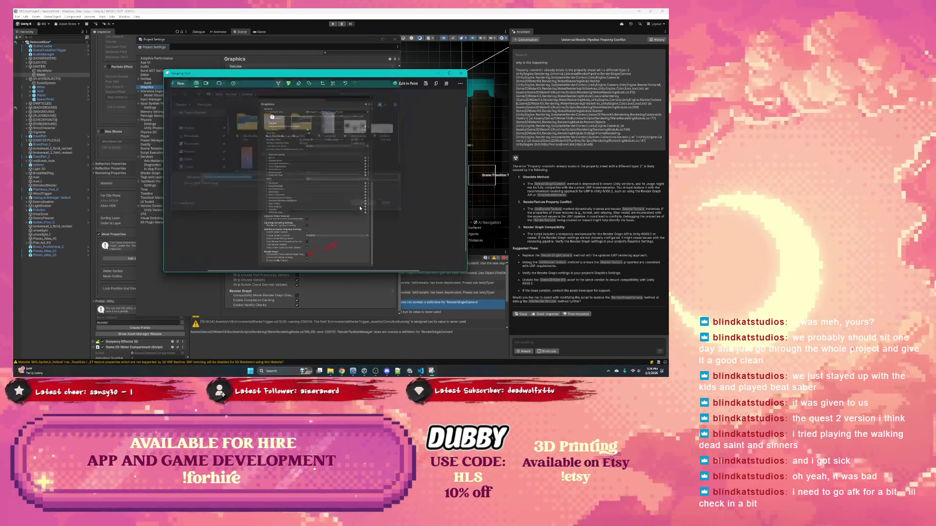
{"action": "left_click", "coordinate": [460, 73]}
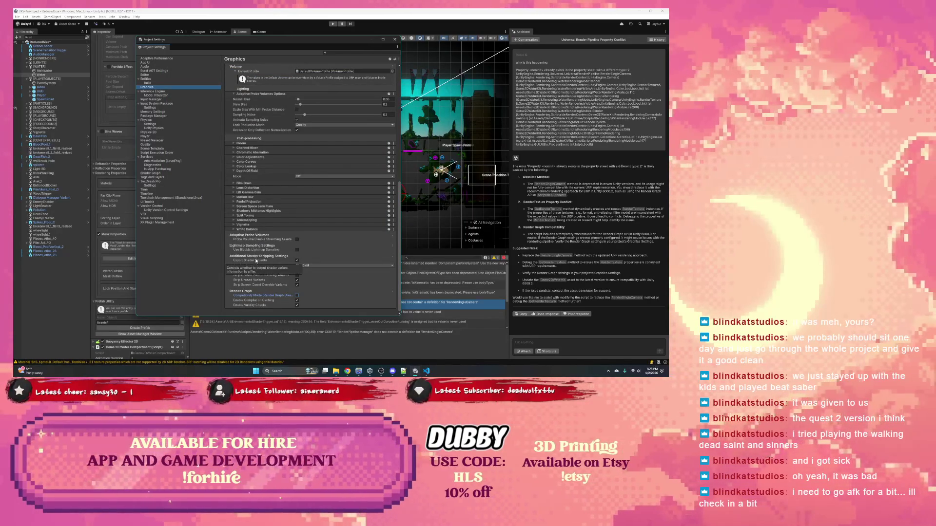
Step: Close Project Settings and try entering Play mode, which compiler errors block, then switch to VS Code
{"action": "scroll", "coordinate": [272, 251], "scroll_direction": "up", "scroll_amount": 5}
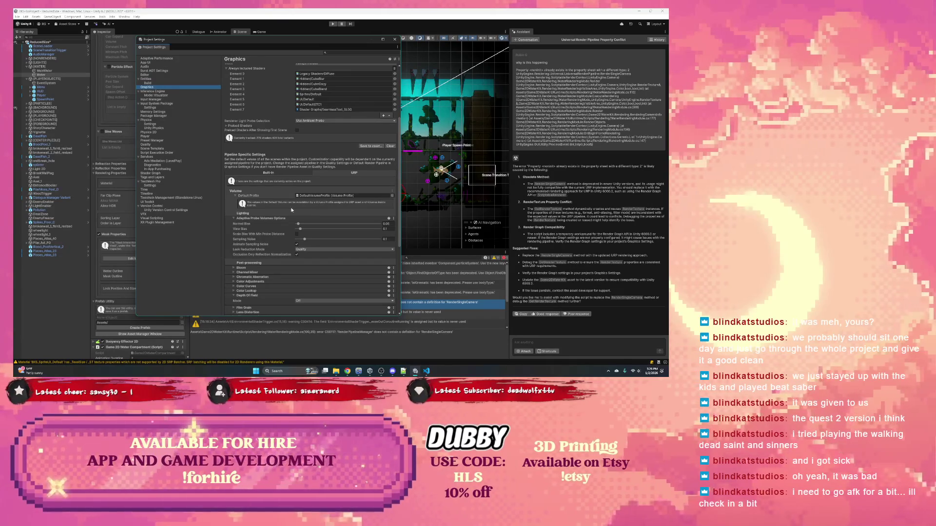
{"action": "scroll", "coordinate": [291, 288], "scroll_direction": "down", "scroll_amount": 5}
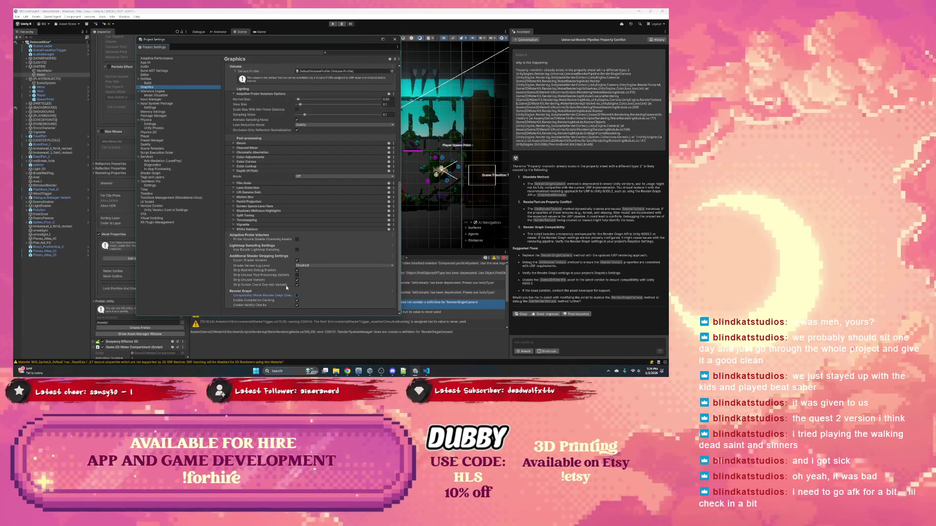
{"action": "left_click", "coordinate": [394, 40]}
{"action": "left_click", "coordinate": [333, 23]}
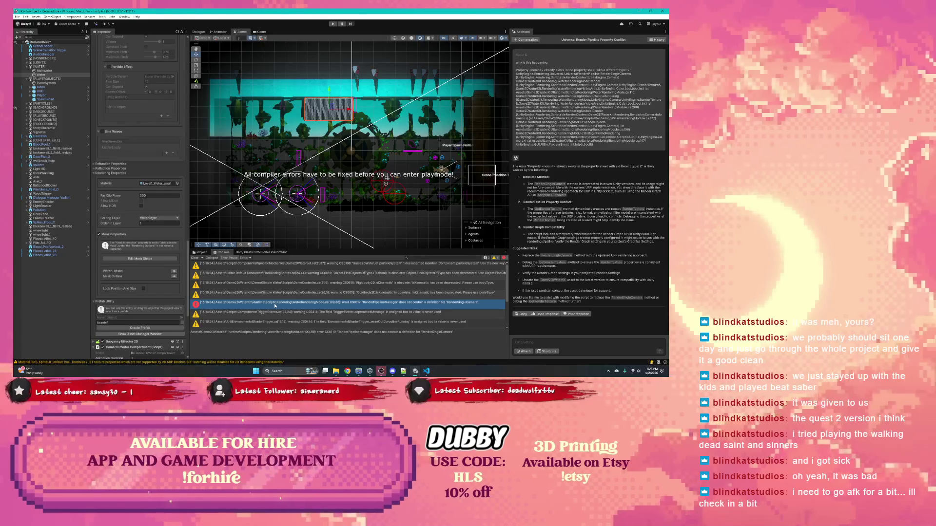
{"action": "left_click", "coordinate": [426, 372]}
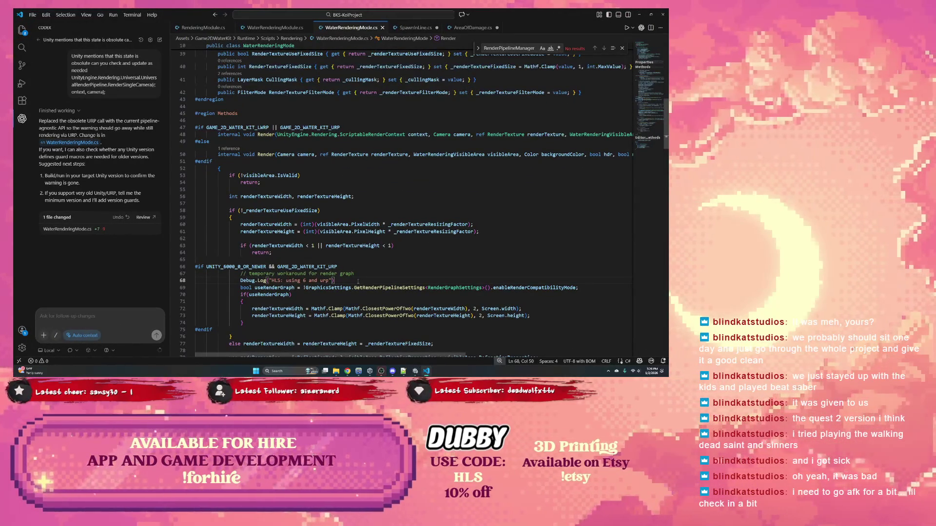
Step: Back in Unity, open the first Console error at WaterRenderingMode.cs line 68 in the code editor
{"action": "left_click", "coordinate": [635, 14]}
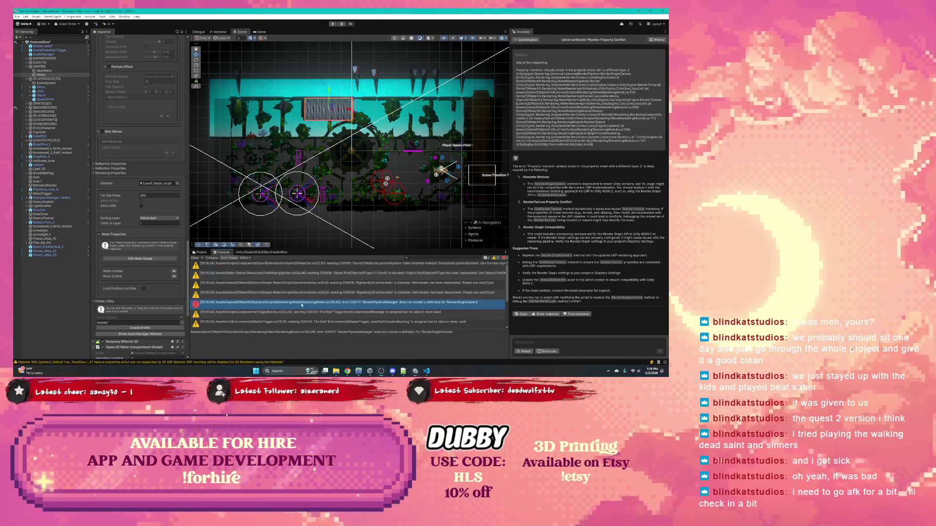
{"action": "mouse_move", "coordinate": [381, 370]}
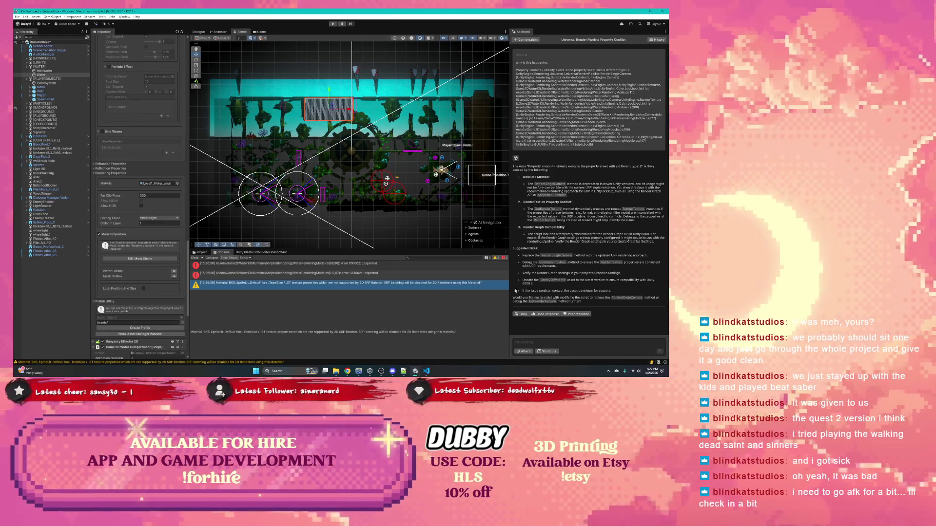
{"action": "left_click", "coordinate": [321, 268]}
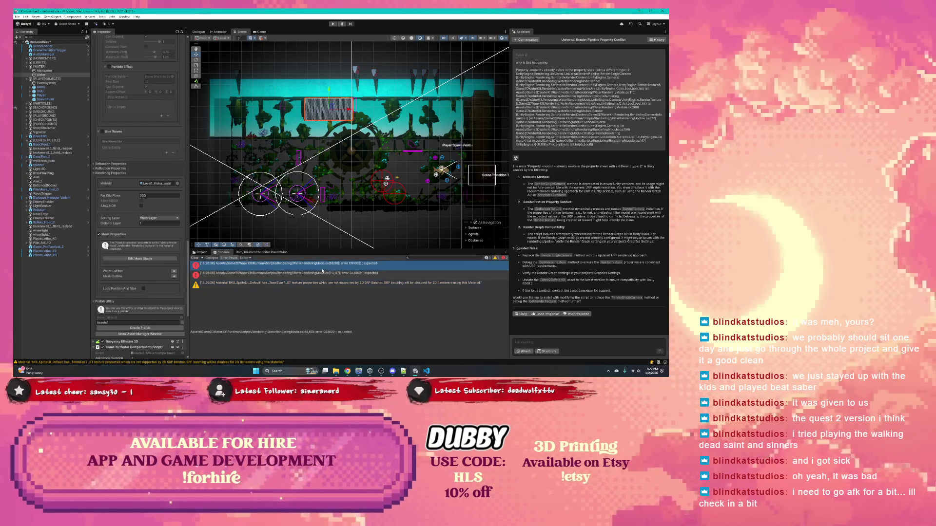
{"action": "double_click", "coordinate": [322, 269]}
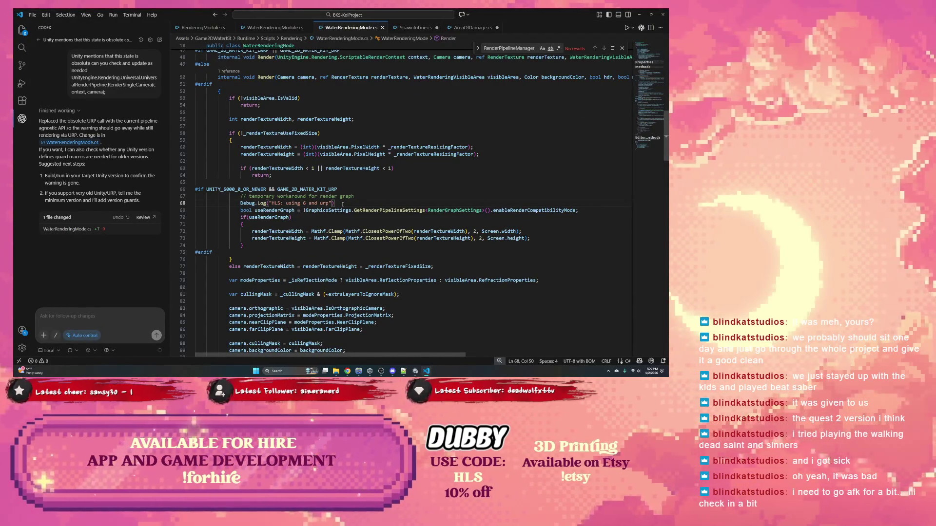
Step: Add the missing semicolons to the HLS Debug.Log lines 108 and 112, then return to Unity
{"action": "type", "text": ";"}
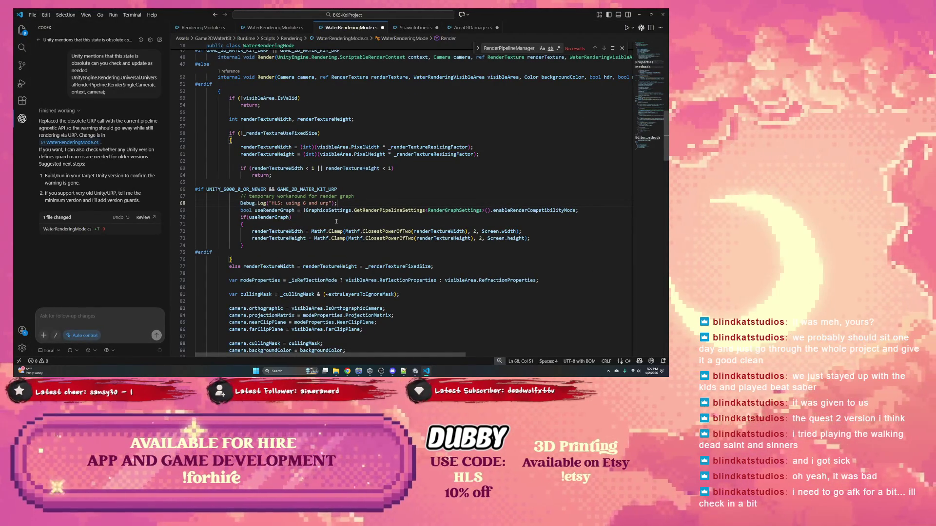
{"action": "scroll", "coordinate": [336, 221], "scroll_direction": "down", "scroll_amount": 10}
{"action": "left_click", "coordinate": [318, 201]}
{"action": "type", "text": ";"}
{"action": "left_click", "coordinate": [361, 227]}
{"action": "type", "text": ";"}
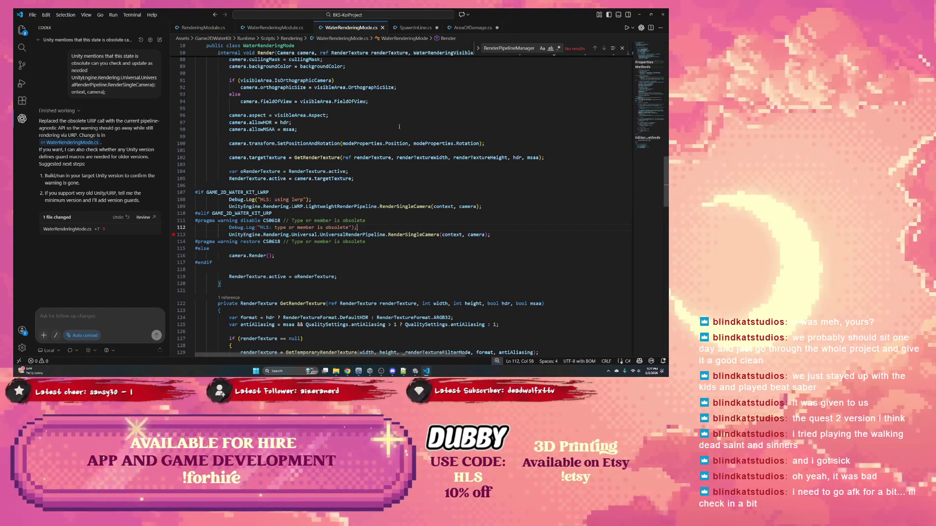
{"action": "key", "text": "alt+Tab"}
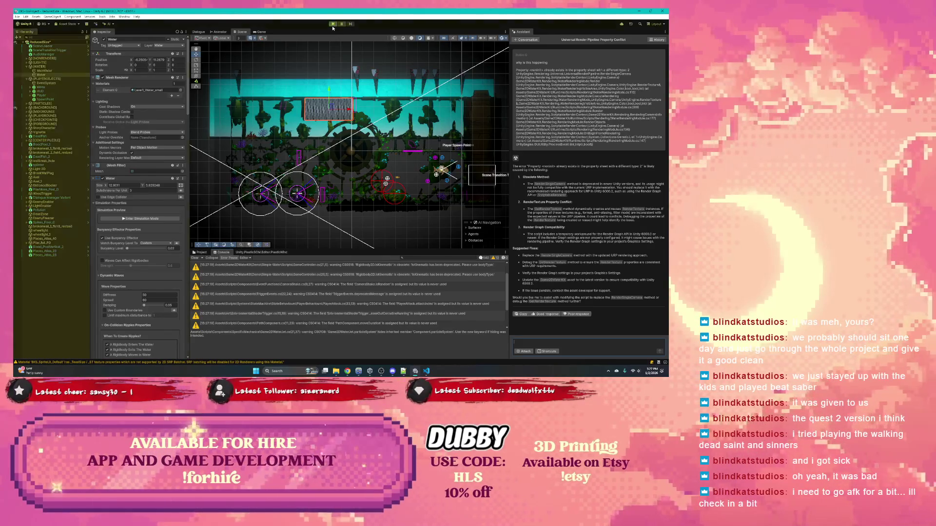
Step: Play the scene, then pause it to show the HLS debug logs and render-texture errors
{"action": "left_click", "coordinate": [332, 24]}
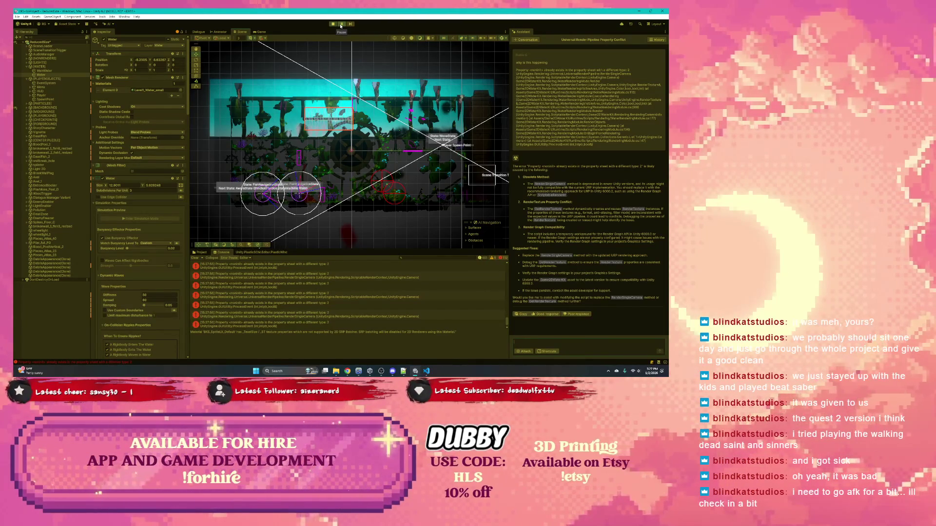
{"action": "left_click", "coordinate": [341, 23]}
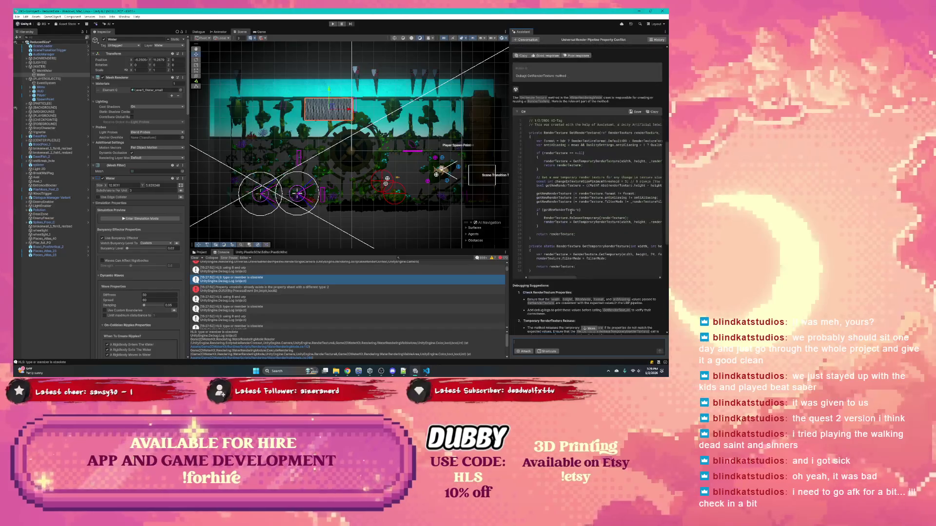
Step: Enable Used By Effector on the water's Polygon Collider 2D
{"action": "scroll", "coordinate": [562, 229], "scroll_direction": "down", "scroll_amount": 2}
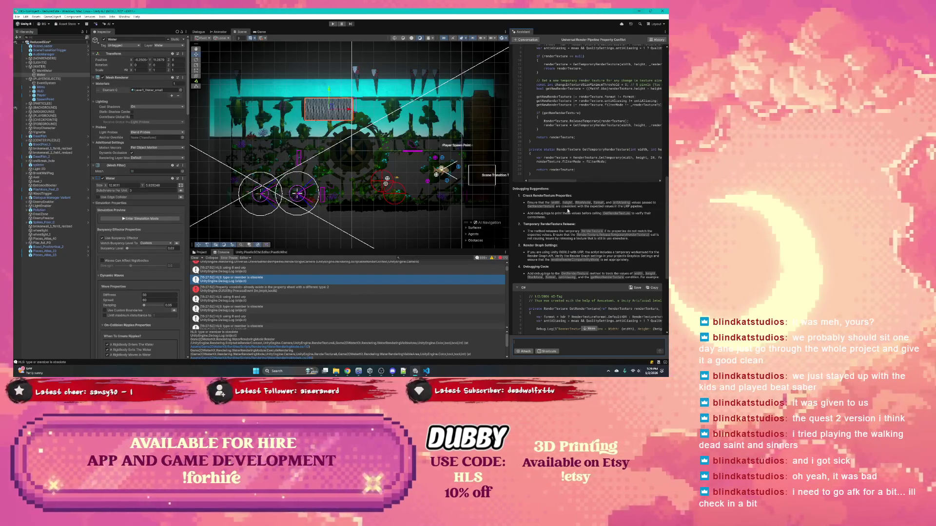
{"action": "scroll", "coordinate": [574, 210], "scroll_direction": "down", "scroll_amount": 1}
{"action": "scroll", "coordinate": [554, 211], "scroll_direction": "down", "scroll_amount": 1}
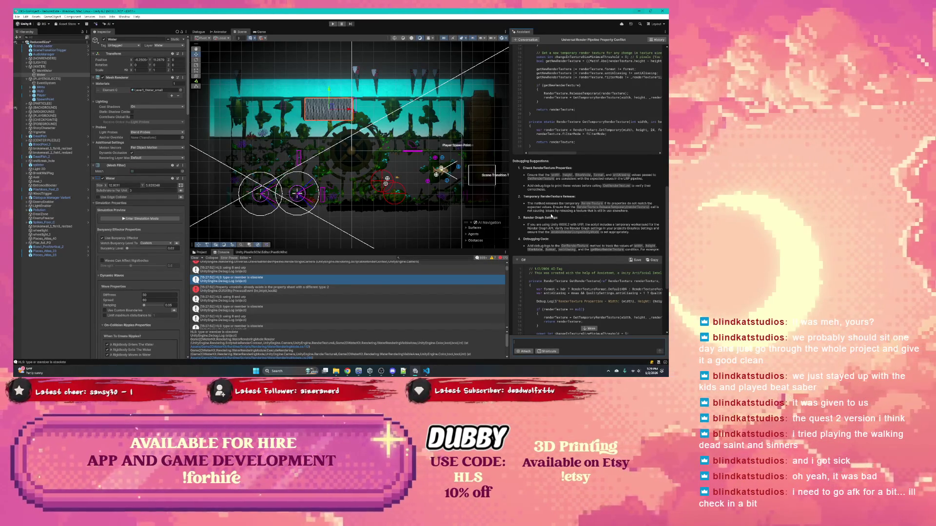
{"action": "scroll", "coordinate": [569, 214], "scroll_direction": "down", "scroll_amount": 1}
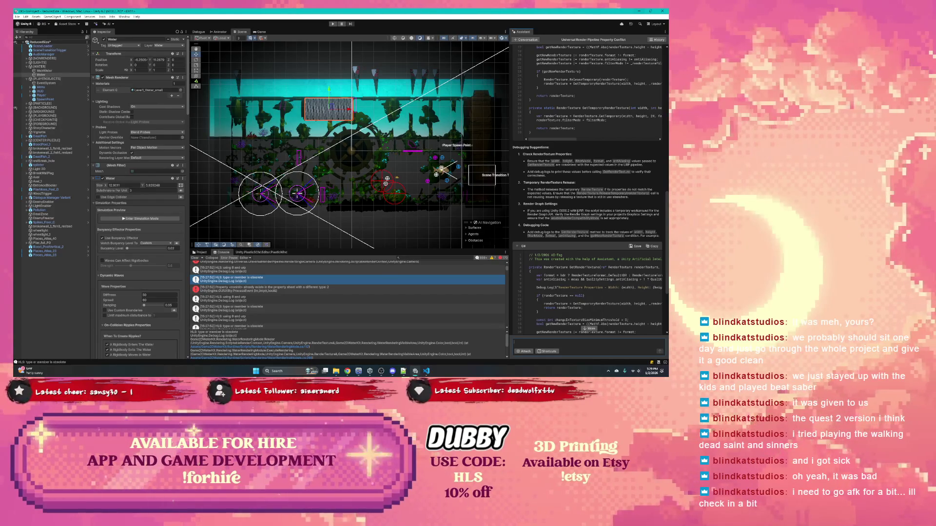
{"action": "scroll", "coordinate": [164, 216], "scroll_direction": "down", "scroll_amount": 15}
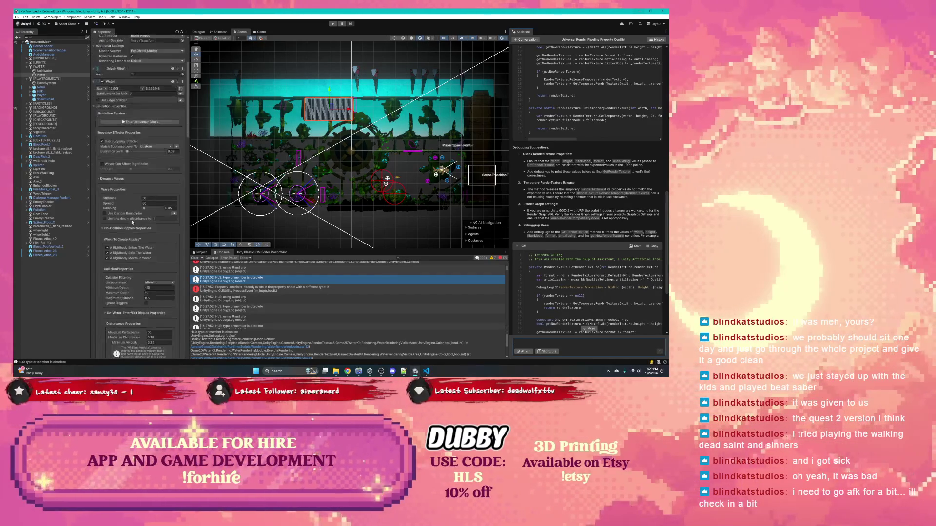
{"action": "scroll", "coordinate": [132, 226], "scroll_direction": "down", "scroll_amount": 15}
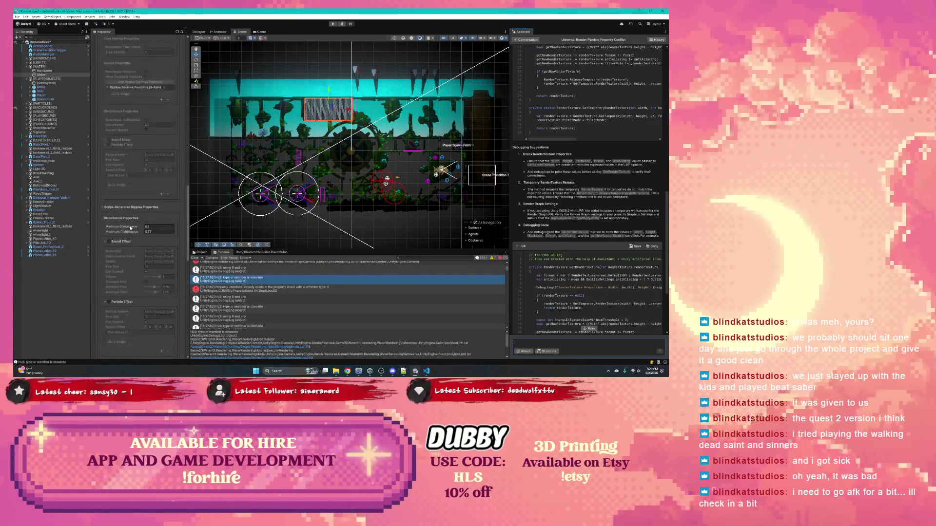
{"action": "scroll", "coordinate": [130, 229], "scroll_direction": "down", "scroll_amount": 5}
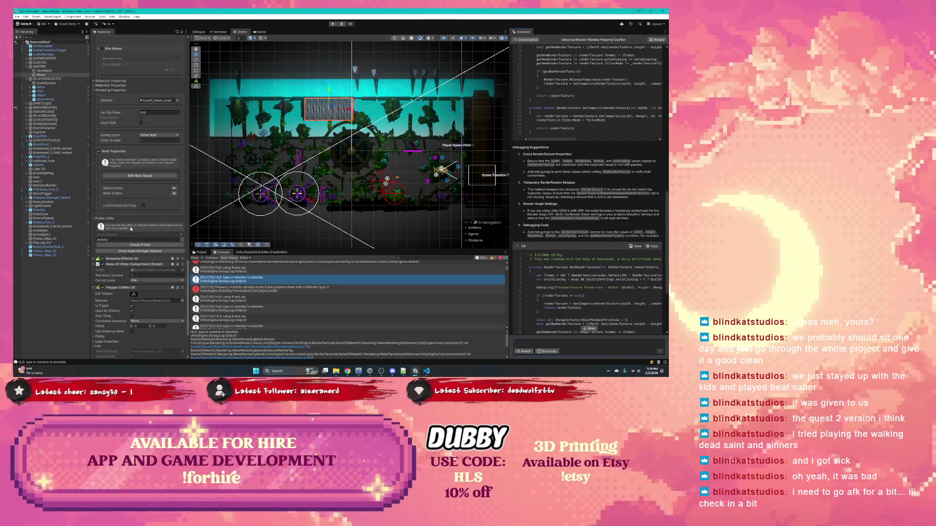
{"action": "left_click", "coordinate": [132, 230]}
{"action": "scroll", "coordinate": [130, 228], "scroll_direction": "up", "scroll_amount": 1}
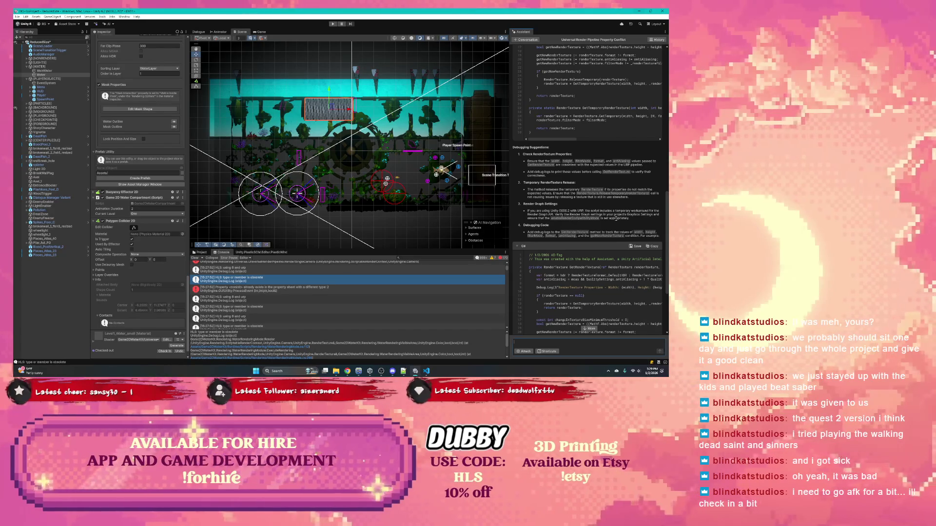
Step: Read the Assistant's answer, highlighting its render compatibility mode advice
{"action": "left_click_drag", "start_coordinate": [632, 218], "coordinate": [573, 218]}
{"action": "left_click", "coordinate": [556, 218]}
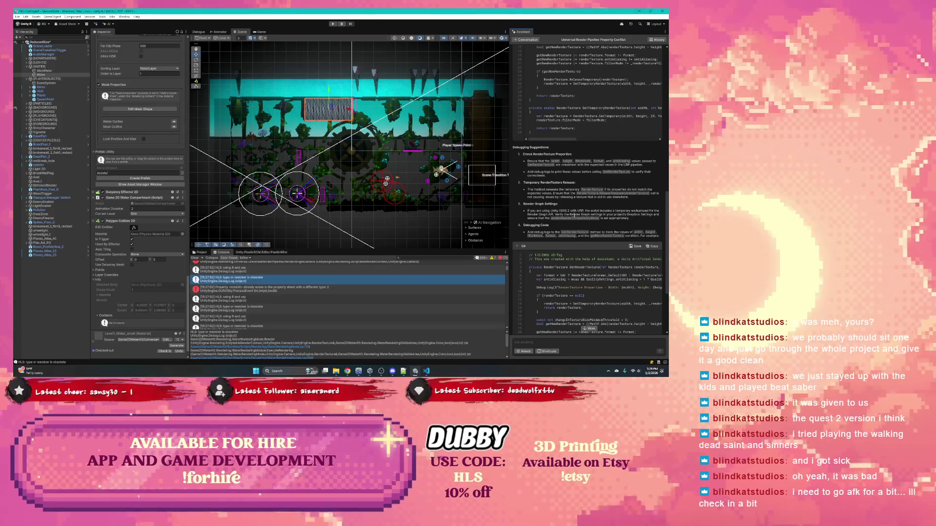
{"action": "scroll", "coordinate": [596, 218], "scroll_direction": "down", "scroll_amount": 1}
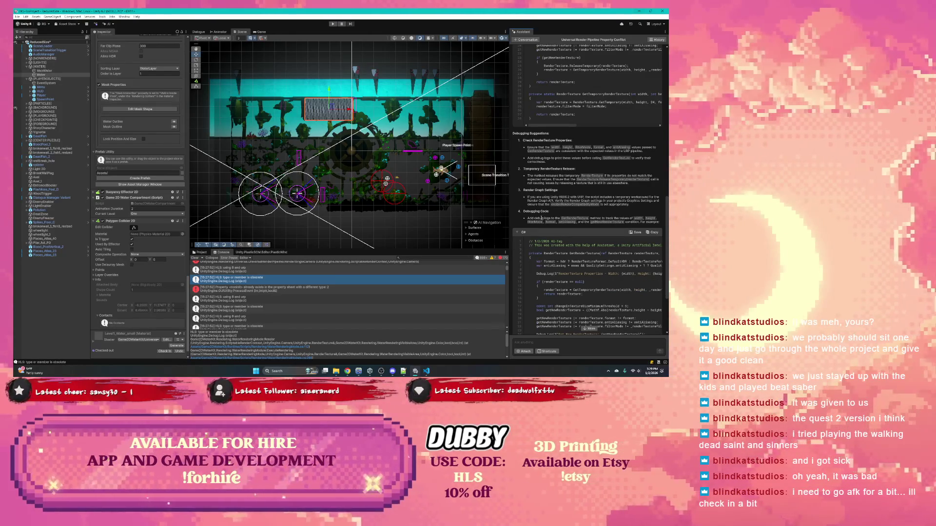
{"action": "scroll", "coordinate": [563, 220], "scroll_direction": "down", "scroll_amount": 5}
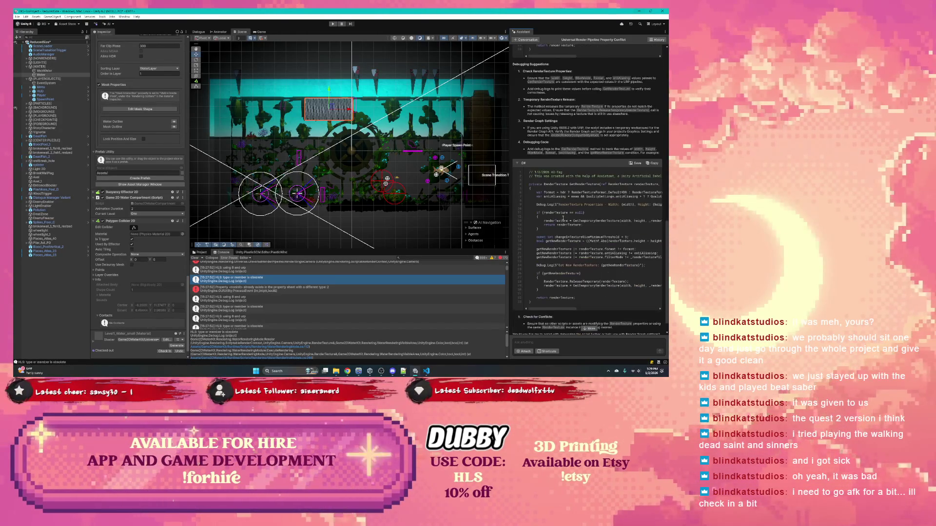
{"action": "scroll", "coordinate": [563, 218], "scroll_direction": "down", "scroll_amount": 1}
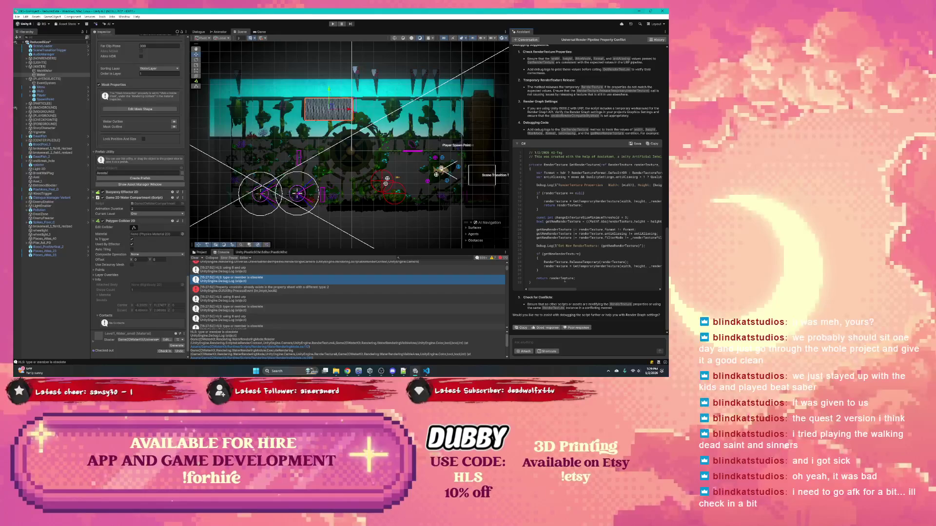
Step: Show WaterRenderingMode.cs in VS Code as a smaller floating window beside Unity
{"action": "left_click", "coordinate": [426, 371]}
{"action": "scroll", "coordinate": [403, 266], "scroll_direction": "down", "scroll_amount": 2}
{"action": "scroll", "coordinate": [403, 267], "scroll_direction": "up", "scroll_amount": 1}
{"action": "scroll", "coordinate": [403, 267], "scroll_direction": "down", "scroll_amount": 6}
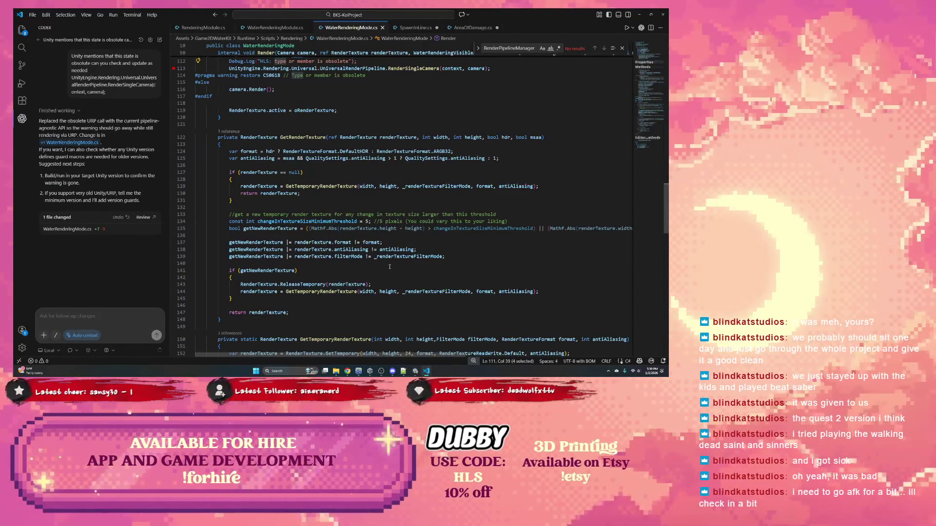
{"action": "mouse_move", "coordinate": [521, 10]}
{"action": "left_mouse_down"}
{"action": "mouse_move", "coordinate": [658, 121]}
{"action": "mouse_move", "coordinate": [429, 104]}
{"action": "mouse_move", "coordinate": [419, 168]}
{"action": "mouse_move", "coordinate": [428, 155]}
{"action": "mouse_move", "coordinate": [351, 29]}
{"action": "mouse_move", "coordinate": [341, 33]}
{"action": "left_mouse_up"}
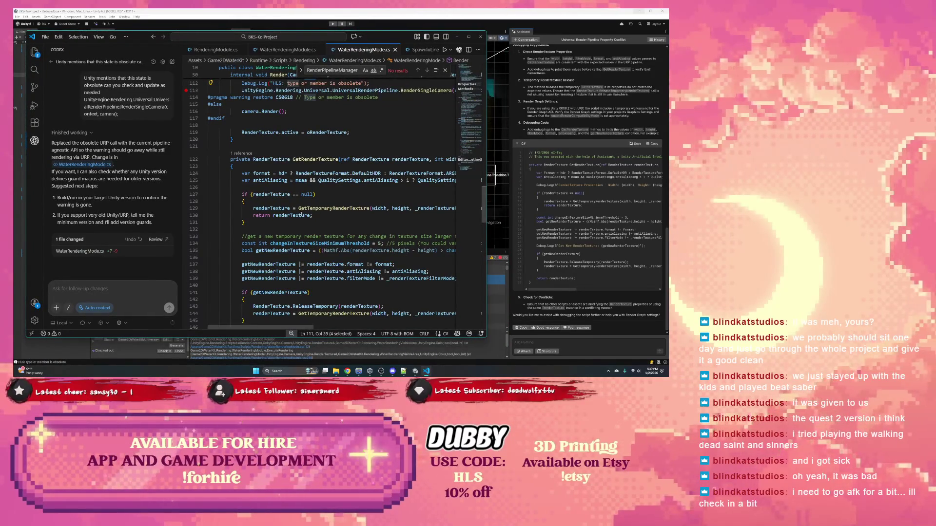
Step: Select the Assistant's debug-logged GetRenderTexture code, then highlight the old GetRenderTexture method in VS Code
{"action": "double_click", "coordinate": [311, 160]}
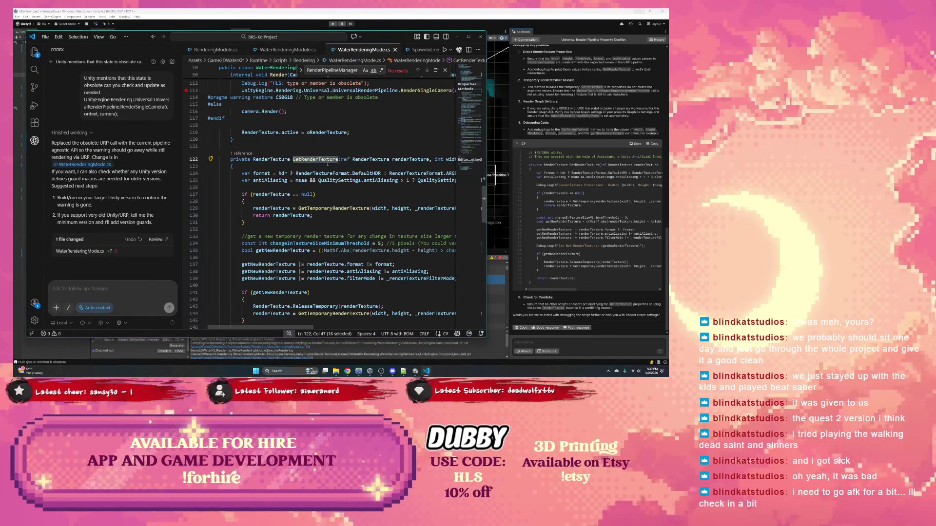
{"action": "scroll", "coordinate": [329, 186], "scroll_direction": "down", "scroll_amount": 4}
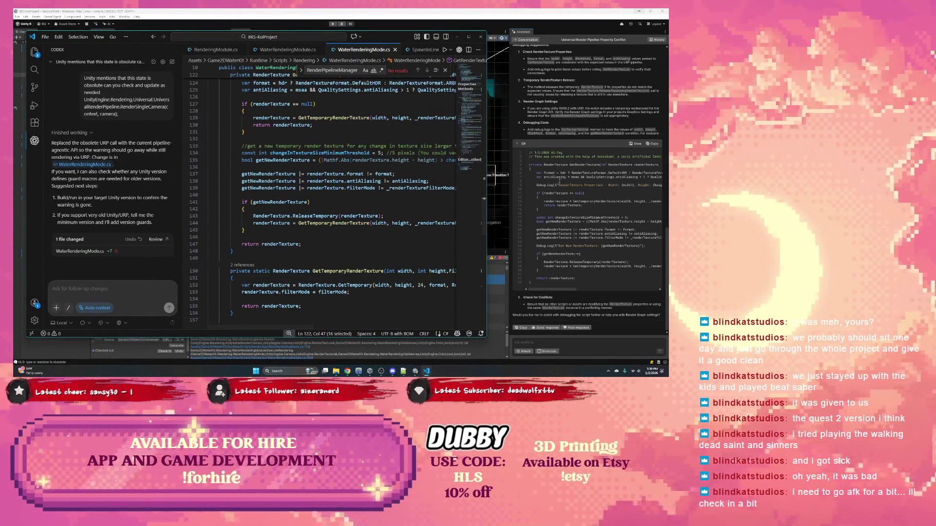
{"action": "scroll", "coordinate": [381, 197], "scroll_direction": "up", "scroll_amount": 2}
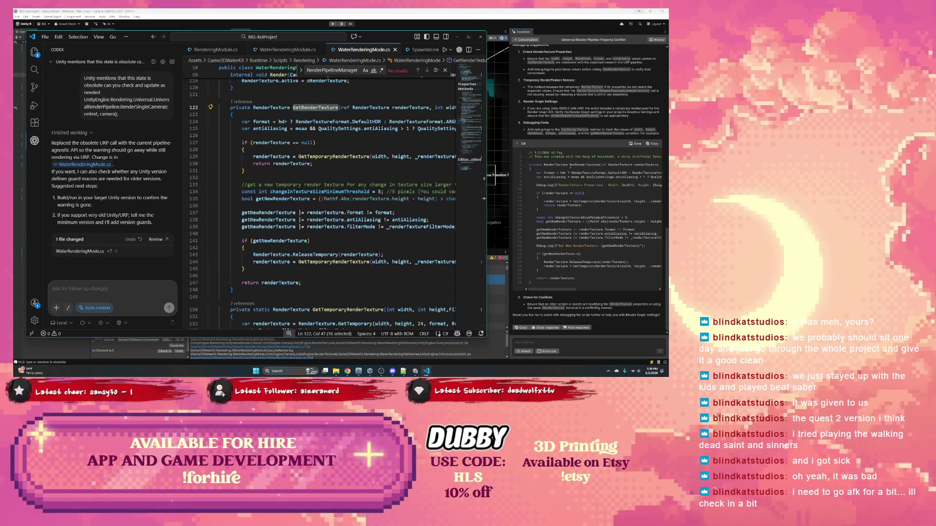
{"action": "scroll", "coordinate": [604, 166], "scroll_direction": "up", "scroll_amount": 1}
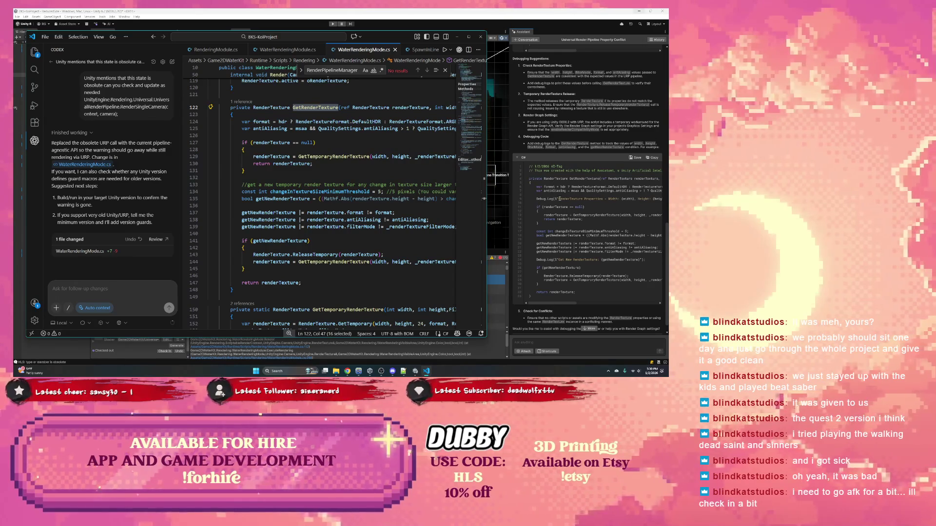
{"action": "scroll", "coordinate": [560, 198], "scroll_direction": "right", "scroll_amount": 3}
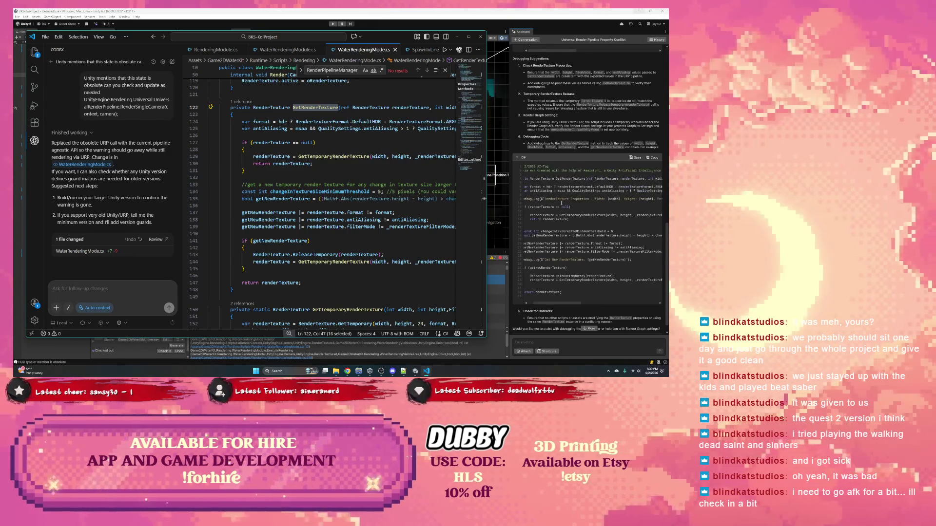
{"action": "scroll", "coordinate": [561, 202], "scroll_direction": "left", "scroll_amount": 3}
{"action": "mouse_move", "coordinate": [528, 165]}
{"action": "left_mouse_down"}
{"action": "mouse_move", "coordinate": [561, 283]}
{"action": "mouse_move", "coordinate": [543, 296]}
{"action": "left_mouse_up"}
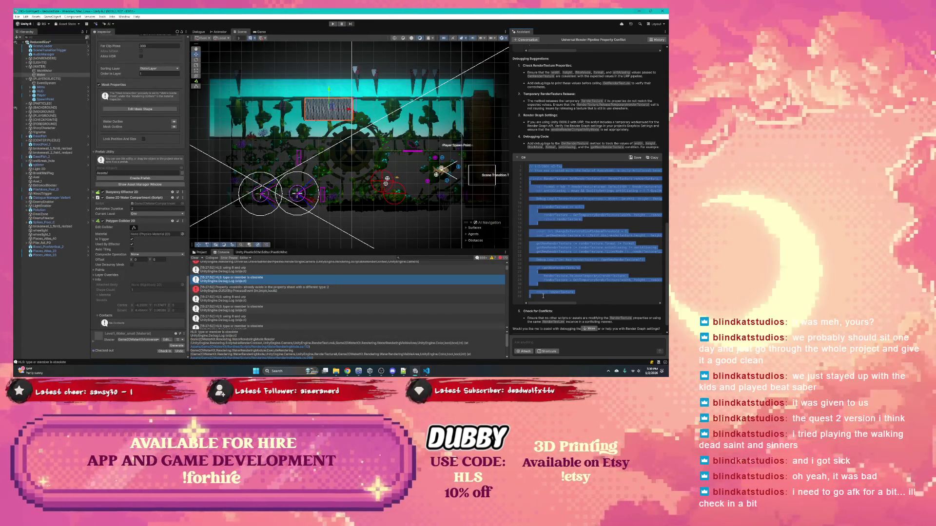
{"action": "scroll", "coordinate": [555, 297], "scroll_direction": "down", "scroll_amount": 1}
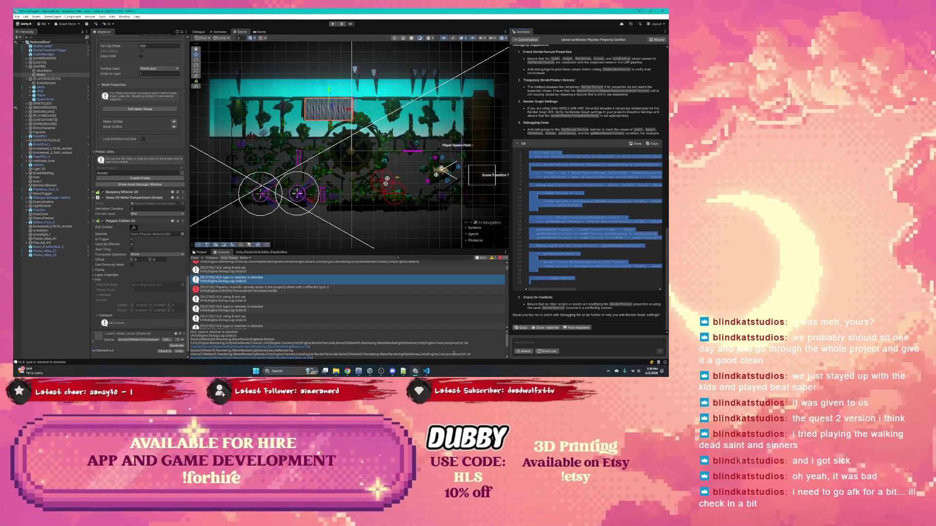
{"action": "key", "text": "alt+Tab"}
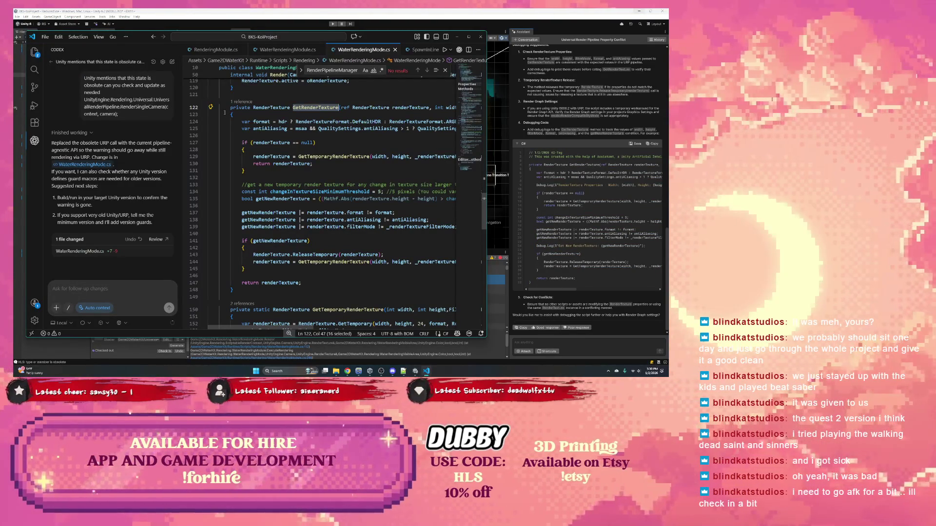
{"action": "left_click_drag", "start_coordinate": [227, 108], "coordinate": [263, 294]}
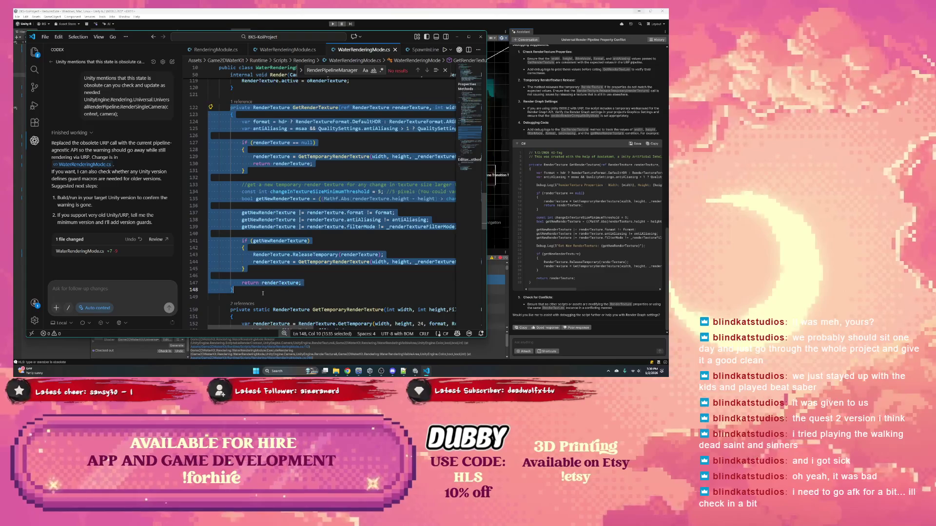
Step: Paste the Assistant's code over the old method and review the render target assignment on line 105
{"action": "key", "text": "ctrl+v"}
{"action": "scroll", "coordinate": [268, 227], "scroll_direction": "up", "scroll_amount": 2}
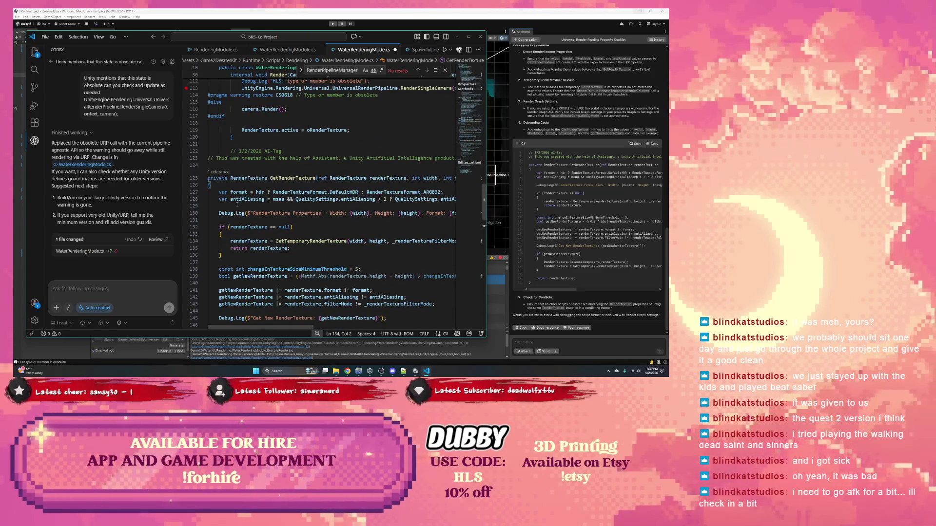
{"action": "left_click", "coordinate": [468, 36]}
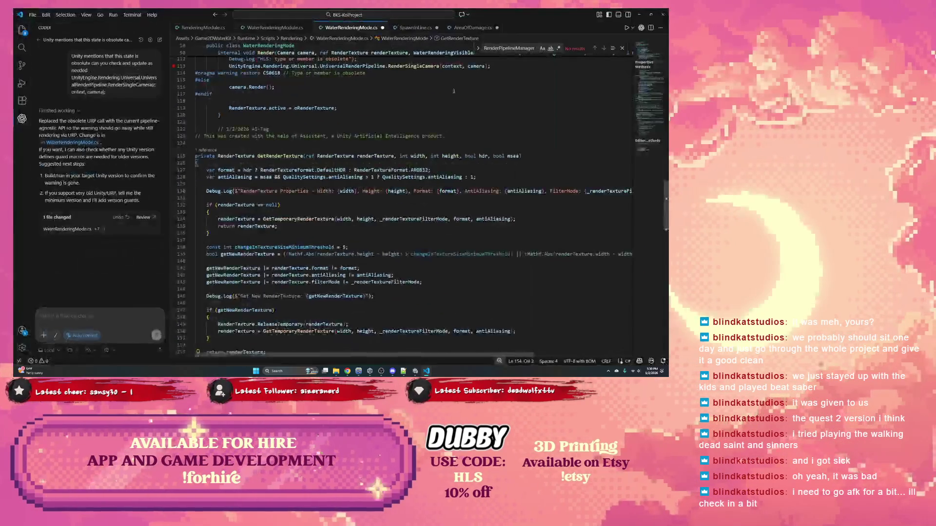
{"action": "scroll", "coordinate": [339, 131], "scroll_direction": "up", "scroll_amount": 1}
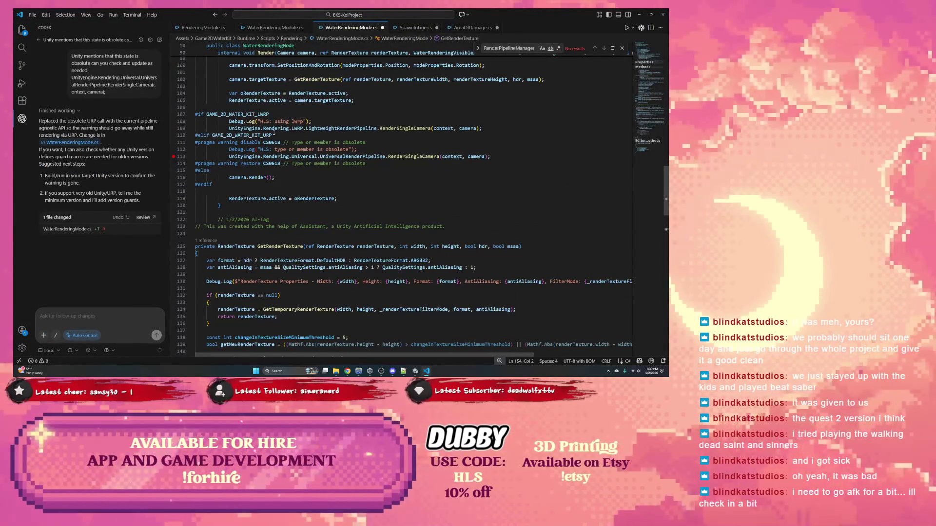
{"action": "scroll", "coordinate": [251, 141], "scroll_direction": "up", "scroll_amount": 2}
{"action": "scroll", "coordinate": [254, 174], "scroll_direction": "down", "scroll_amount": 2}
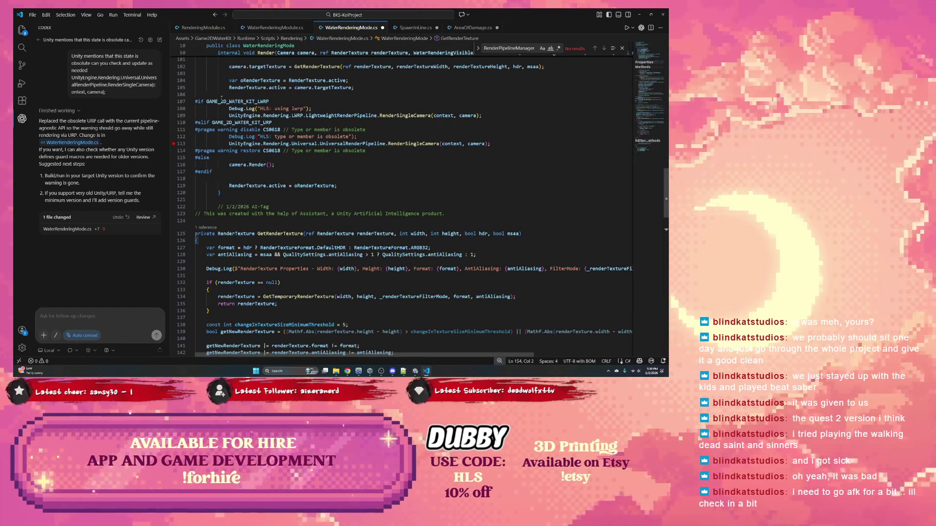
{"action": "left_click", "coordinate": [335, 88]}
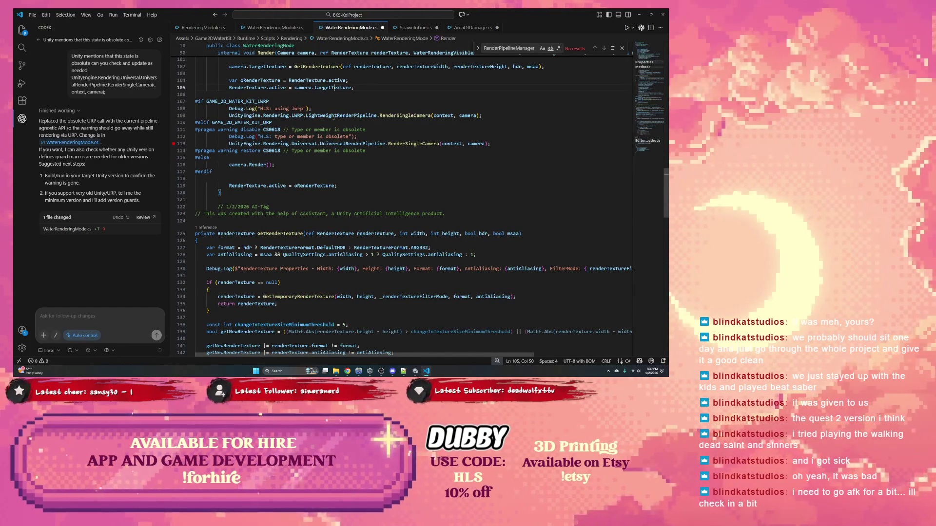
{"action": "scroll", "coordinate": [328, 189], "scroll_direction": "down", "scroll_amount": 2}
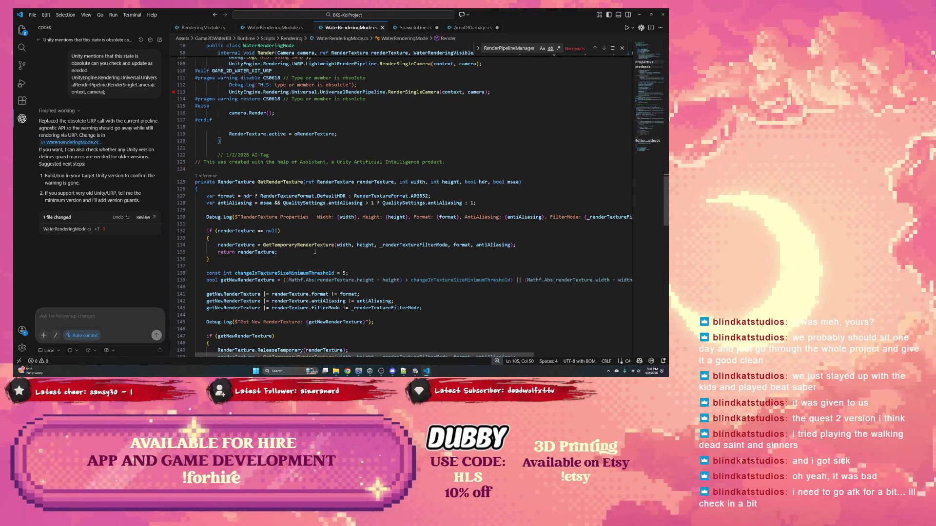
Step: Highlight every use of getNewRenderTexture and review them before returning to Unity
{"action": "double_click", "coordinate": [260, 280]}
{"action": "scroll", "coordinate": [312, 252], "scroll_direction": "down", "scroll_amount": 2}
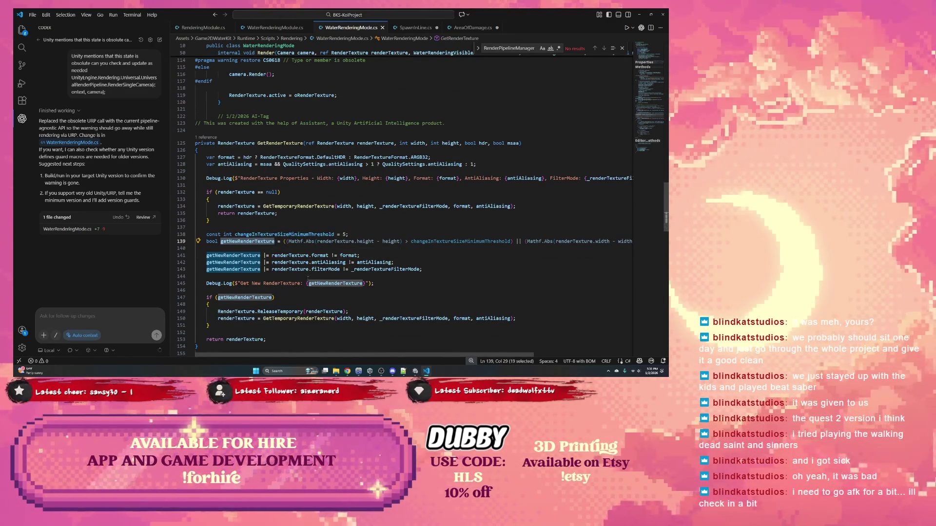
{"action": "scroll", "coordinate": [311, 253], "scroll_direction": "down", "scroll_amount": 2}
{"action": "scroll", "coordinate": [271, 282], "scroll_direction": "down", "scroll_amount": 2}
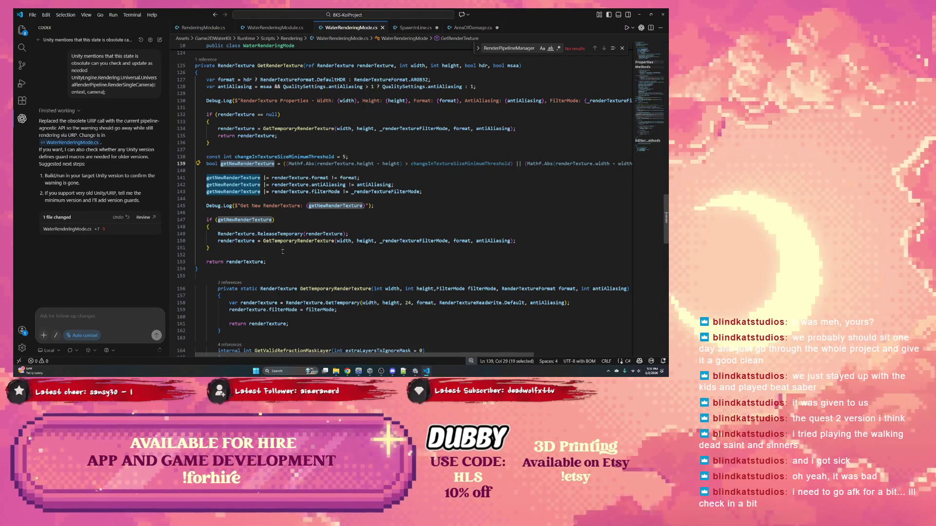
{"action": "scroll", "coordinate": [282, 252], "scroll_direction": "up", "scroll_amount": 2}
{"action": "key", "text": "alt+Tab"}
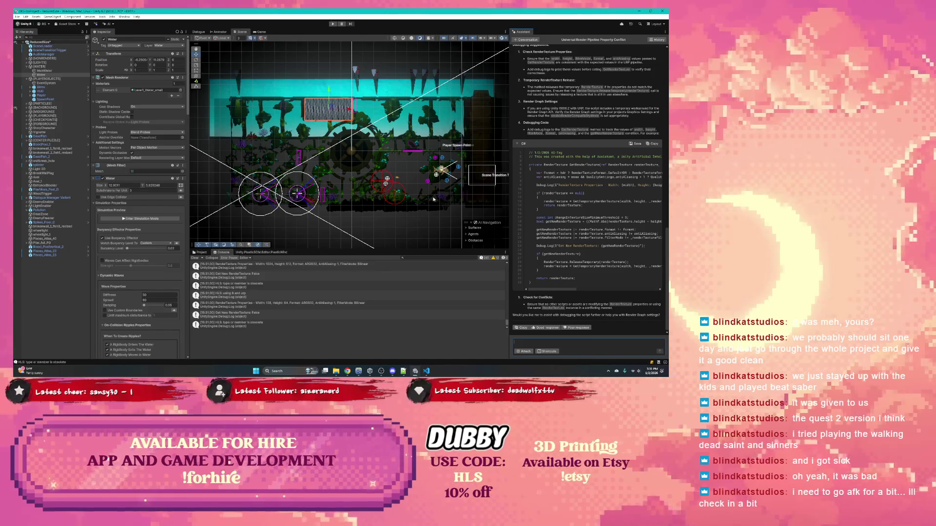
Step: Clear the Console, enter Play mode, and close the Pokémon TCG Live window
{"action": "left_click", "coordinate": [198, 259]}
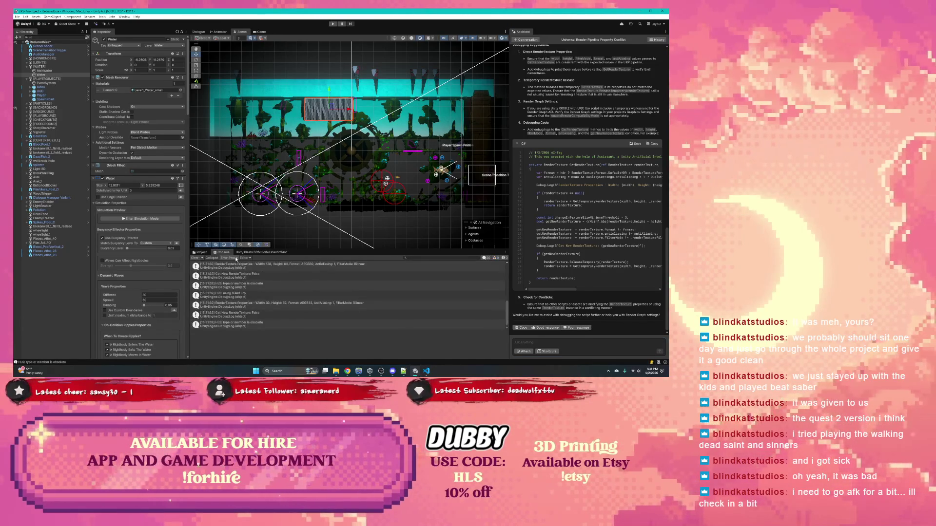
{"action": "left_click", "coordinate": [333, 23]}
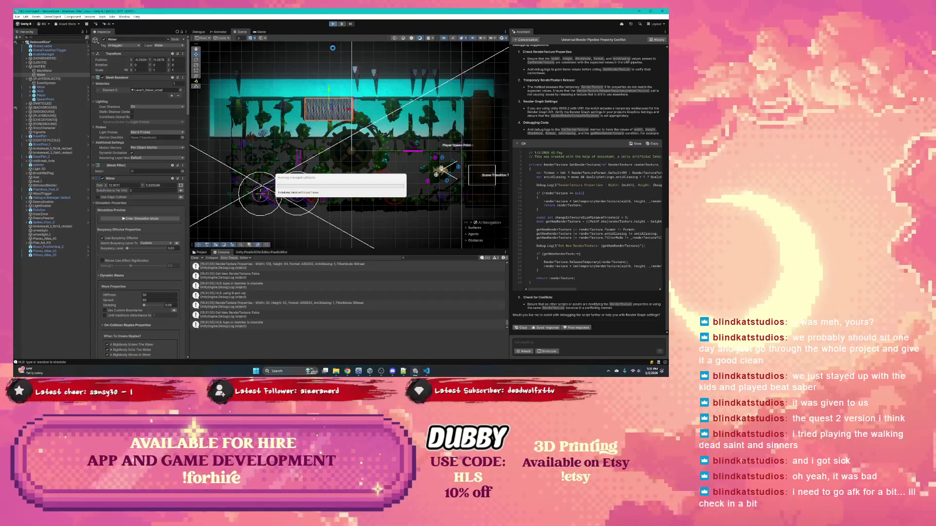
{"action": "left_click", "coordinate": [359, 371]}
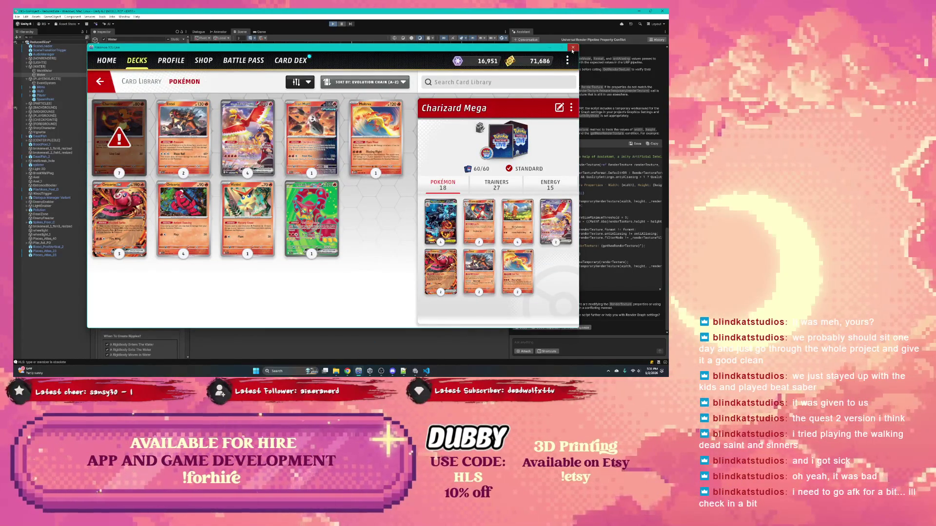
{"action": "left_click", "coordinate": [573, 48]}
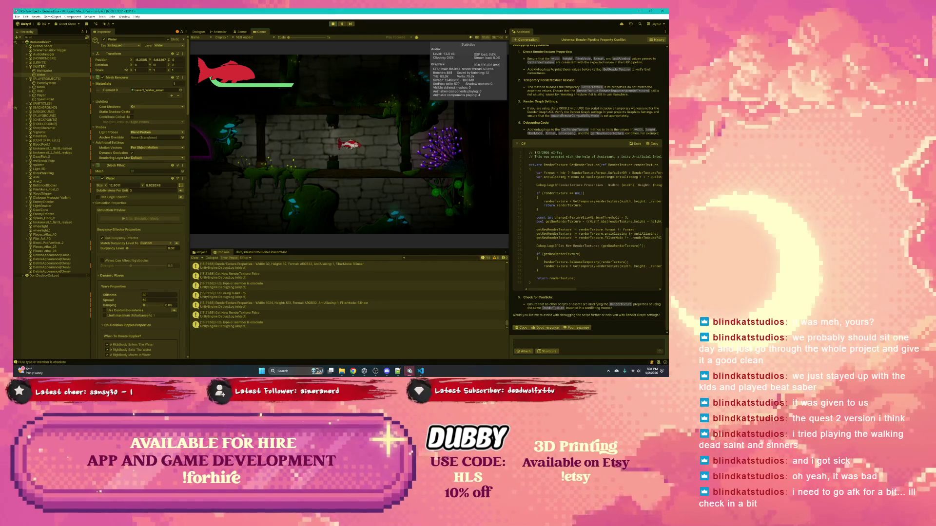
{"action": "left_click", "coordinate": [409, 371]}
Step: Filter the Console to errors only and inspect a property-conflict error
{"action": "left_click", "coordinate": [409, 372]}
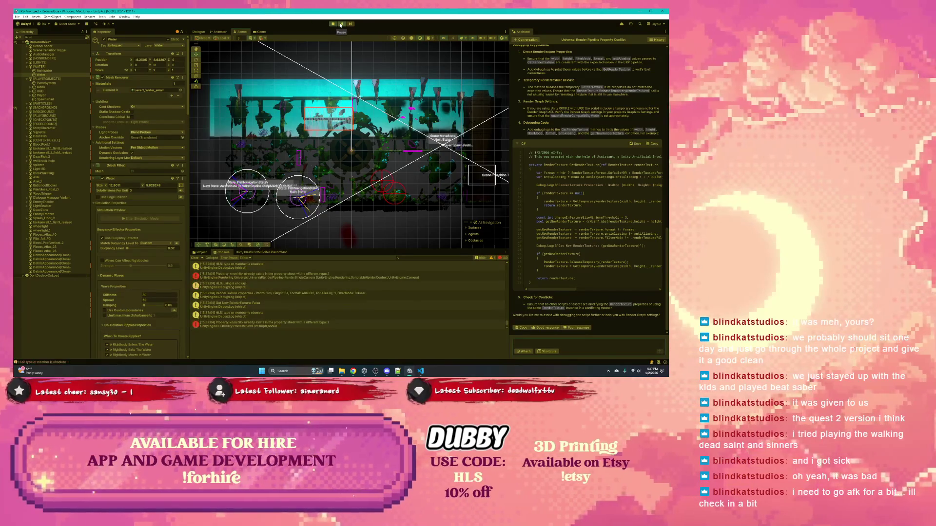
{"action": "left_click", "coordinate": [478, 259]}
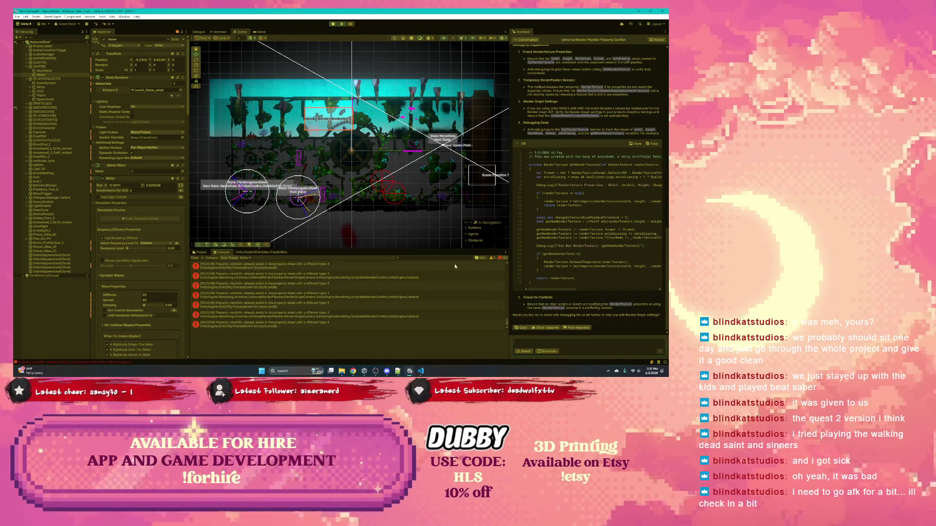
{"action": "left_click", "coordinate": [316, 288]}
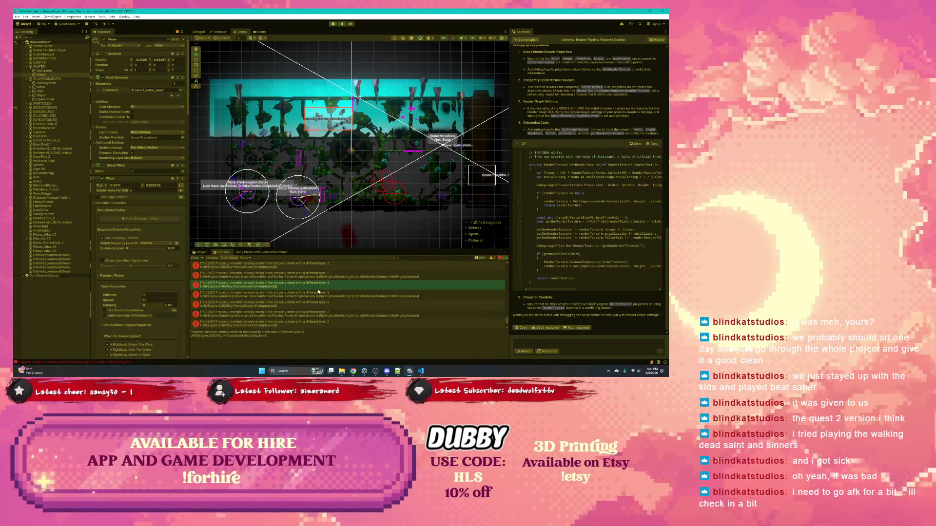
Step: Switch the filter to logs, inspect the 'Got New RenderTexture: False' trace, and stop play mode
{"action": "left_click", "coordinate": [492, 258]}
{"action": "left_click", "coordinate": [478, 259]}
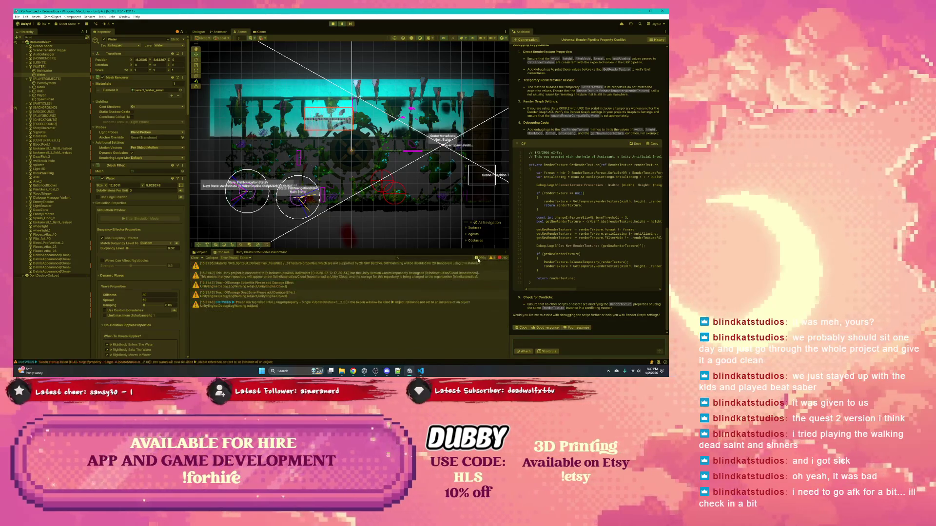
{"action": "left_click", "coordinate": [477, 258]}
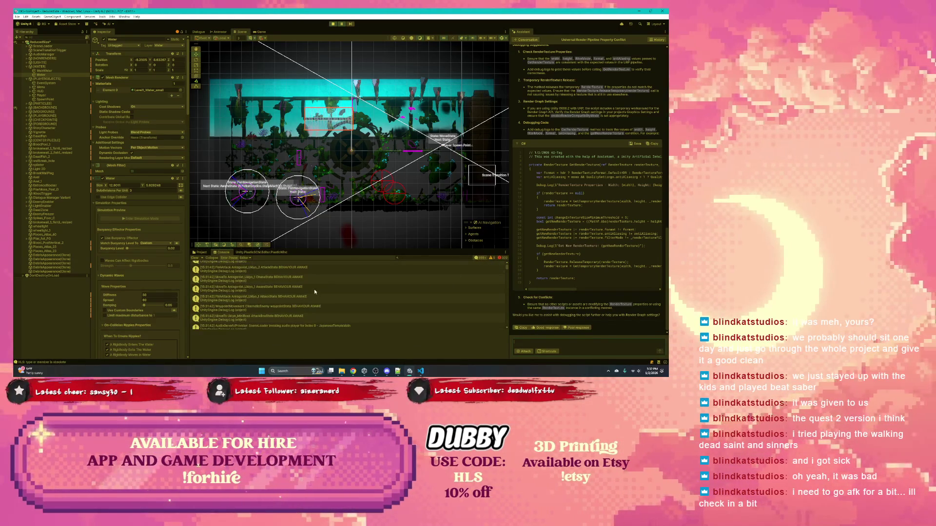
{"action": "scroll", "coordinate": [452, 287], "scroll_direction": "down", "scroll_amount": 3}
{"action": "left_click_drag", "start_coordinate": [503, 270], "coordinate": [502, 326]}
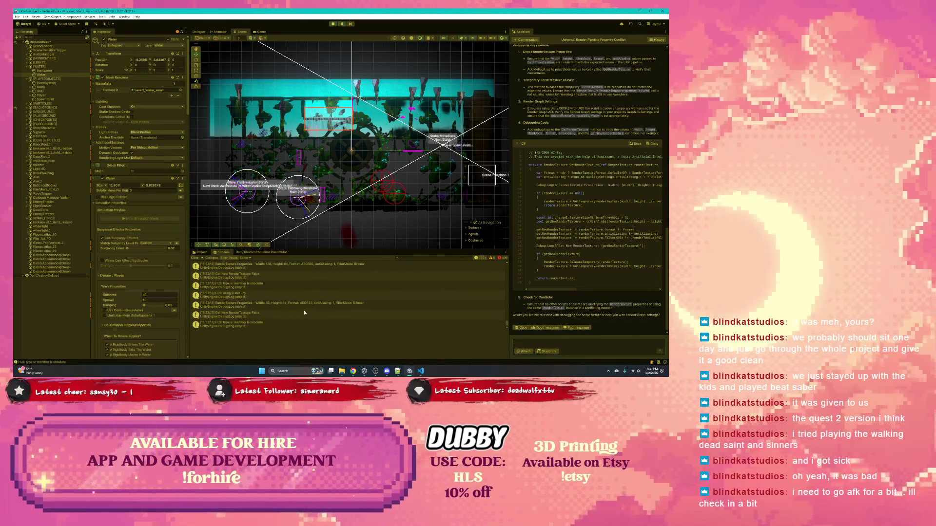
{"action": "left_click", "coordinate": [253, 317]}
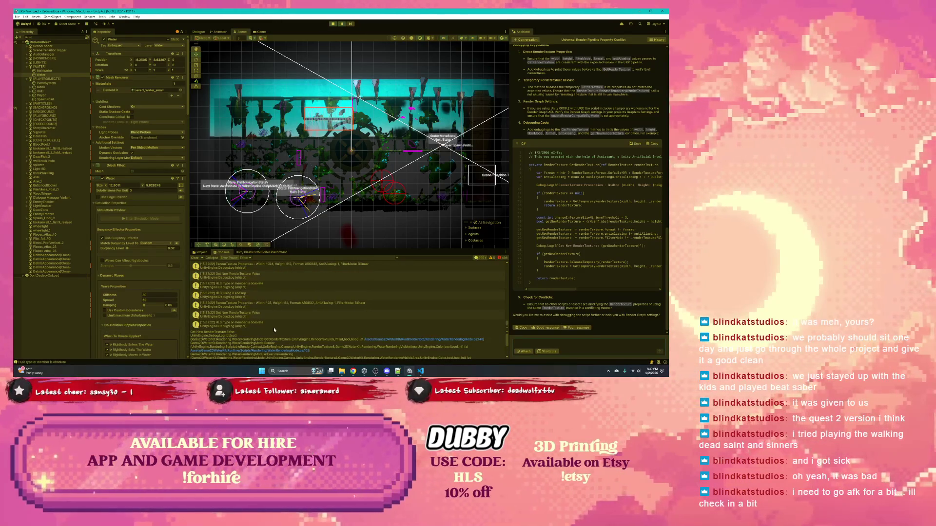
{"action": "left_click", "coordinate": [334, 25]}
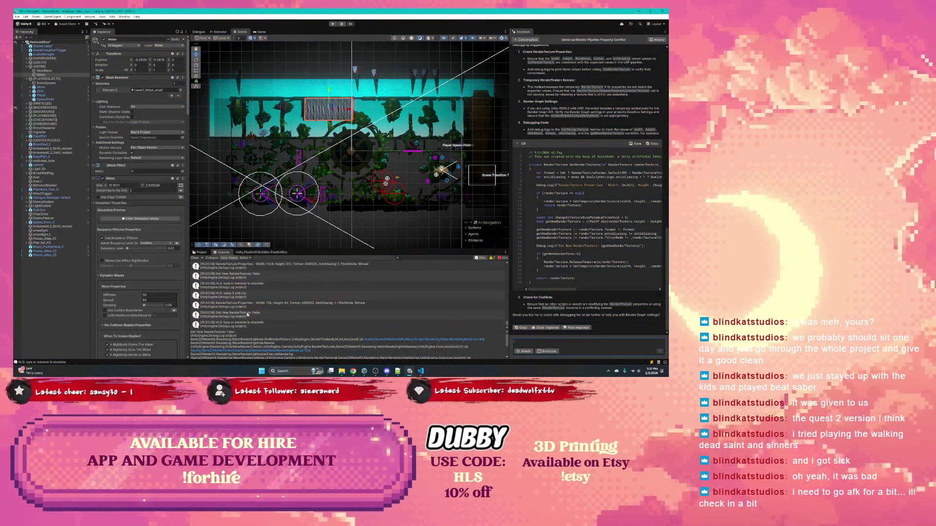
{"action": "left_click", "coordinate": [265, 322]}
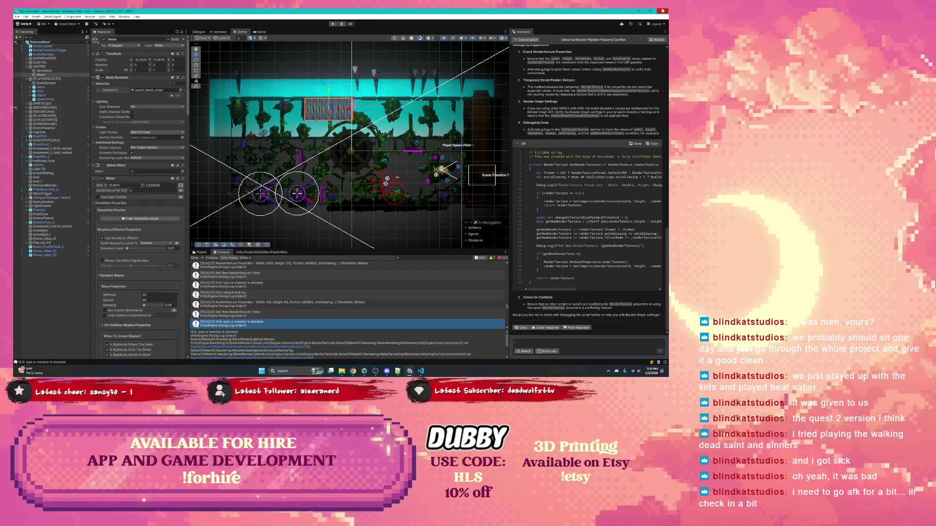
Step: Reread the Assistant's explanation, then close Unity choosing Don't Save for the modified scenes
{"action": "scroll", "coordinate": [565, 133], "scroll_direction": "up", "scroll_amount": 10}
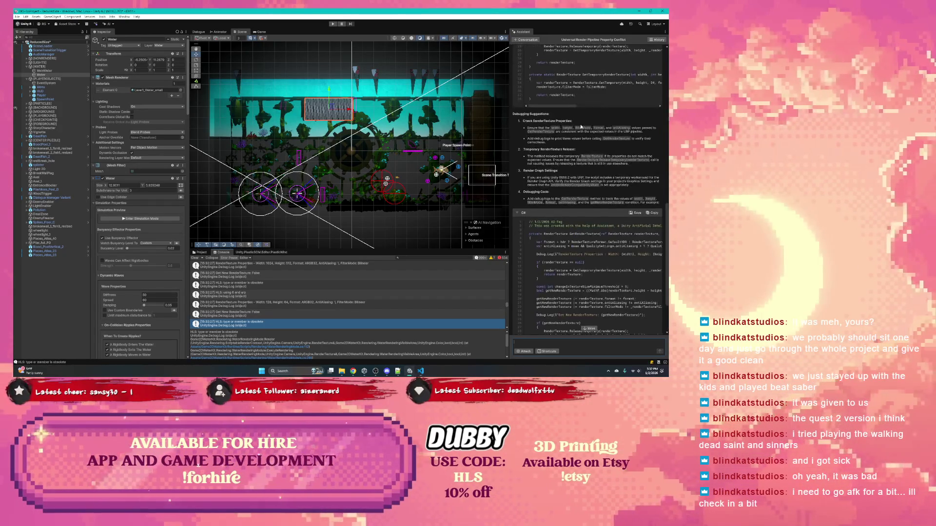
{"action": "scroll", "coordinate": [566, 133], "scroll_direction": "up", "scroll_amount": 6}
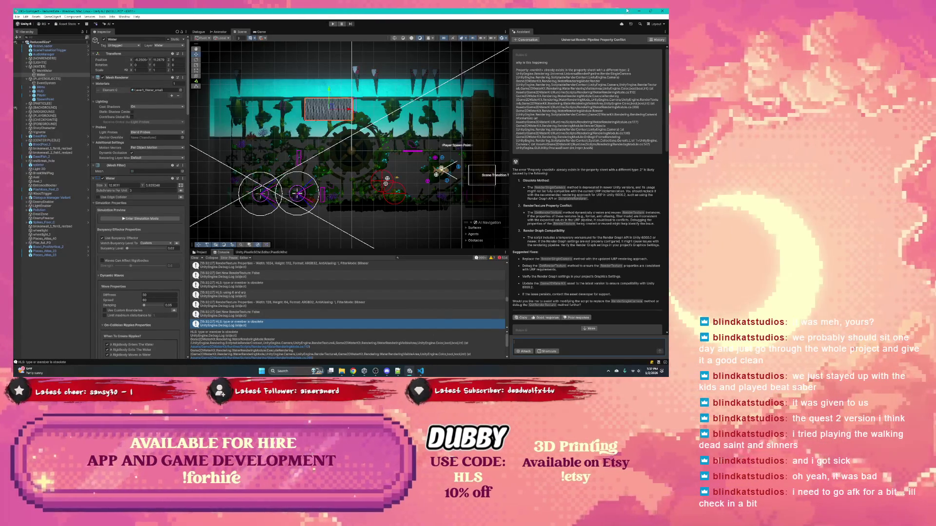
{"action": "left_click", "coordinate": [661, 11]}
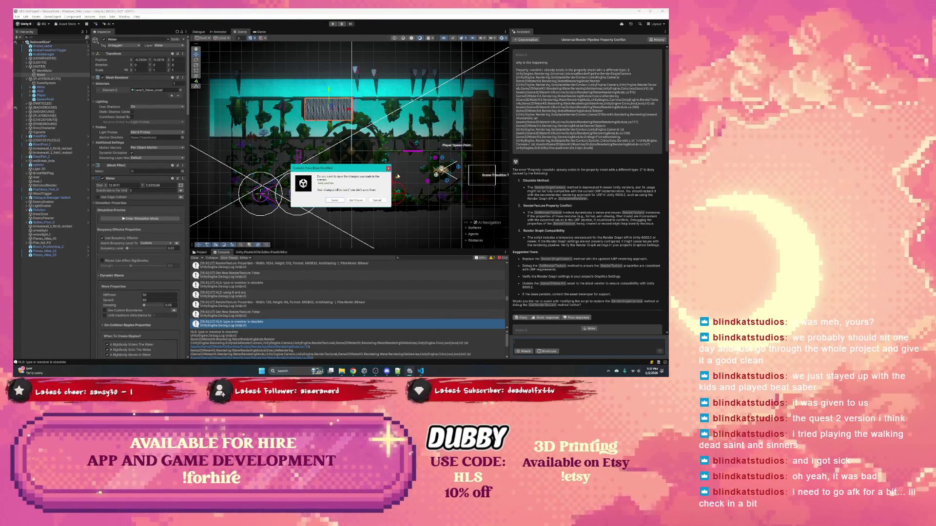
{"action": "left_click", "coordinate": [357, 200]}
{"action": "mouse_move", "coordinate": [420, 370]}
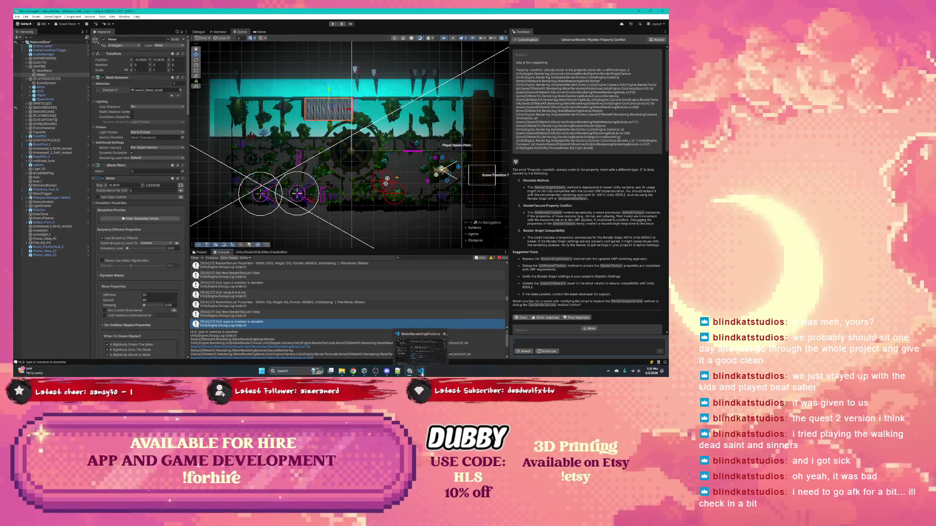
{"action": "left_click", "coordinate": [400, 341]}
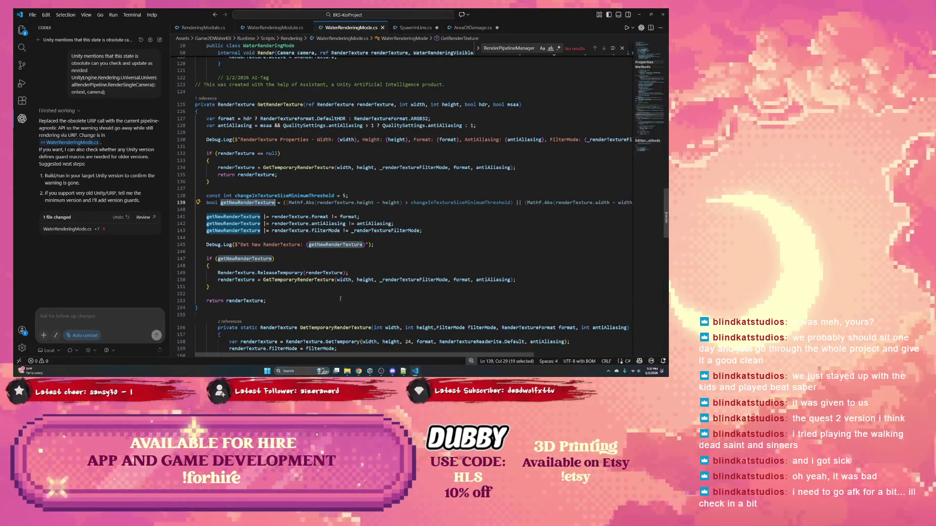
Step: Select the pragma-wrapped RenderSingleCamera lines 111–113 and switch to the 'unity renderSingleCamera' search
{"action": "scroll", "coordinate": [299, 265], "scroll_direction": "up", "scroll_amount": 10}
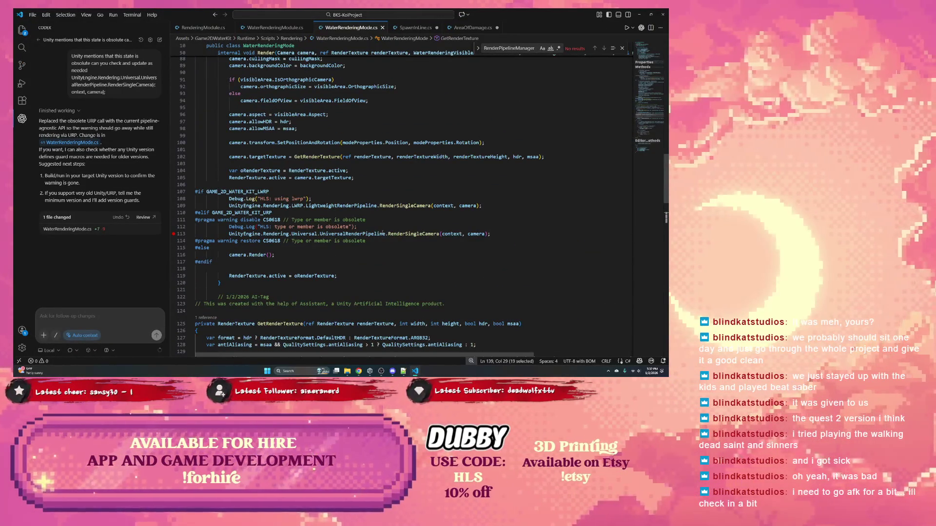
{"action": "left_click_drag", "start_coordinate": [491, 234], "coordinate": [174, 219]}
{"action": "key", "text": "ctrl+c"}
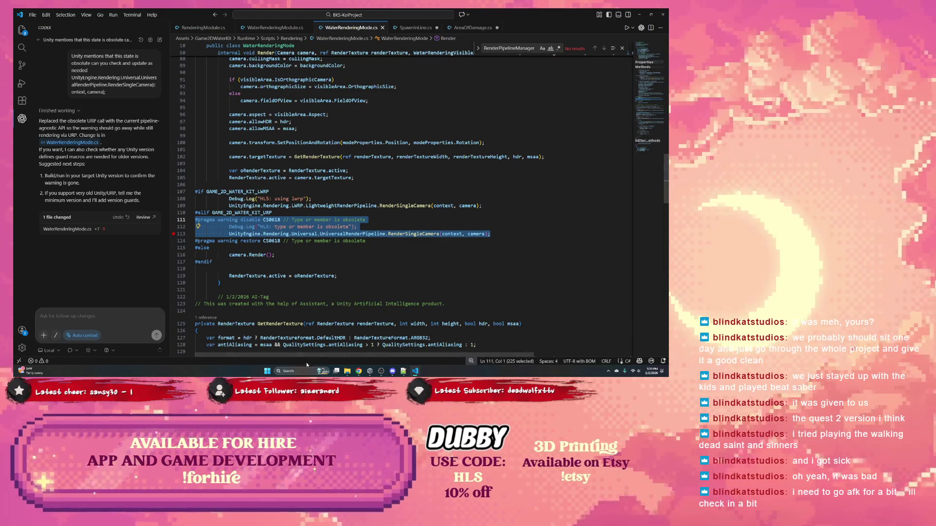
{"action": "left_click", "coordinate": [358, 371]}
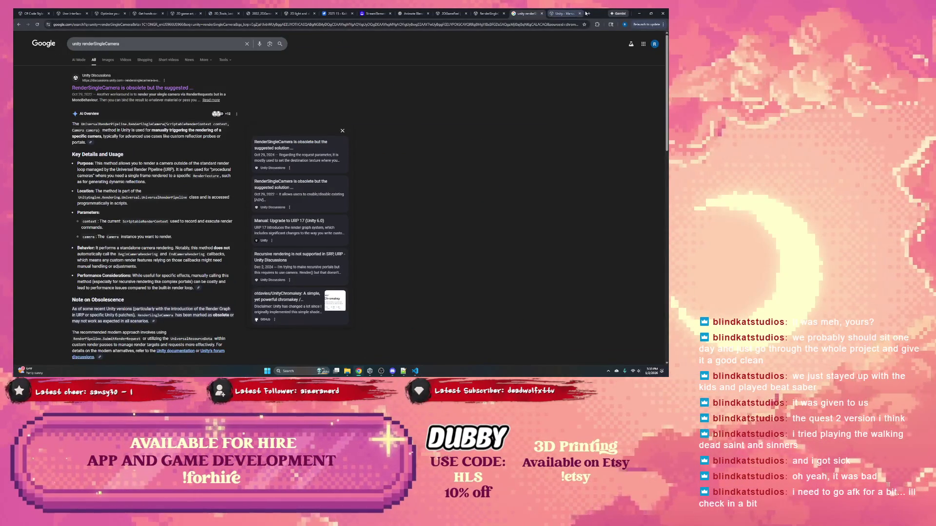
Step: Ask ChatGPT 'what does this mean' with the pasted pragma snippet
{"action": "left_click", "coordinate": [589, 14]}
{"action": "type", "text": "ch"}
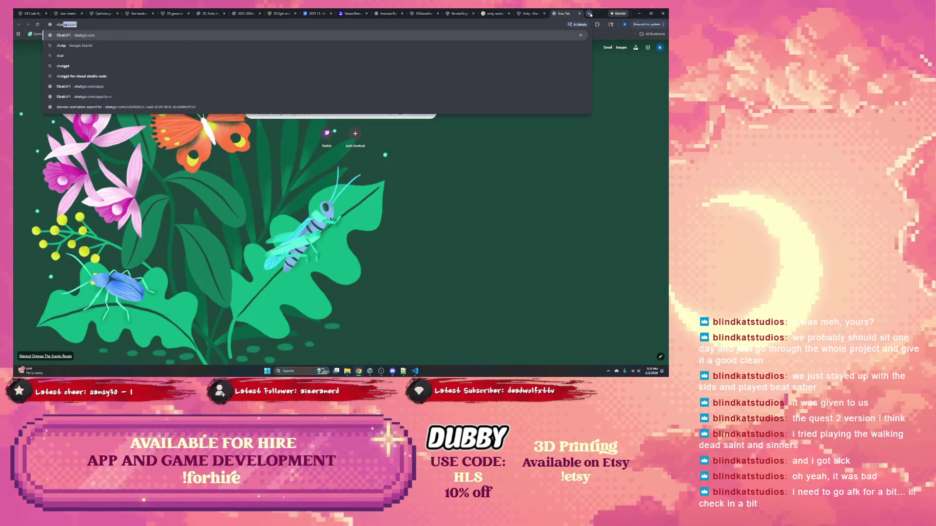
{"action": "key", "text": "Return"}
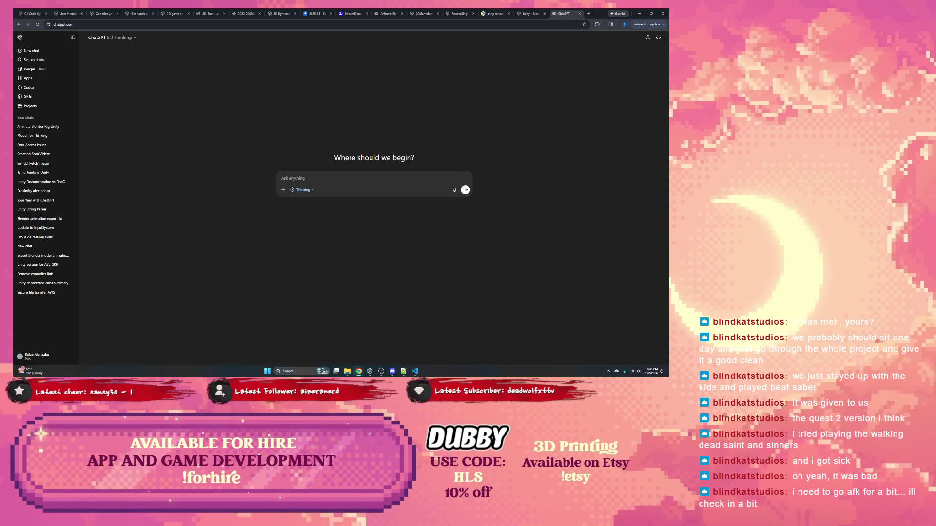
{"action": "type", "text": "what does th"}
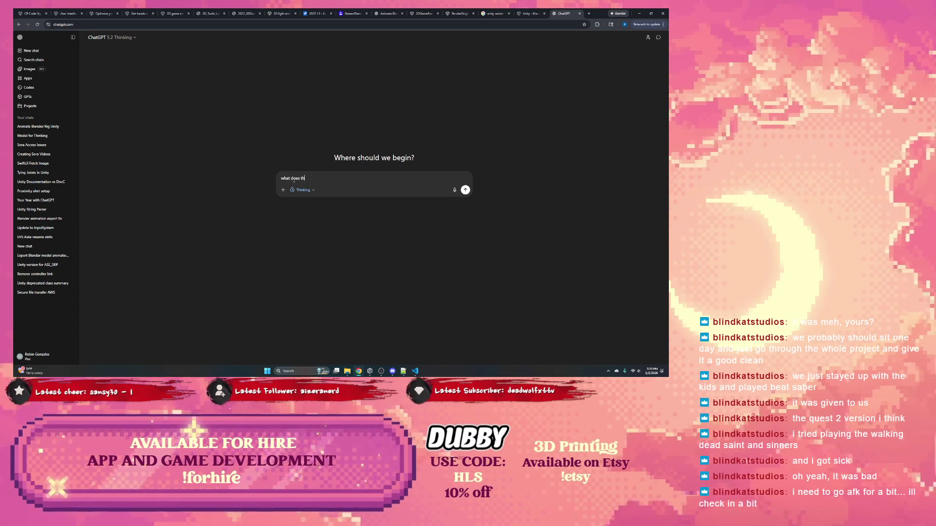
{"action": "type", "text": "is mean"}
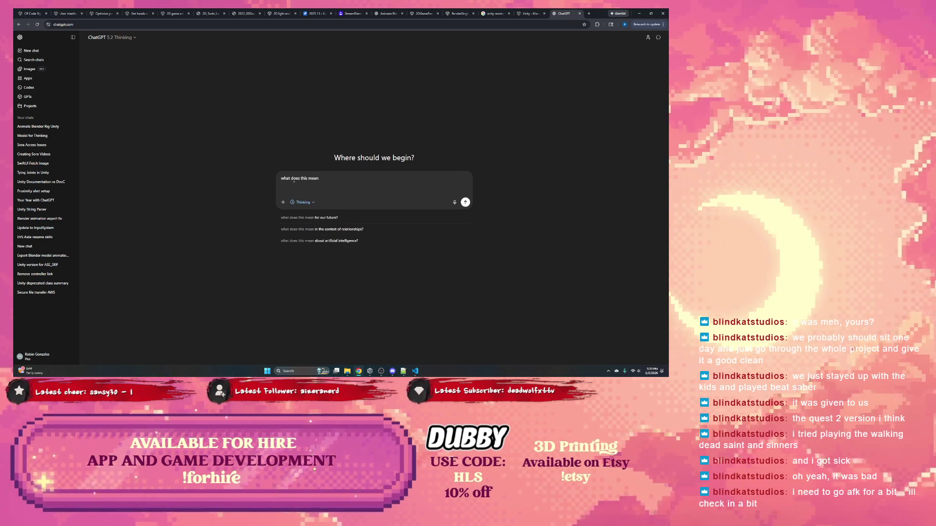
{"action": "key", "text": "ctrl+v"}
{"action": "key", "text": "Return"}
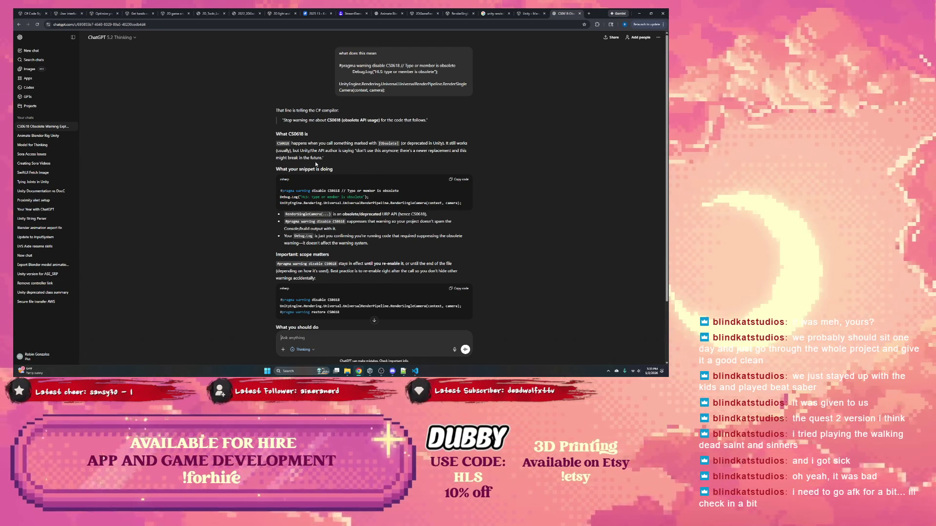
Step: Read ChatGPT's reply on the disable and restore CS0618 pragma lines
{"action": "scroll", "coordinate": [292, 158], "scroll_direction": "down", "scroll_amount": 1}
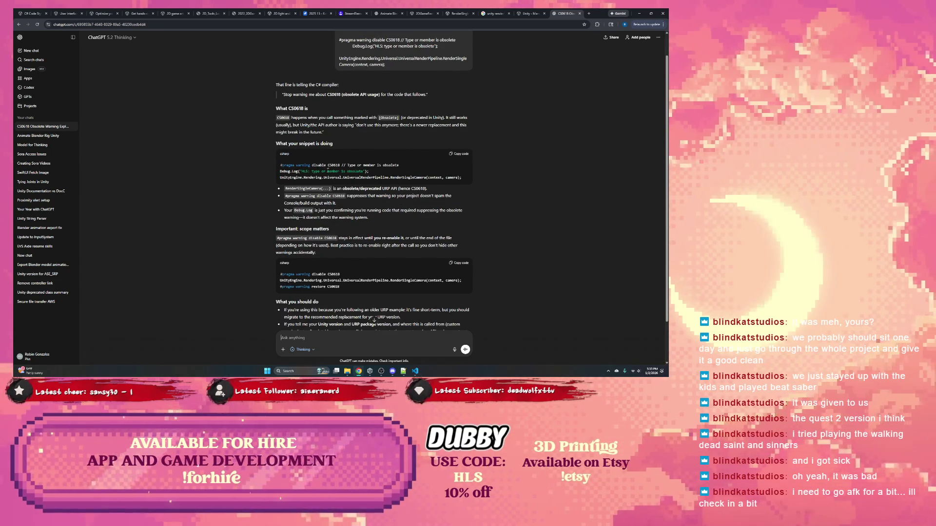
{"action": "scroll", "coordinate": [328, 170], "scroll_direction": "down", "scroll_amount": 1}
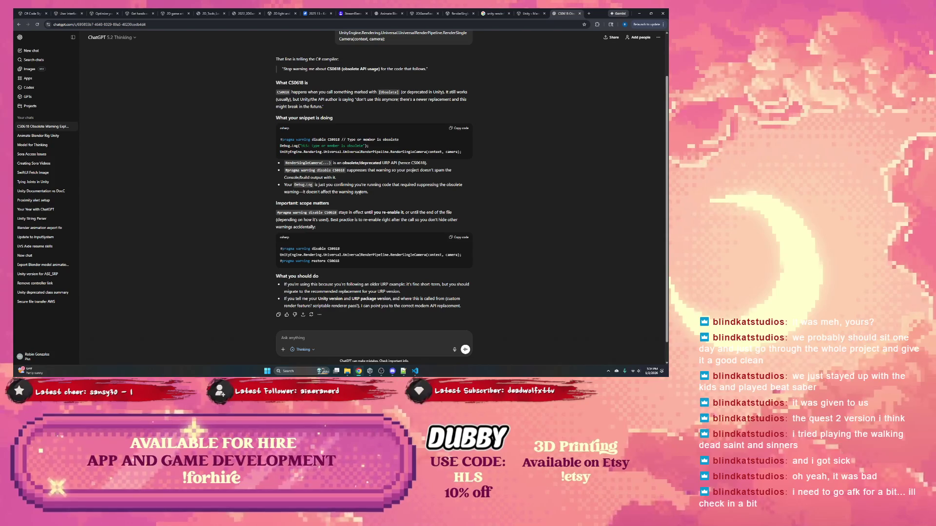
{"action": "scroll", "coordinate": [364, 193], "scroll_direction": "down", "scroll_amount": 1}
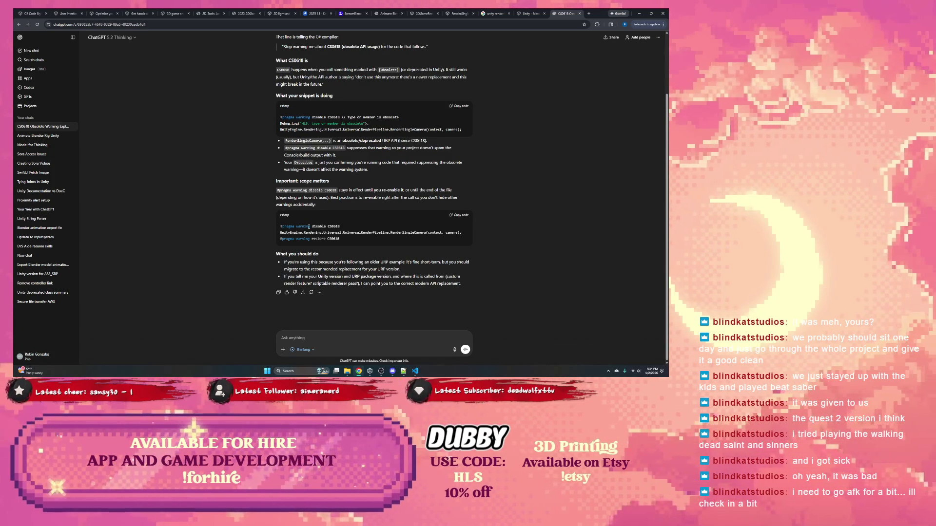
{"action": "left_click_drag", "start_coordinate": [339, 238], "coordinate": [312, 239]}
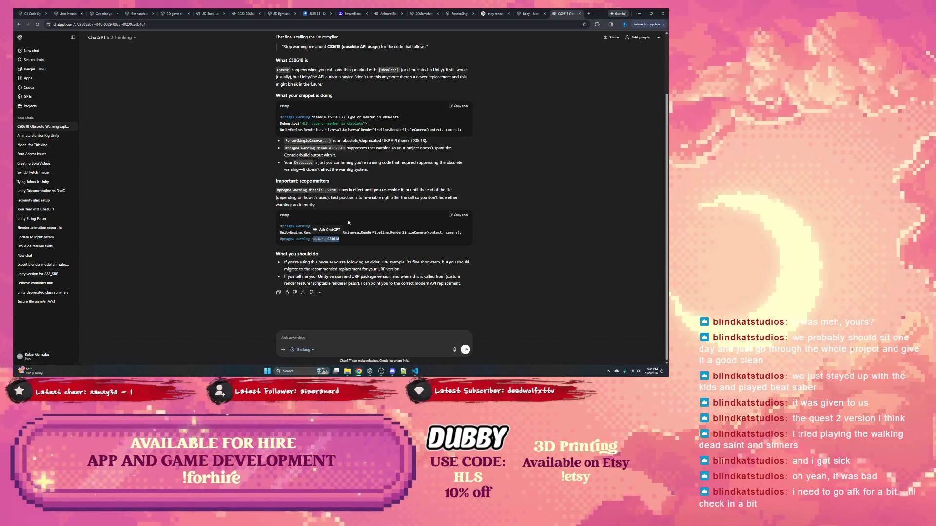
{"action": "left_click", "coordinate": [246, 241]}
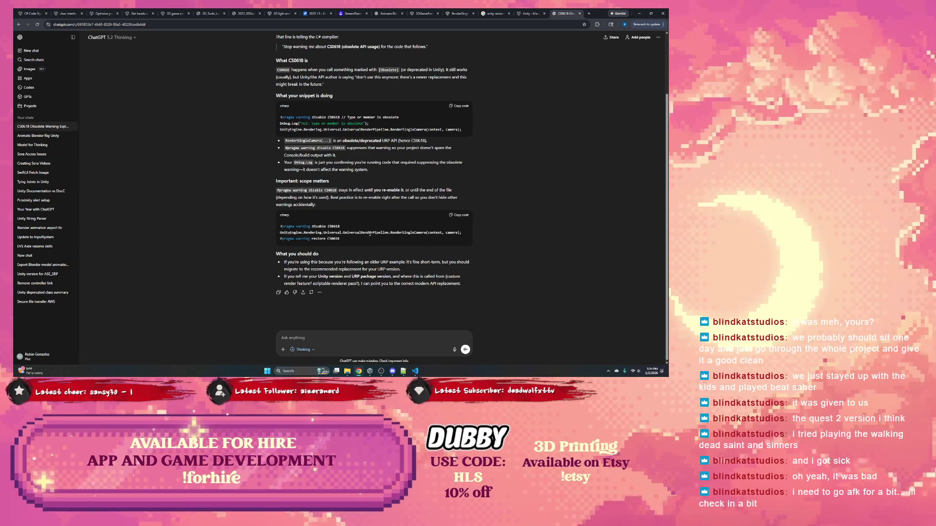
{"action": "left_click_drag", "start_coordinate": [340, 226], "coordinate": [291, 226]}
{"action": "left_click", "coordinate": [324, 233]}
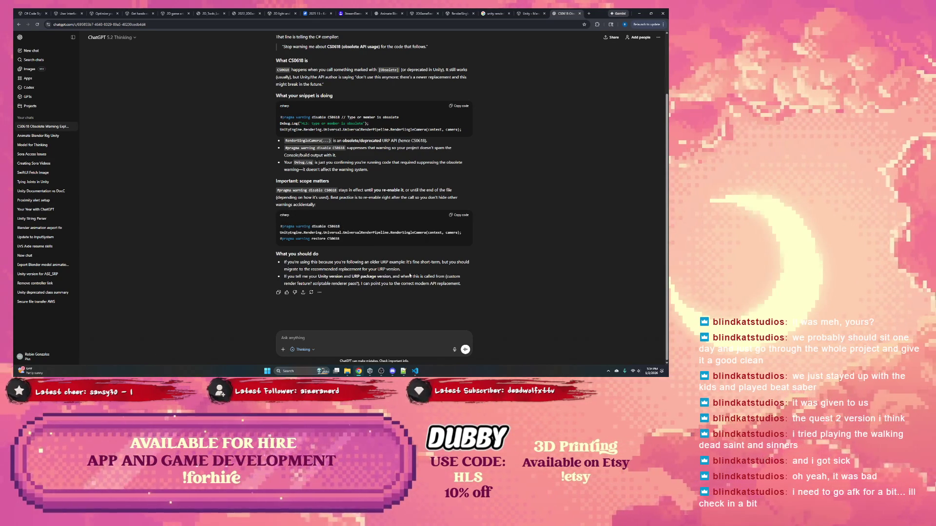
Step: Return to the water rendering script with the caret at the end of line 112
{"action": "left_click", "coordinate": [381, 371]}
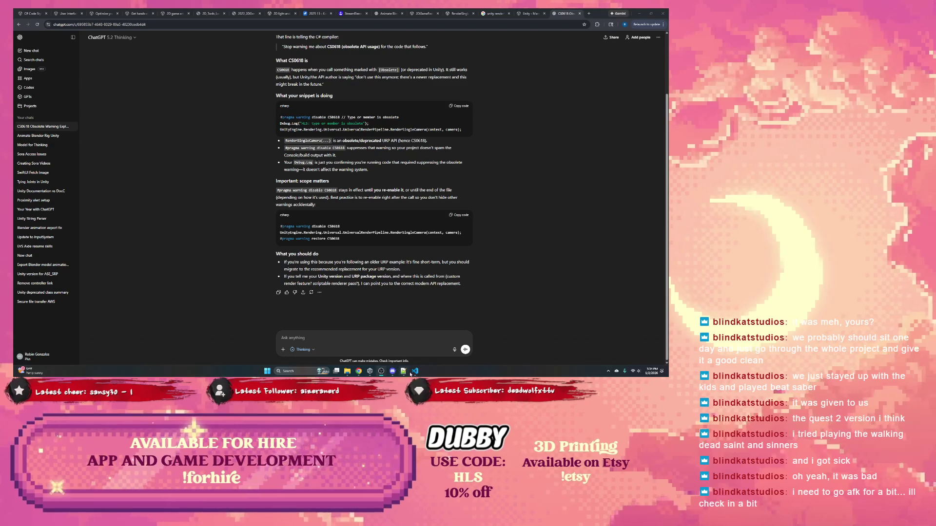
{"action": "left_click", "coordinate": [415, 371]}
{"action": "left_click", "coordinate": [367, 227]}
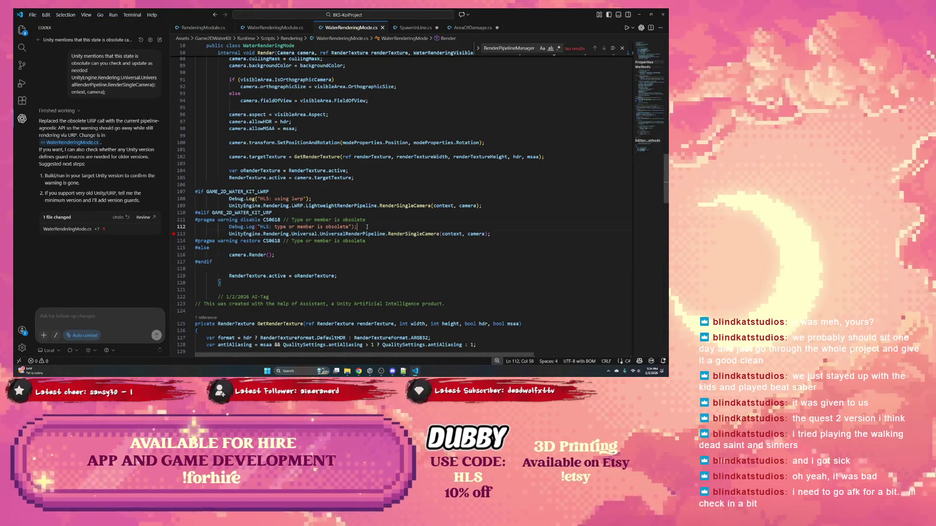
Step: Delete the obsolete-warning Debug.Log line and comment out both CS0618 pragma lines with //
{"action": "left_click_drag", "start_coordinate": [367, 227], "coordinate": [381, 220]}
{"action": "key", "text": "BackSpace"}
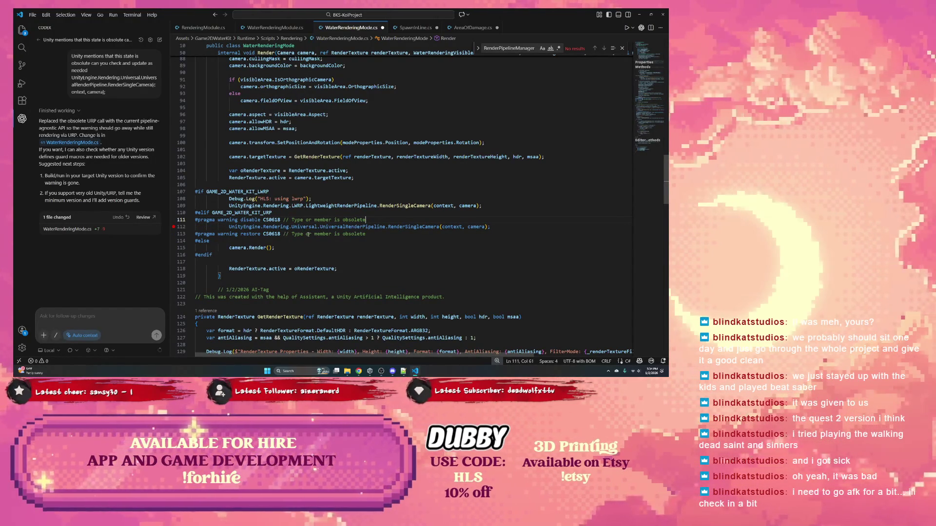
{"action": "left_click", "coordinate": [196, 220]}
{"action": "type", "text": "//"}
{"action": "left_click", "coordinate": [196, 234]}
{"action": "type", "text": "//"}
Step: Delete the 'HLS: using lwrp' Debug.Log line under the LWRP symbol
{"action": "double_click", "coordinate": [227, 213]}
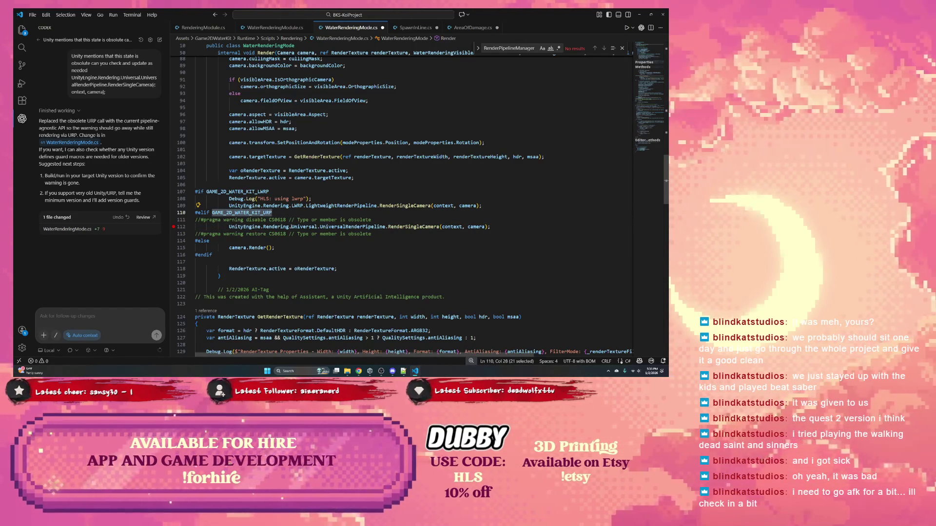
{"action": "double_click", "coordinate": [238, 192]}
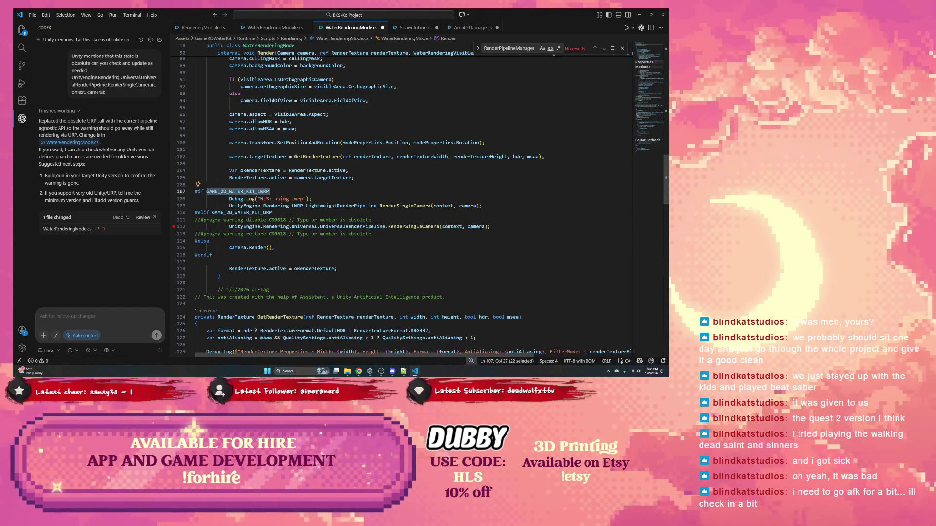
{"action": "left_click_drag", "start_coordinate": [271, 191], "coordinate": [313, 199]}
{"action": "key", "text": "BackSpace"}
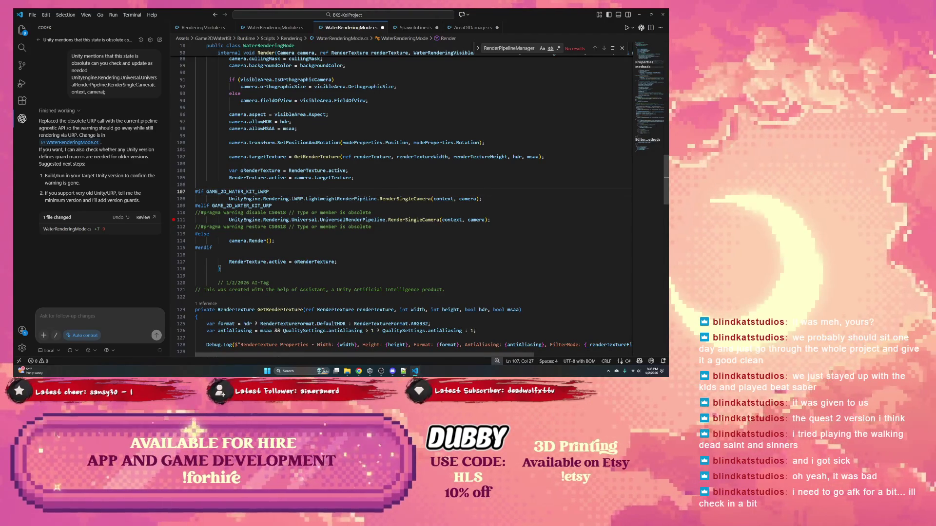
Step: Inspect the LightweightRenderPipeline call and GAME_2D_WATER_KIT_URP symbol on lines 108–109
{"action": "double_click", "coordinate": [275, 199]}
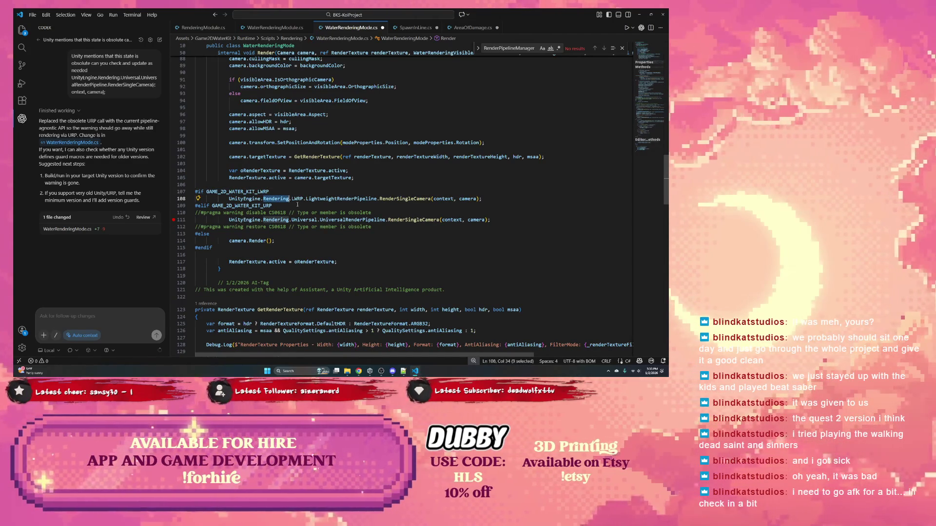
{"action": "double_click", "coordinate": [322, 199]}
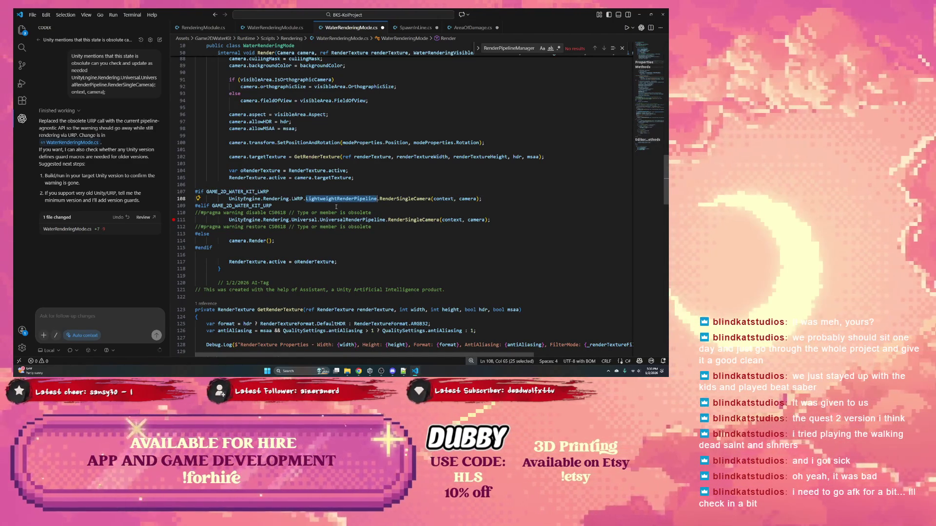
{"action": "double_click", "coordinate": [253, 205]}
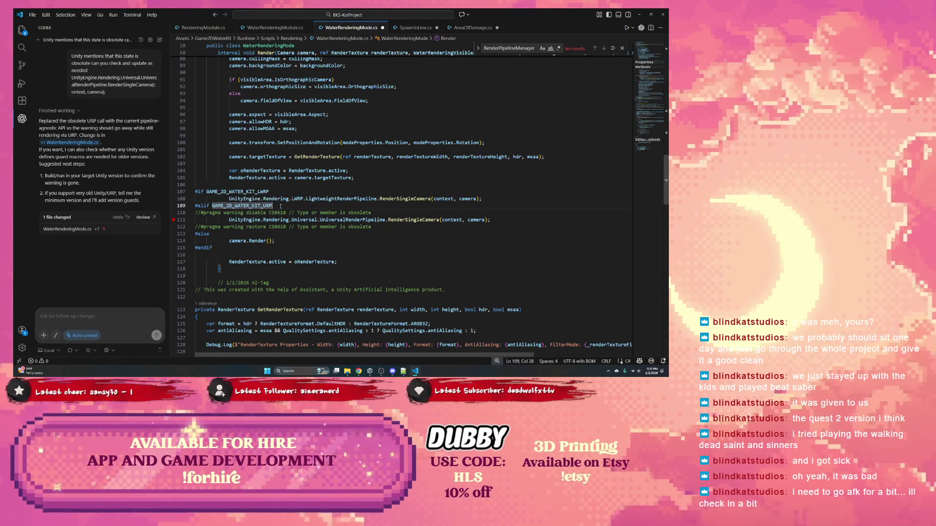
{"action": "mouse_move", "coordinate": [272, 206]}
{"action": "left_mouse_down"}
{"action": "mouse_move", "coordinate": [234, 205]}
{"action": "mouse_move", "coordinate": [295, 212]}
{"action": "left_mouse_up"}
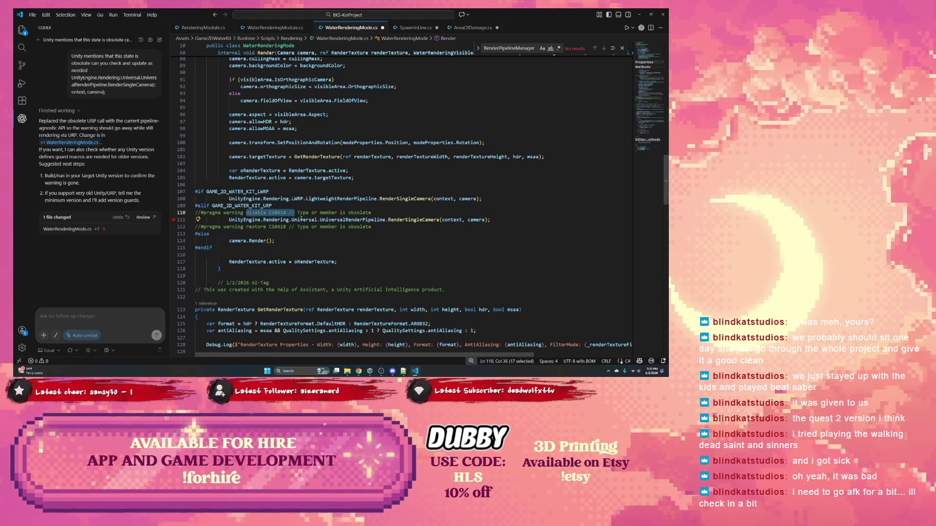
{"action": "left_click", "coordinate": [291, 107]}
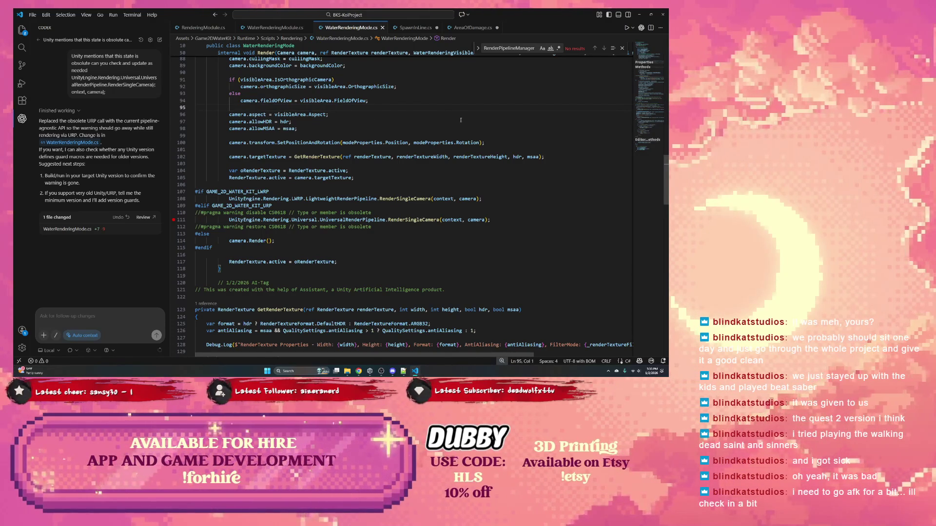
{"action": "left_click_drag", "start_coordinate": [305, 198], "coordinate": [433, 199]}
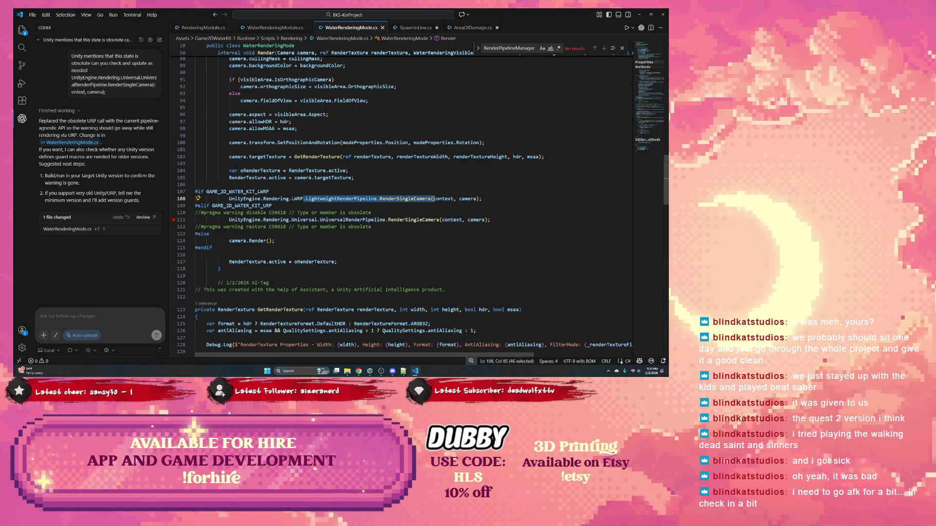
{"action": "double_click", "coordinate": [312, 171]}
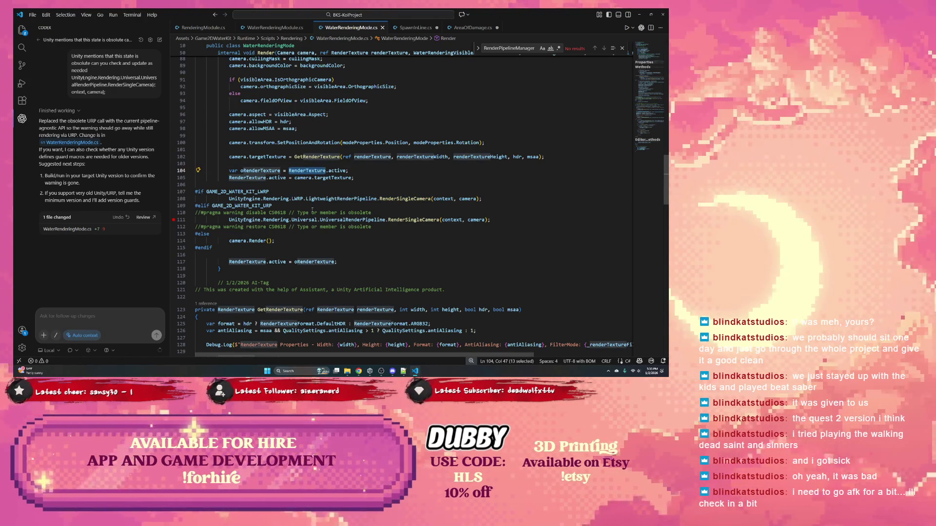
Step: Close the ChatGPT tab and minimize the browser
{"action": "key", "text": "alt+Tab"}
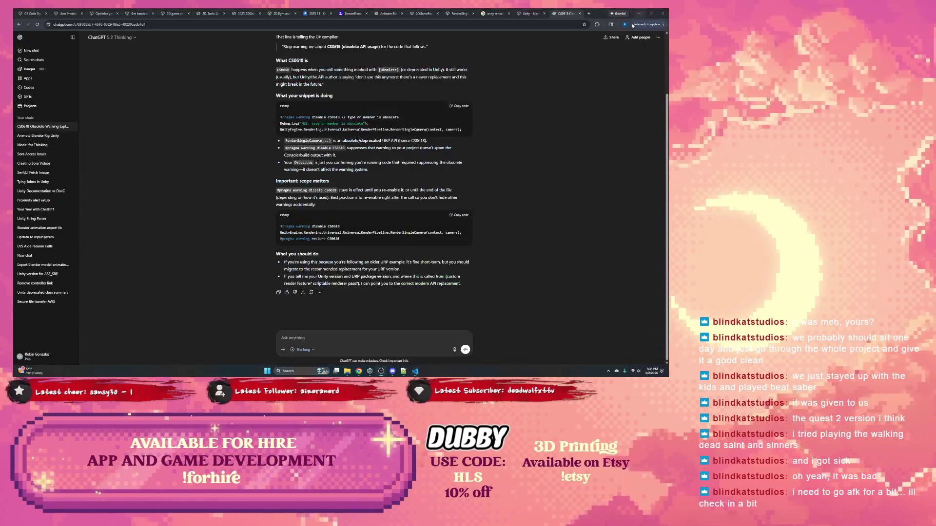
{"action": "left_click", "coordinate": [581, 14]}
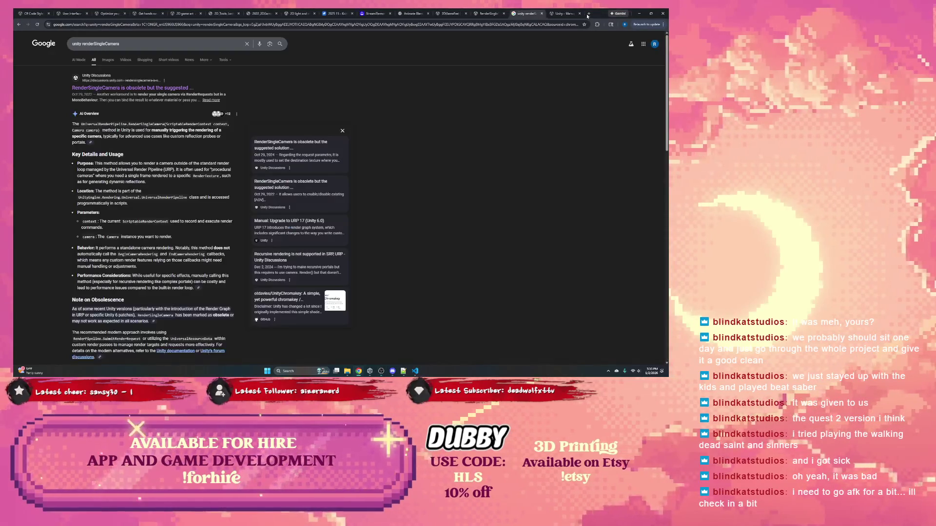
{"action": "left_click", "coordinate": [639, 14]}
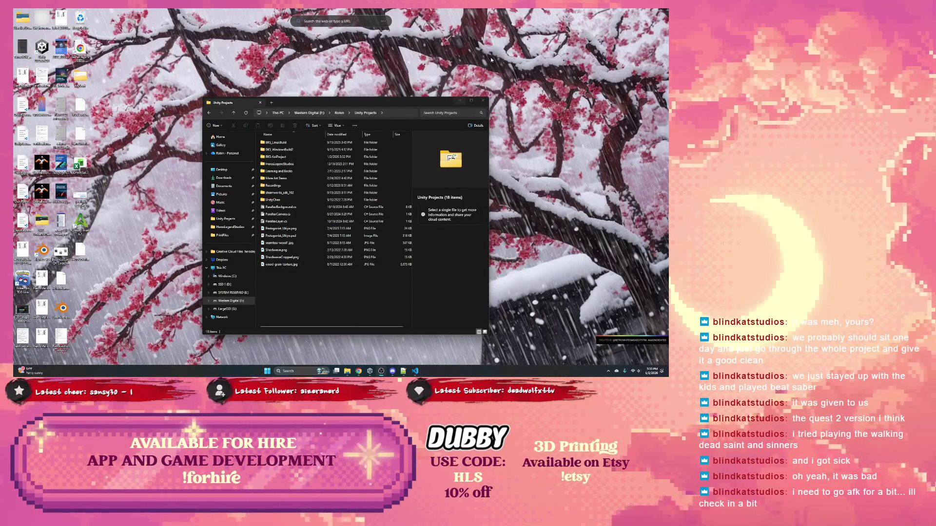
Step: Close the Unity Projects folder, open BKS-KoiProject in Unity Hub, and return to the code editor
{"action": "left_click", "coordinate": [483, 100]}
{"action": "left_click", "coordinate": [370, 371]}
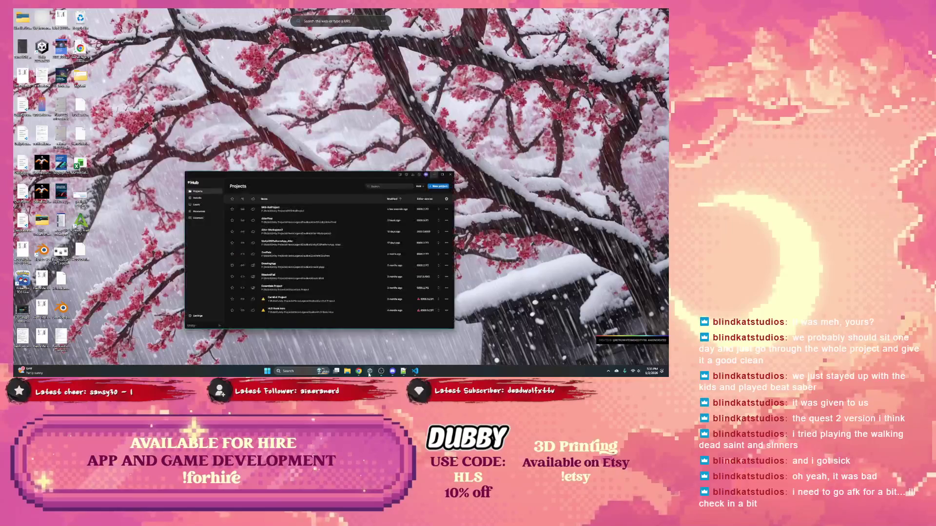
{"action": "left_click", "coordinate": [262, 139]}
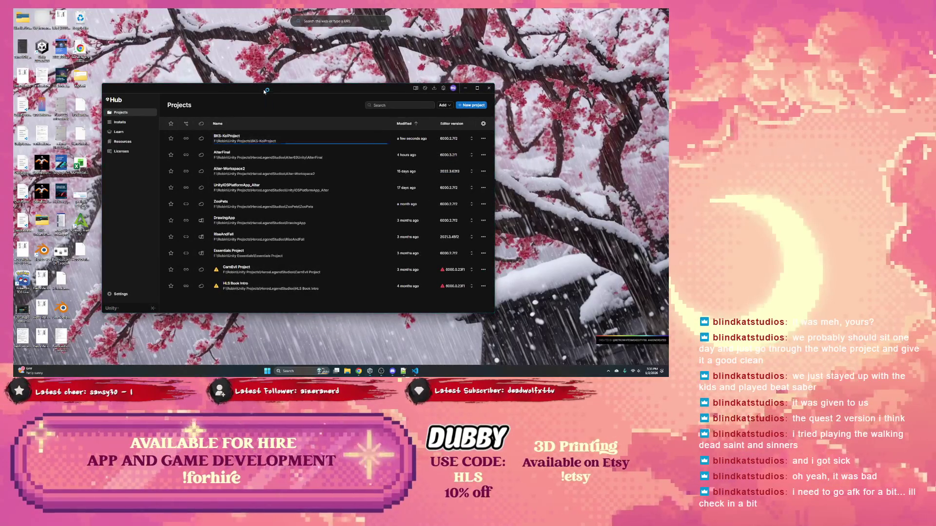
{"action": "left_click_drag", "start_coordinate": [265, 89], "coordinate": [337, 99]}
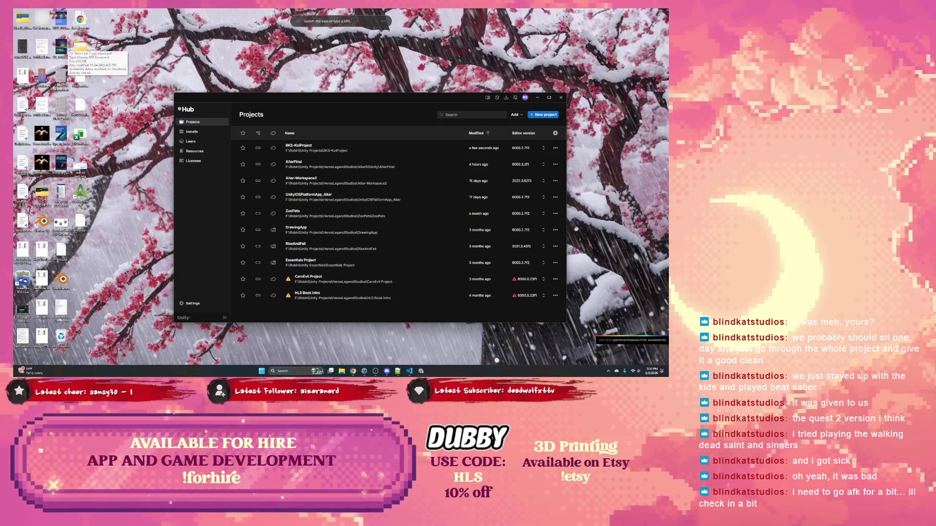
{"action": "mouse_move", "coordinate": [91, 188]}
{"action": "left_mouse_down"}
{"action": "mouse_move", "coordinate": [96, 54]}
{"action": "mouse_move", "coordinate": [81, 25]}
{"action": "mouse_move", "coordinate": [113, 45]}
{"action": "mouse_move", "coordinate": [115, 67]}
{"action": "mouse_move", "coordinate": [89, 175]}
{"action": "mouse_move", "coordinate": [81, 315]}
{"action": "mouse_move", "coordinate": [62, 340]}
{"action": "left_mouse_up"}
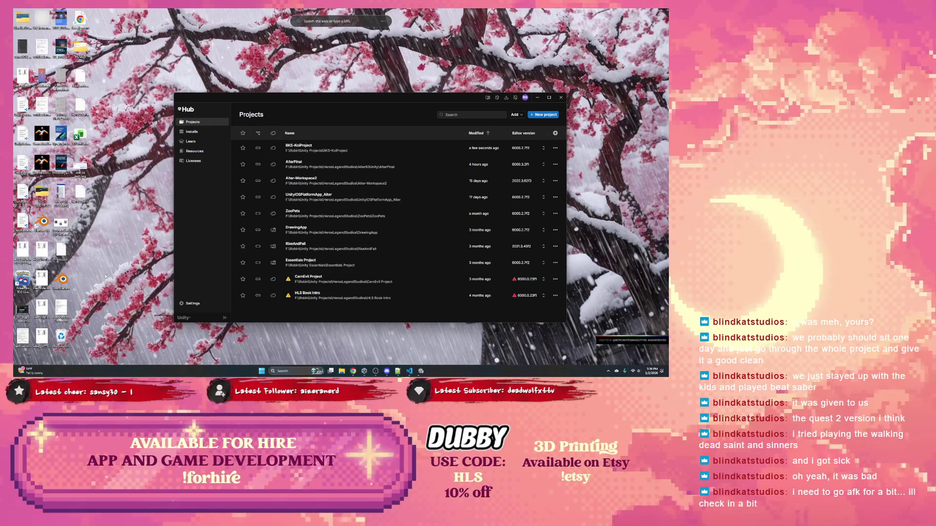
{"action": "left_click", "coordinate": [408, 371]}
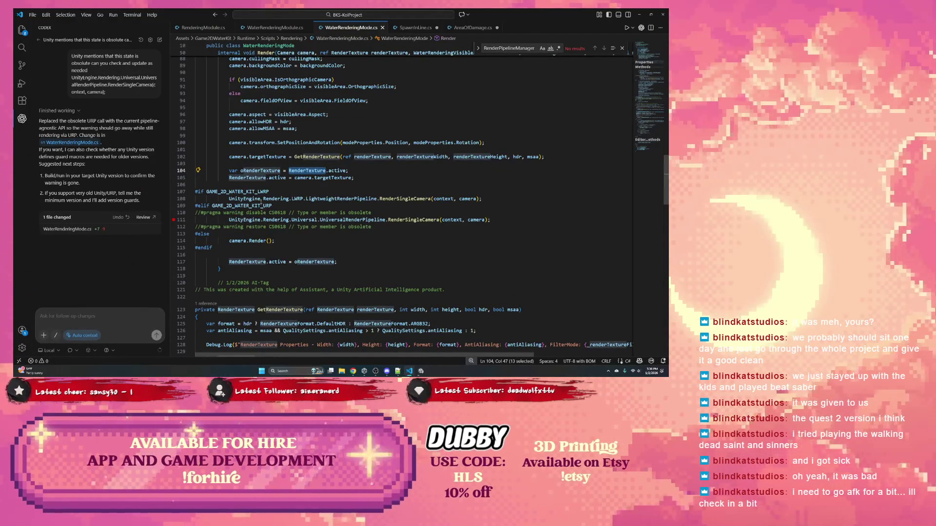
Step: Review the LWRP line and URP RenderSingleCamera call on line 111, then close VS Code
{"action": "left_click", "coordinate": [266, 199]}
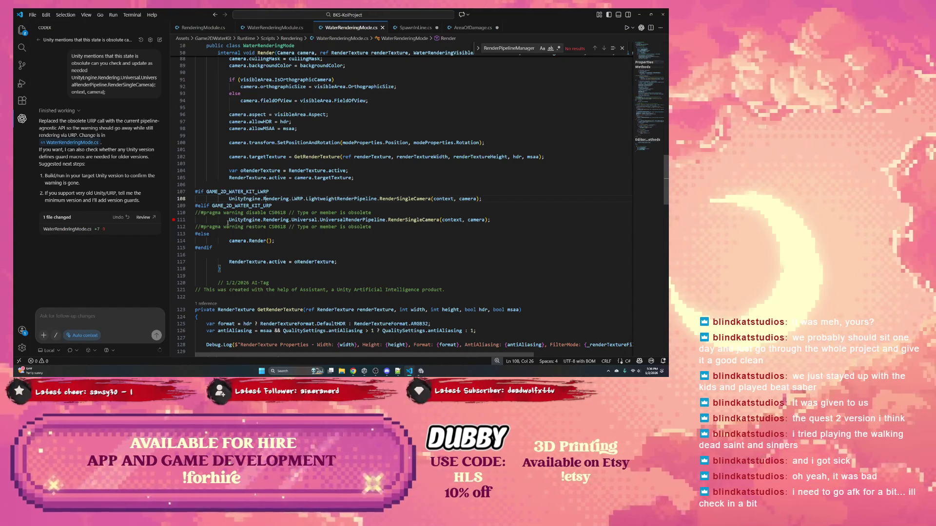
{"action": "left_click_drag", "start_coordinate": [230, 220], "coordinate": [417, 220]}
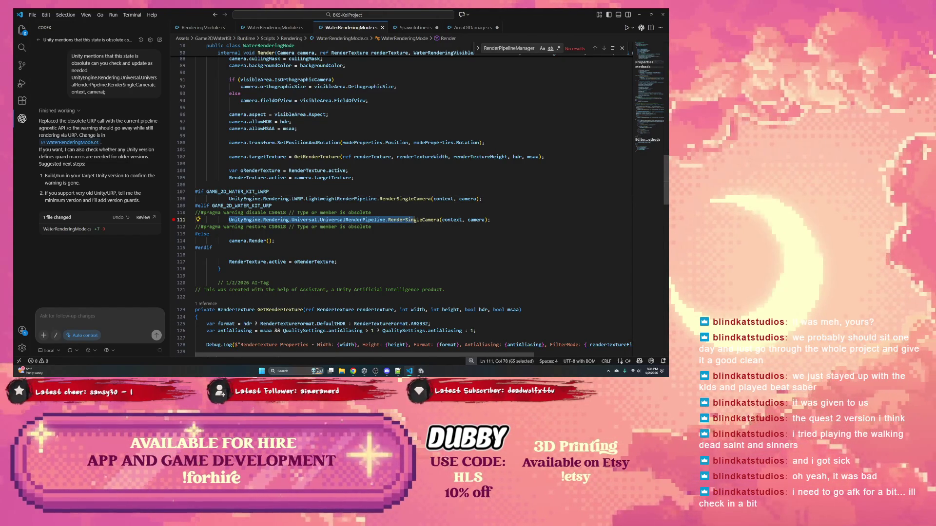
{"action": "left_click", "coordinate": [416, 220]}
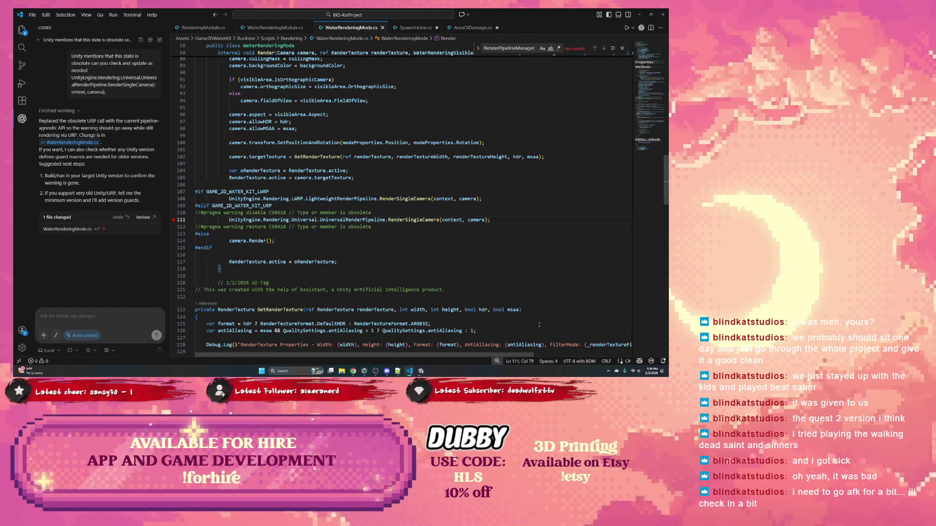
{"action": "left_click", "coordinate": [651, 361]}
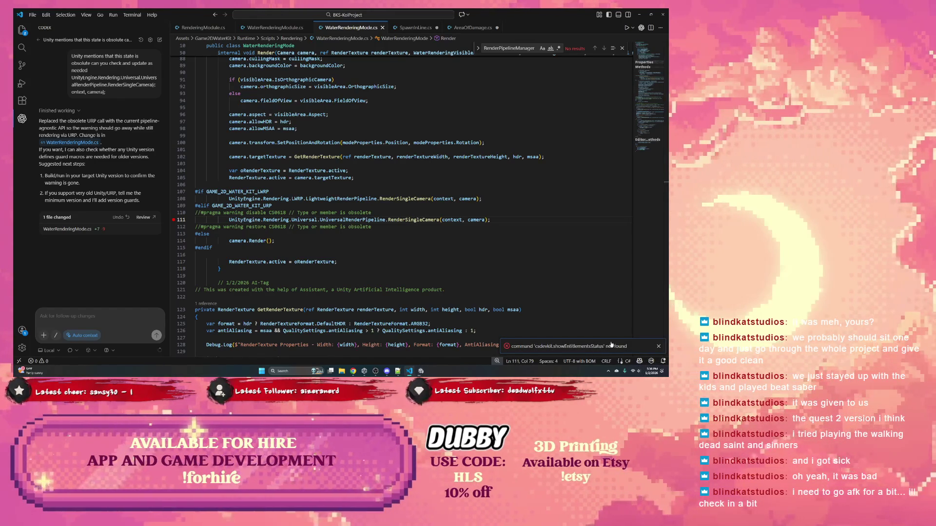
{"action": "left_click", "coordinate": [664, 14]}
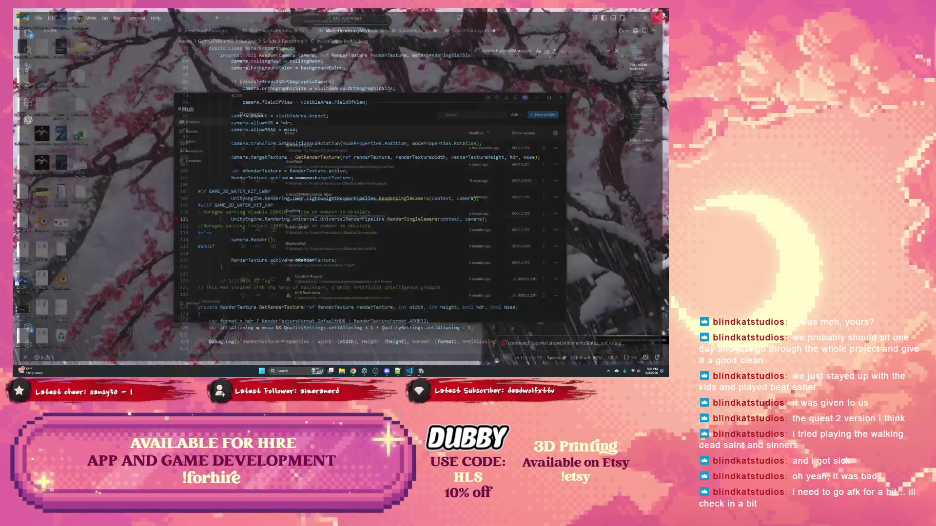
Step: Bring up the loading BKS-KoiProject and wait for the Unity Editor to finish opening
{"action": "mouse_move", "coordinate": [416, 371]}
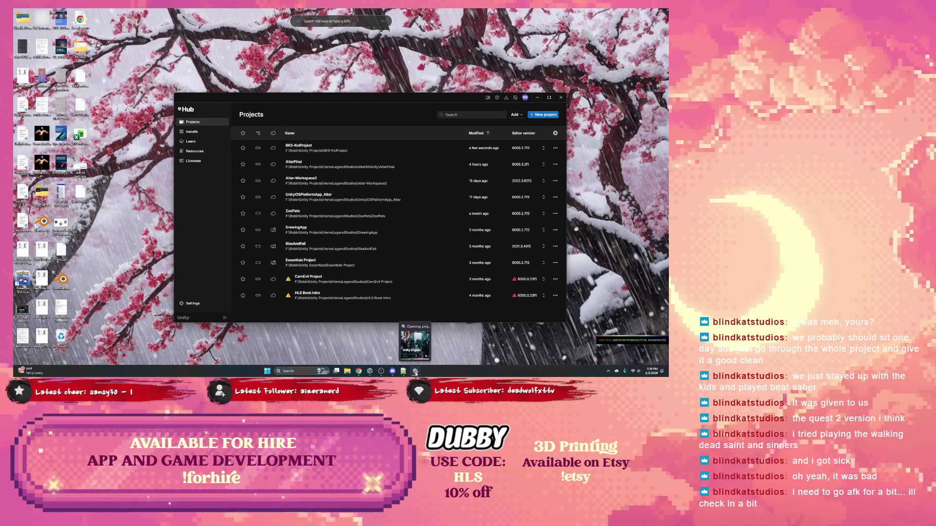
{"action": "left_click", "coordinate": [416, 372]}
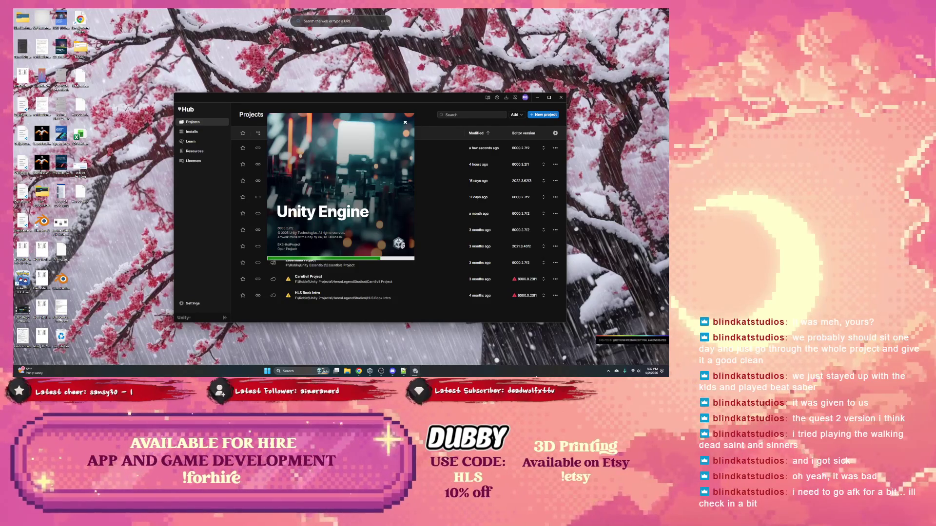
{"action": "mouse_move", "coordinate": [384, 374]}
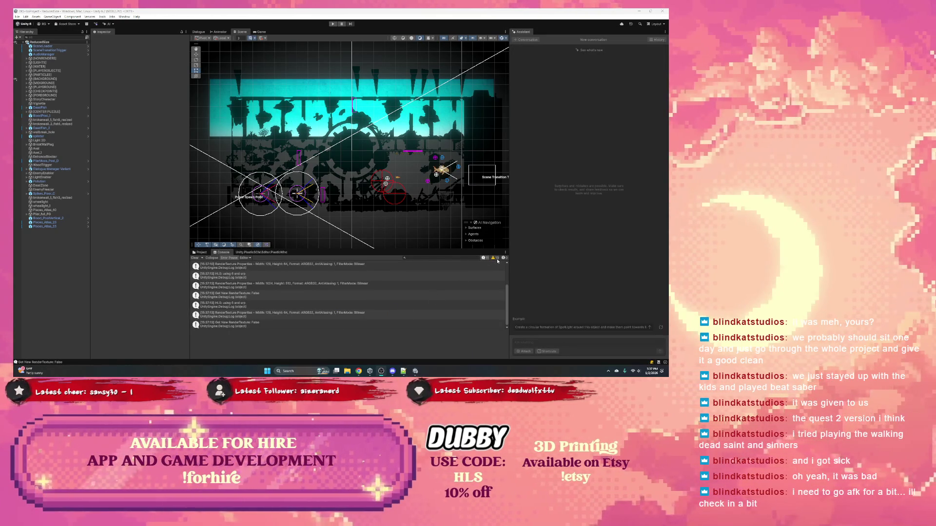
Step: Read the old lighting data, FindMissingSprites, GameController, EnvironmentalShaderTrigger and CategoryEnumV1 warnings
{"action": "scroll", "coordinate": [471, 272], "scroll_direction": "up", "scroll_amount": 5}
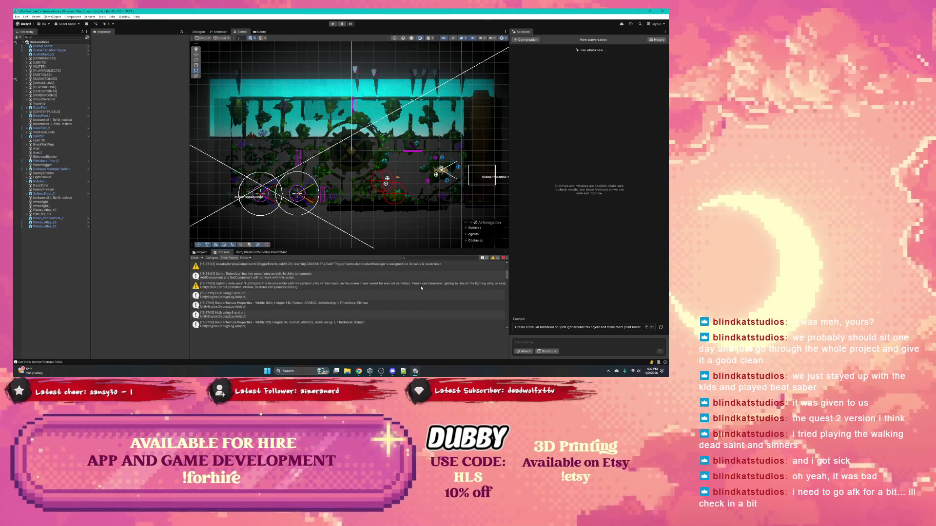
{"action": "left_click", "coordinate": [321, 287]}
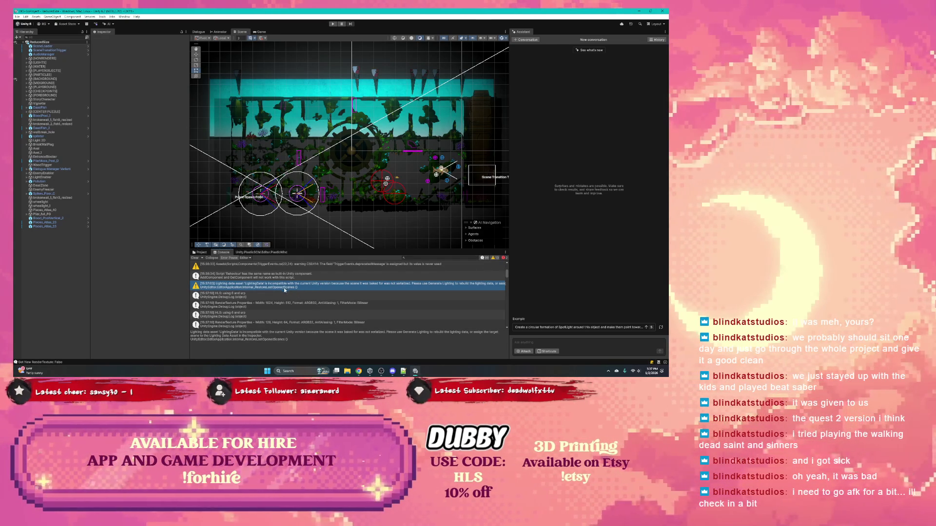
{"action": "scroll", "coordinate": [278, 288], "scroll_direction": "up", "scroll_amount": 10}
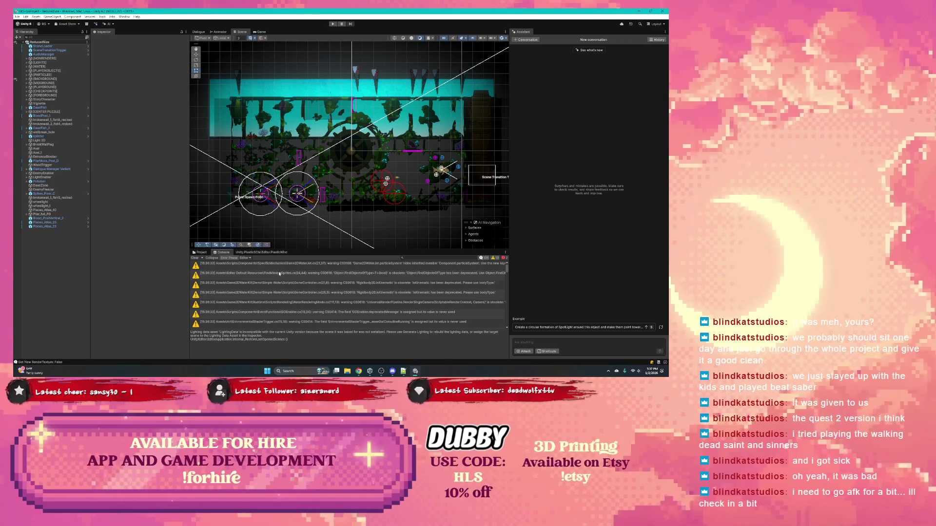
{"action": "left_click", "coordinate": [279, 265]}
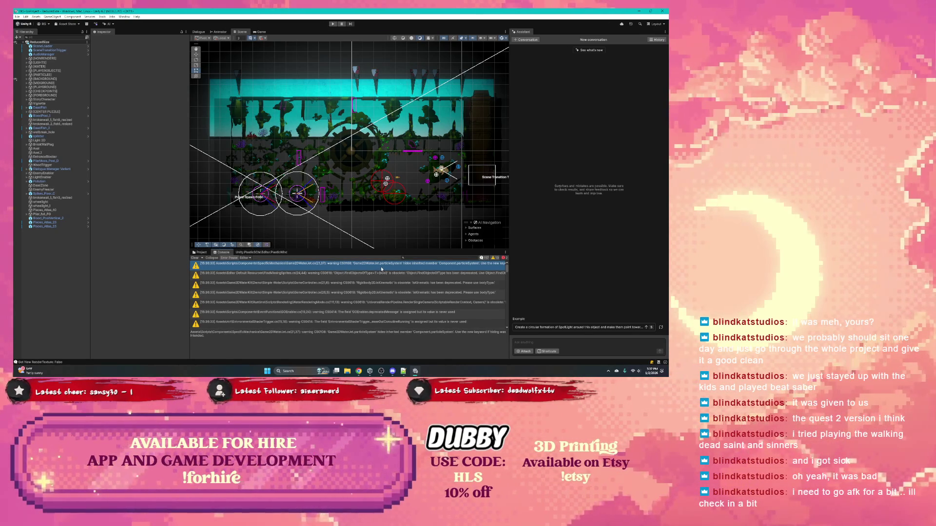
{"action": "left_click", "coordinate": [370, 274]}
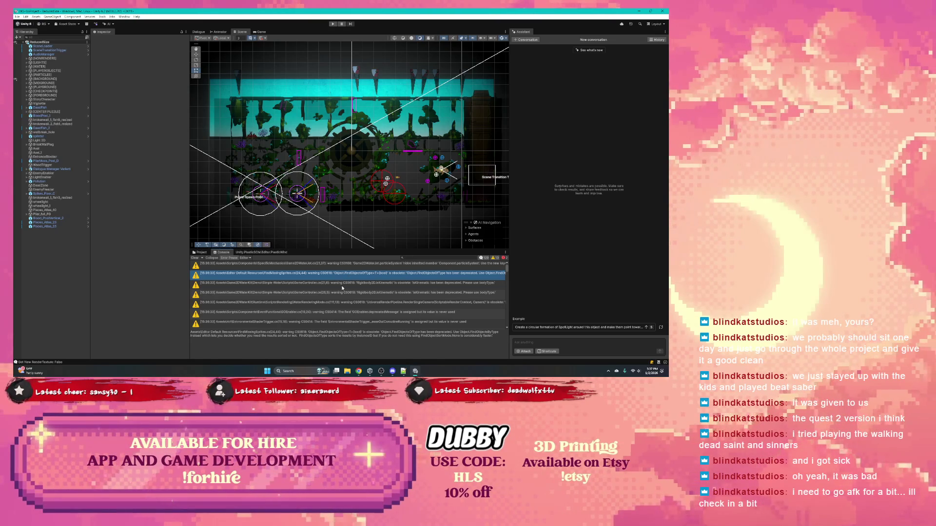
{"action": "left_click", "coordinate": [355, 285]}
{"action": "scroll", "coordinate": [349, 285], "scroll_direction": "down", "scroll_amount": 2}
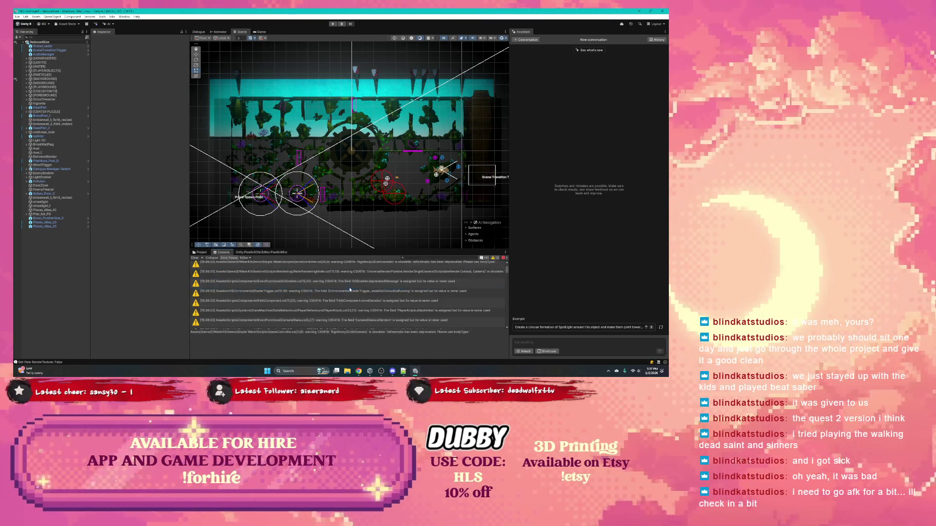
{"action": "left_click", "coordinate": [323, 292]}
{"action": "scroll", "coordinate": [323, 295], "scroll_direction": "down", "scroll_amount": 10}
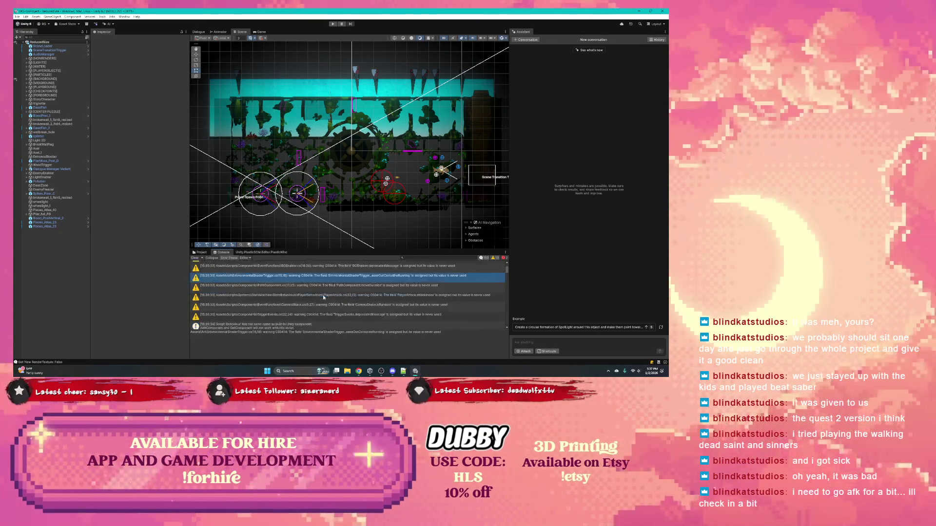
{"action": "scroll", "coordinate": [450, 267], "scroll_direction": "down", "scroll_amount": 5}
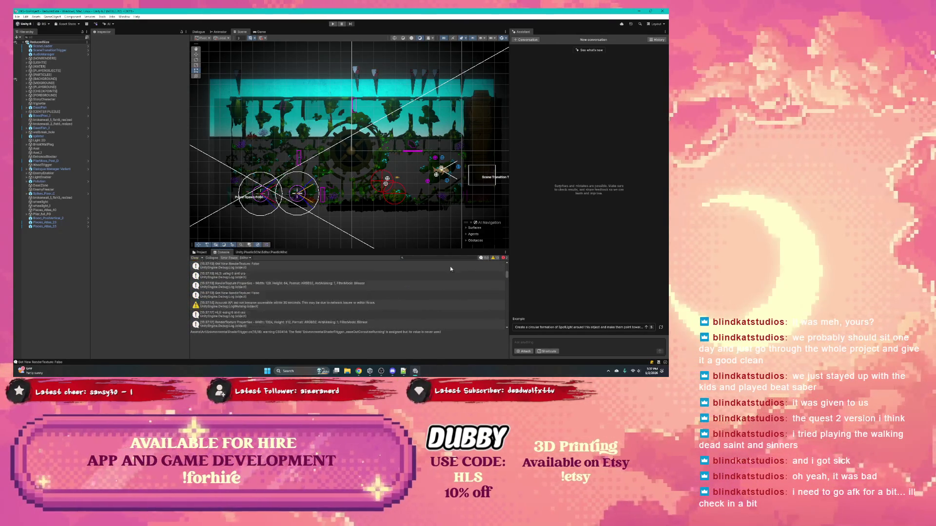
{"action": "left_click", "coordinate": [288, 296]}
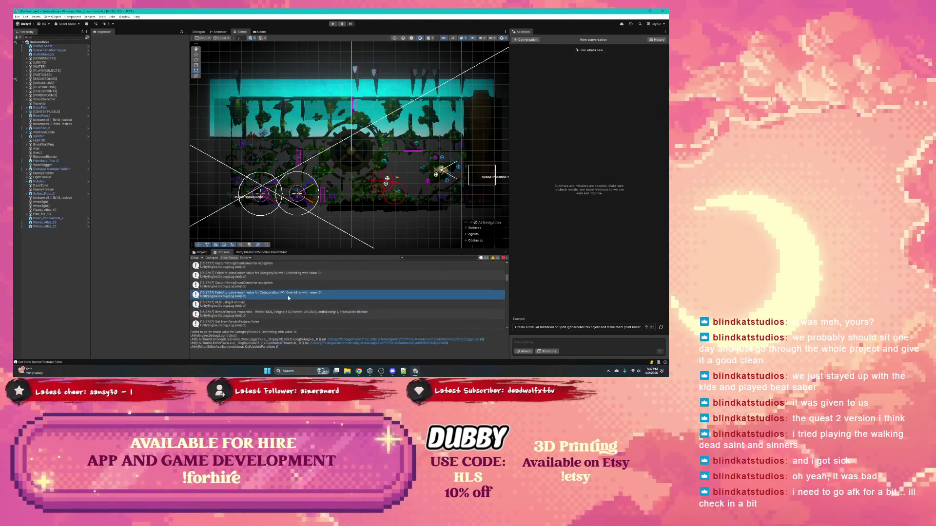
Step: Clear the Console, inspect the new RenderTexture log entries, and enter Play mode
{"action": "left_click", "coordinate": [195, 258]}
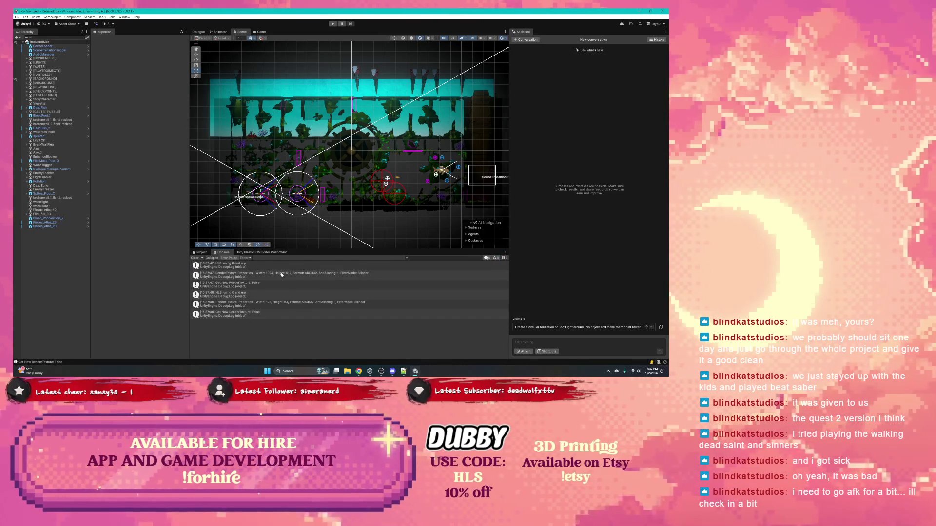
{"action": "left_click", "coordinate": [274, 316]}
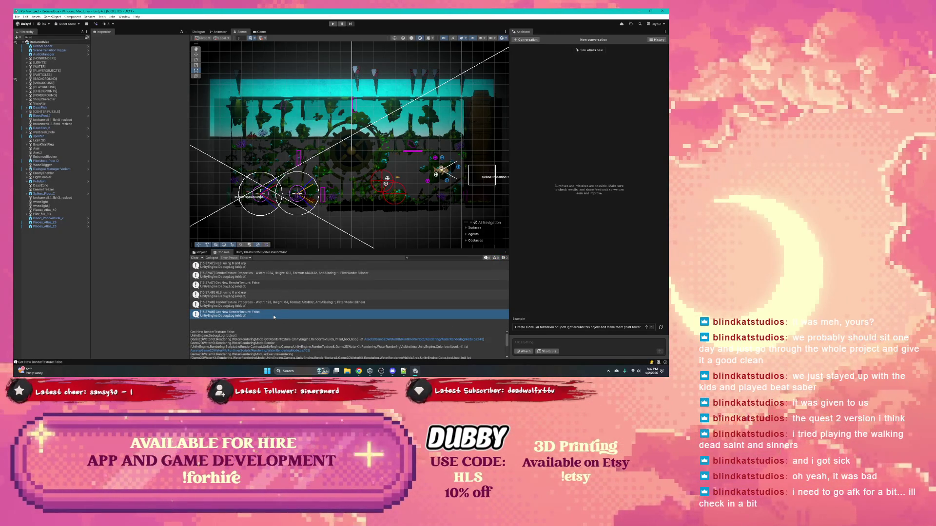
{"action": "left_click", "coordinate": [271, 304]}
{"action": "left_click", "coordinate": [268, 296]}
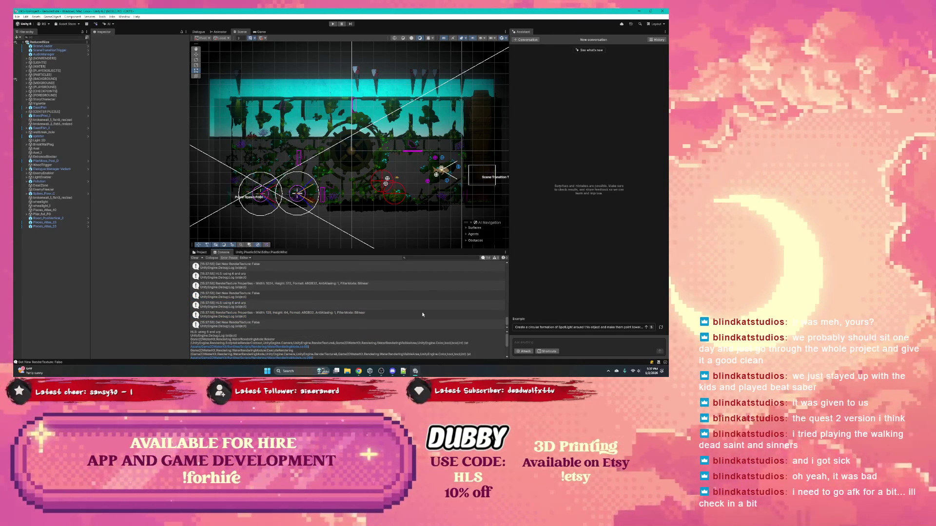
{"action": "left_click", "coordinate": [333, 23]}
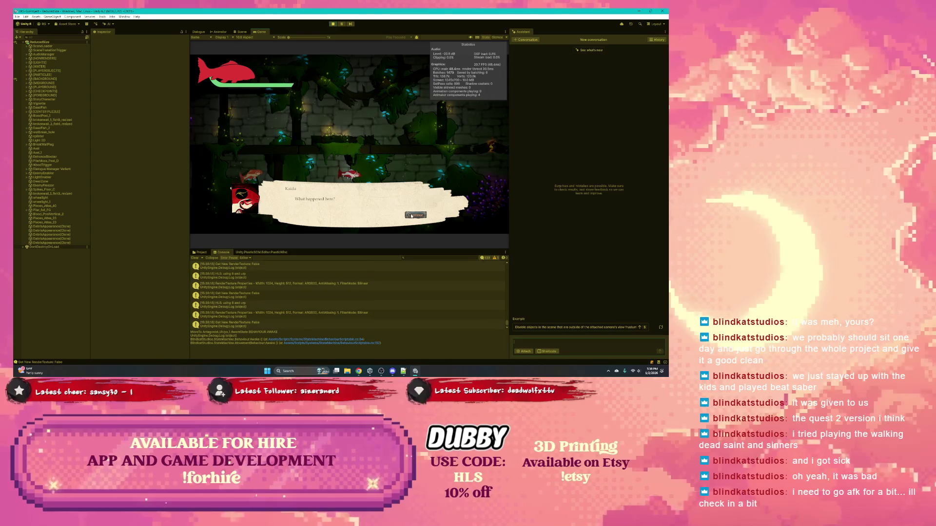
Step: Continue through the Trapped Koi and Kaida dialogue until gameplay resumes
{"action": "left_click", "coordinate": [411, 215]}
{"action": "left_click", "coordinate": [411, 215]}
{"action": "left_click", "coordinate": [412, 215]}
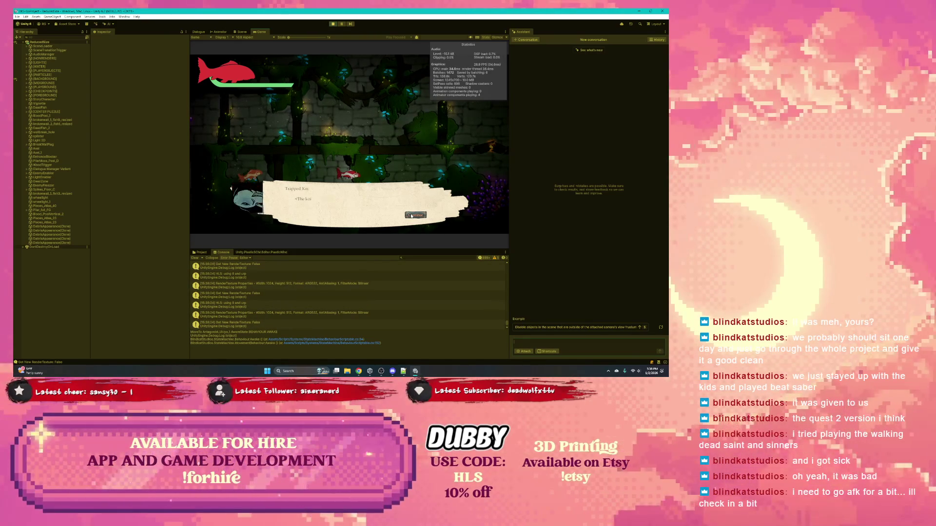
{"action": "left_click", "coordinate": [411, 214]}
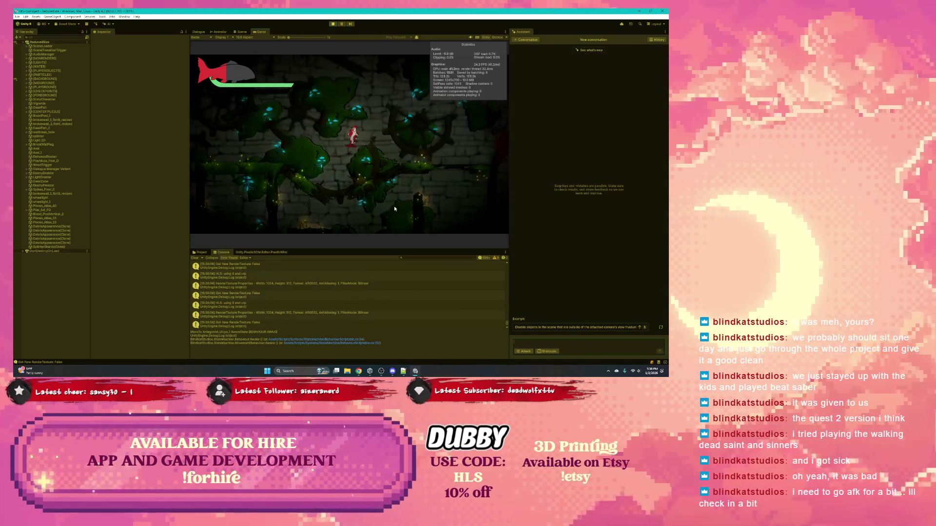
Step: Swim and dash the koi right into the dark wooden-wheel chamber, then pause the game
{"action": "key", "text": "d"}
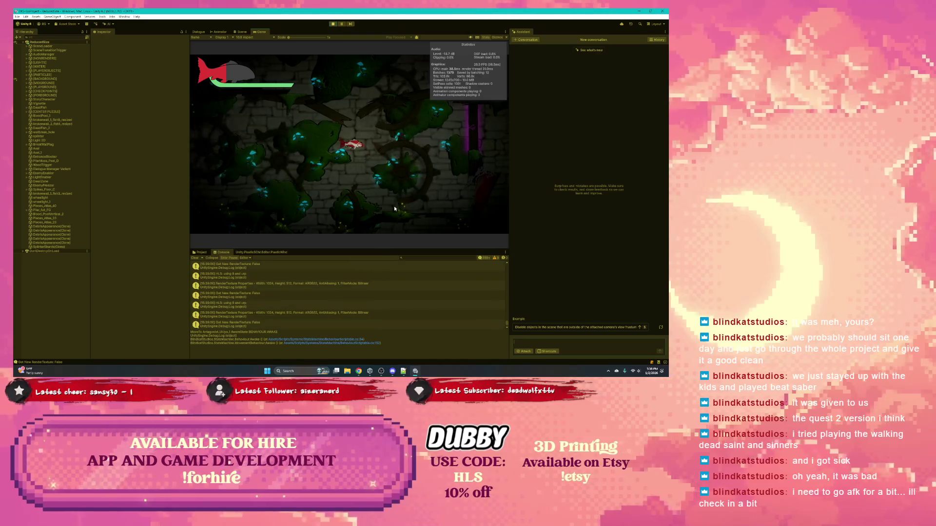
{"action": "key", "text": "space"}
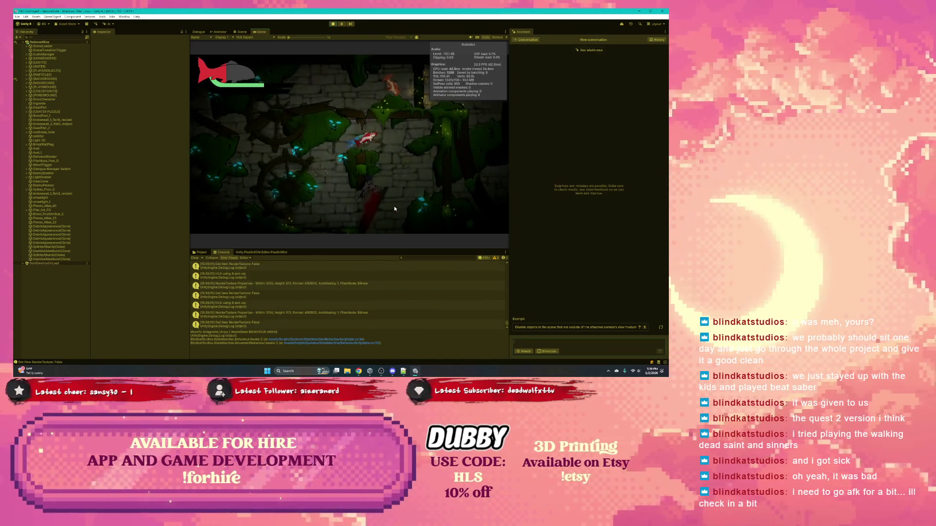
{"action": "key", "text": "s"}
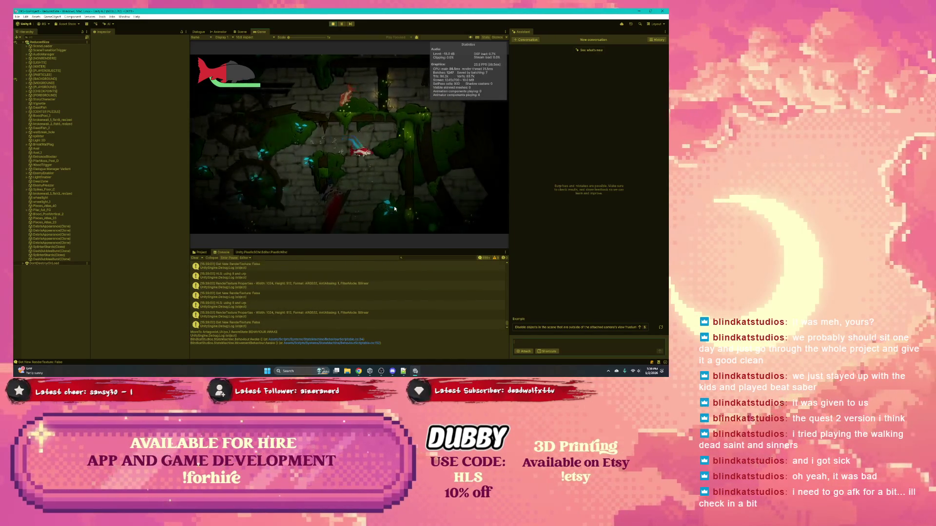
{"action": "key", "text": "d"}
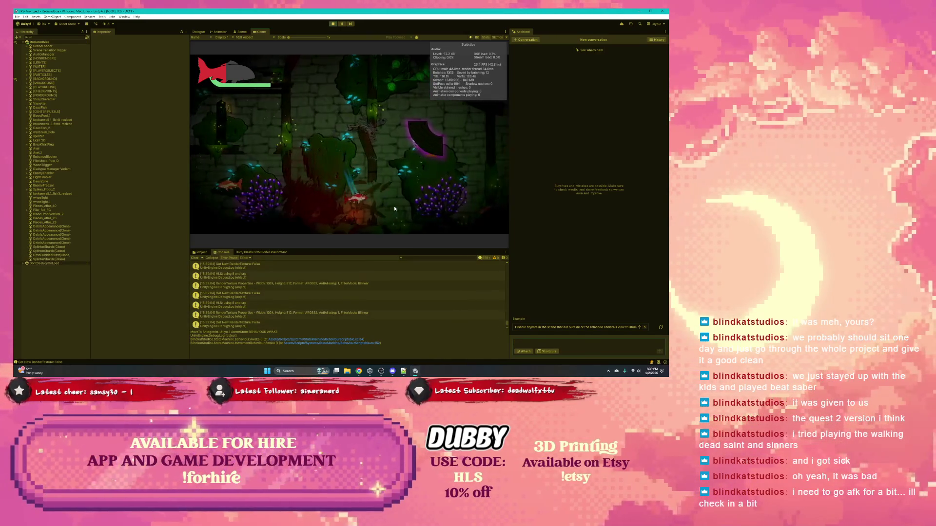
{"action": "key", "text": "space"}
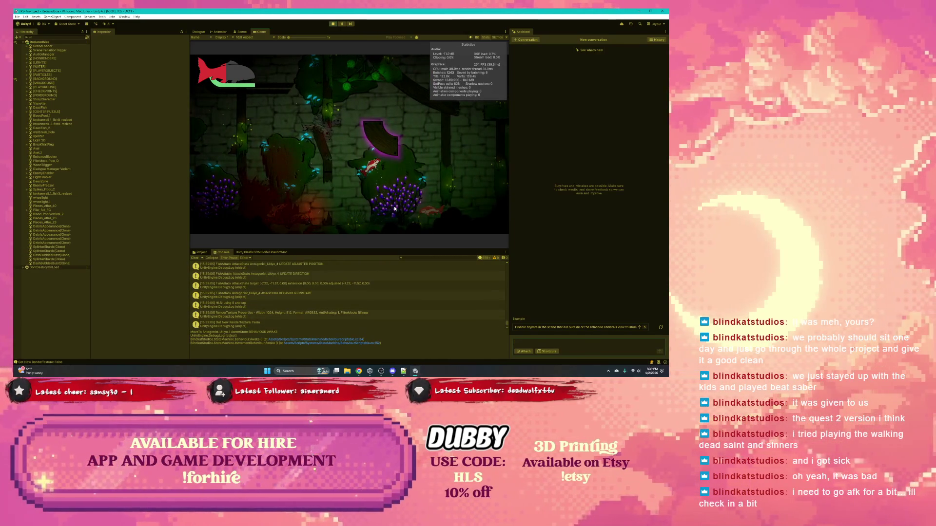
{"action": "key", "text": "d"}
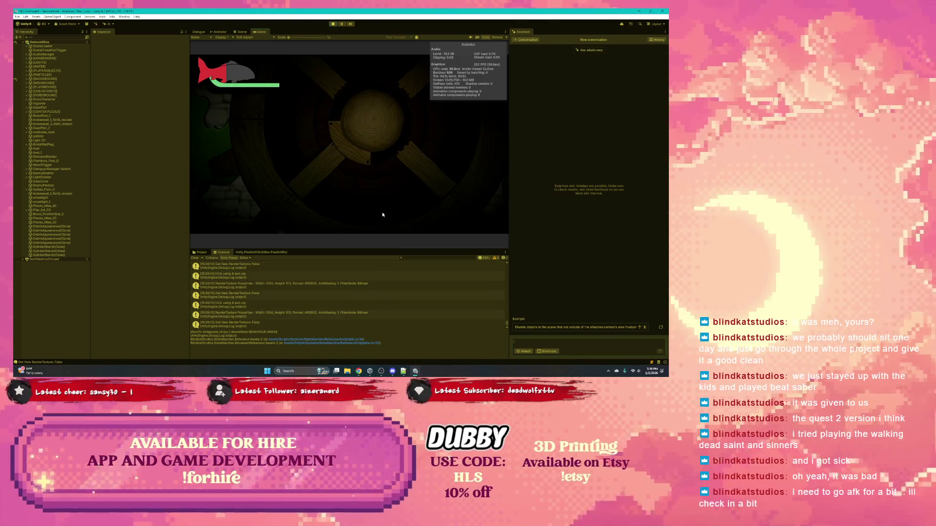
{"action": "left_click", "coordinate": [342, 24]}
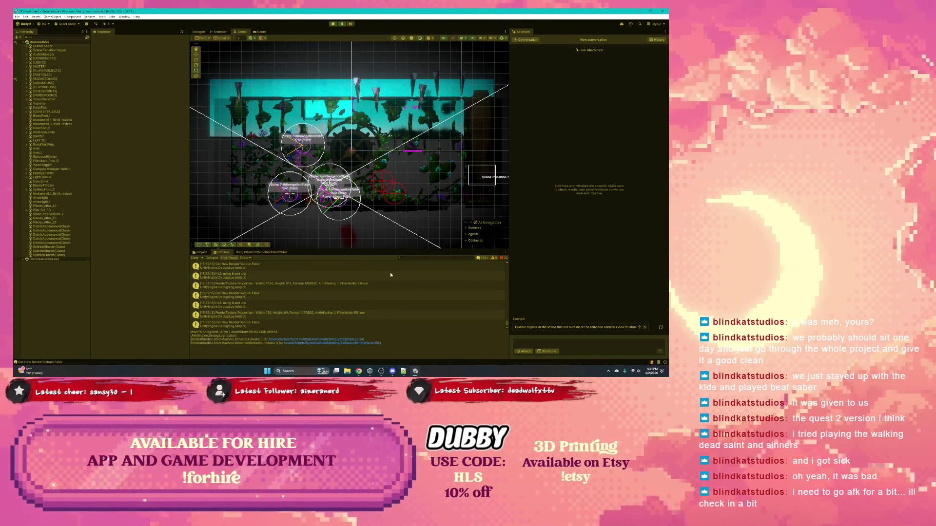
Step: Show Console errors, read the 'Property already exists' stack traces, and clear the Console
{"action": "left_click", "coordinate": [500, 259]}
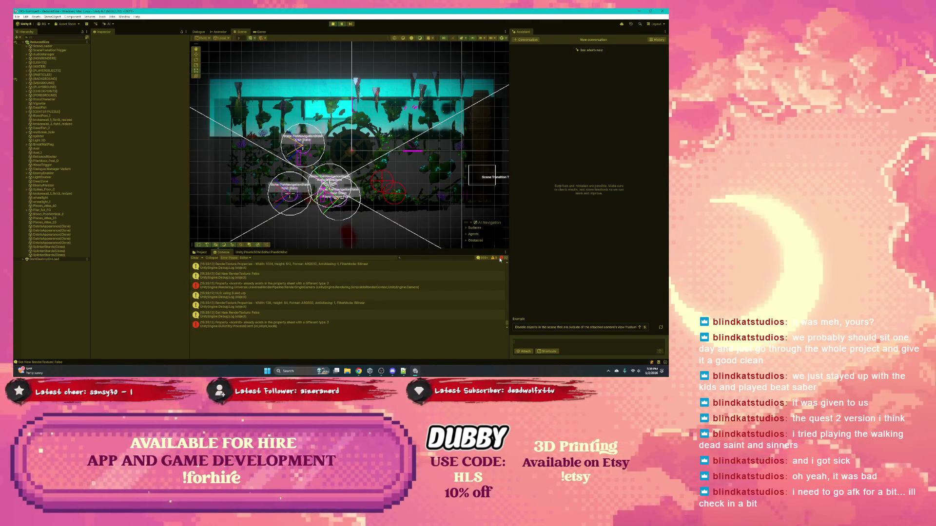
{"action": "left_click", "coordinate": [288, 287]}
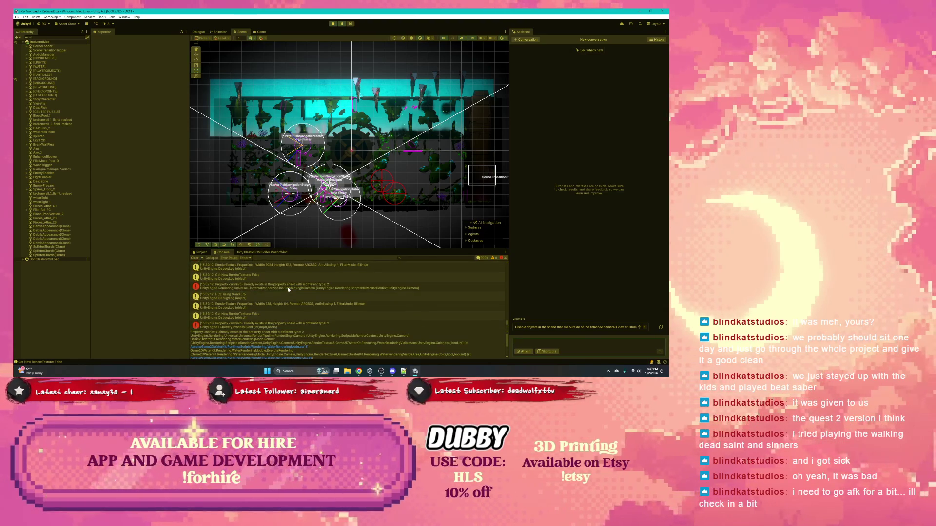
{"action": "left_click", "coordinate": [267, 291]}
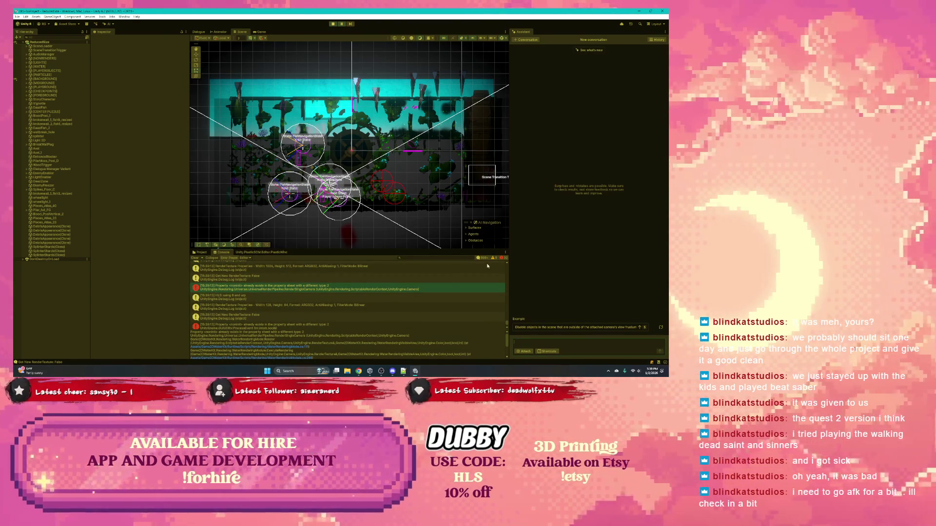
{"action": "left_click", "coordinate": [325, 327]}
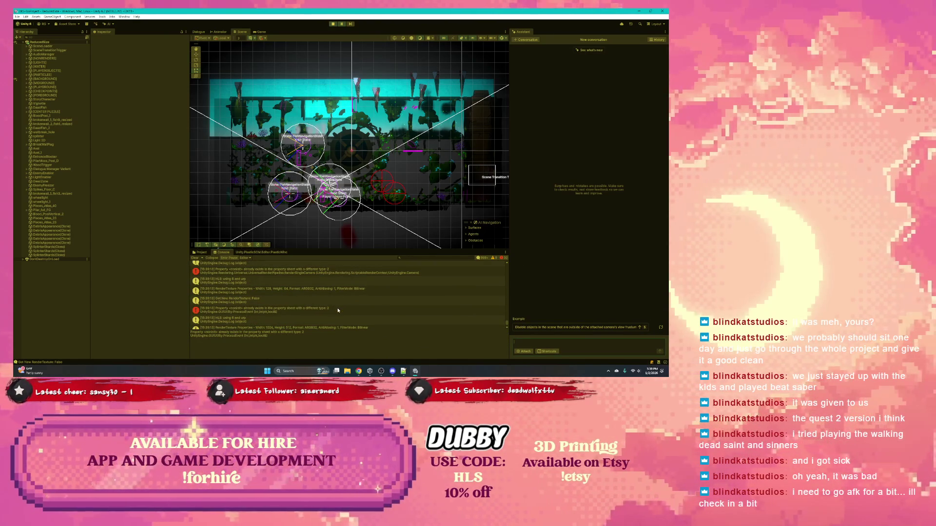
{"action": "scroll", "coordinate": [301, 311], "scroll_direction": "up", "scroll_amount": 1}
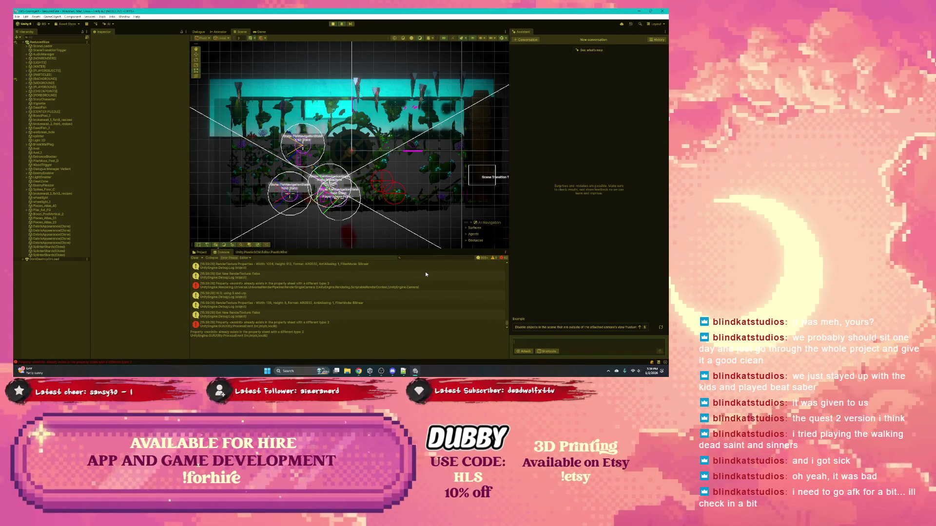
{"action": "left_click", "coordinate": [195, 258]}
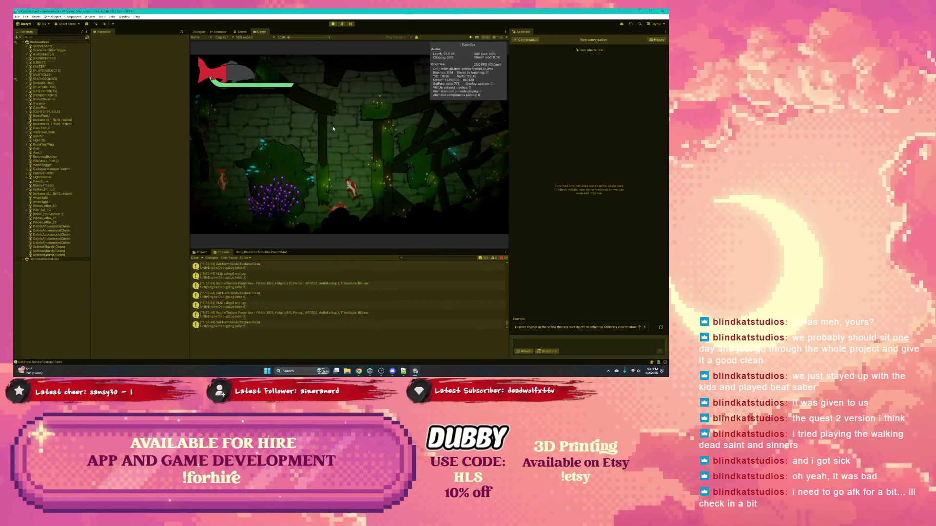
Step: Switch to the Scene view and open WaterRenderingMode.cs from the 'Get New RenderTexture: False' entry
{"action": "key", "text": "ctrl+1"}
{"action": "left_click", "coordinate": [270, 287]}
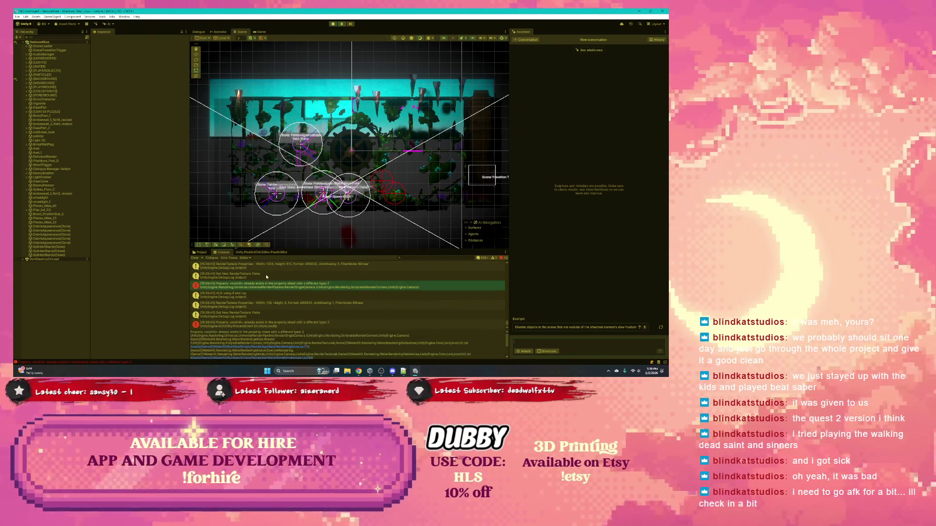
{"action": "left_click", "coordinate": [266, 276]}
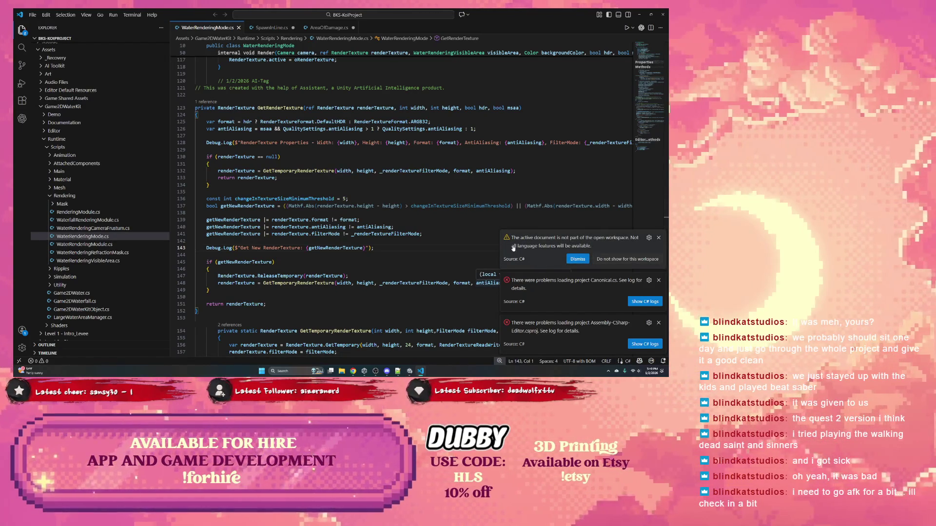
Step: Review GetRenderTexture and highlight every use of GetTemporaryRenderTexture
{"action": "left_click", "coordinate": [345, 227]}
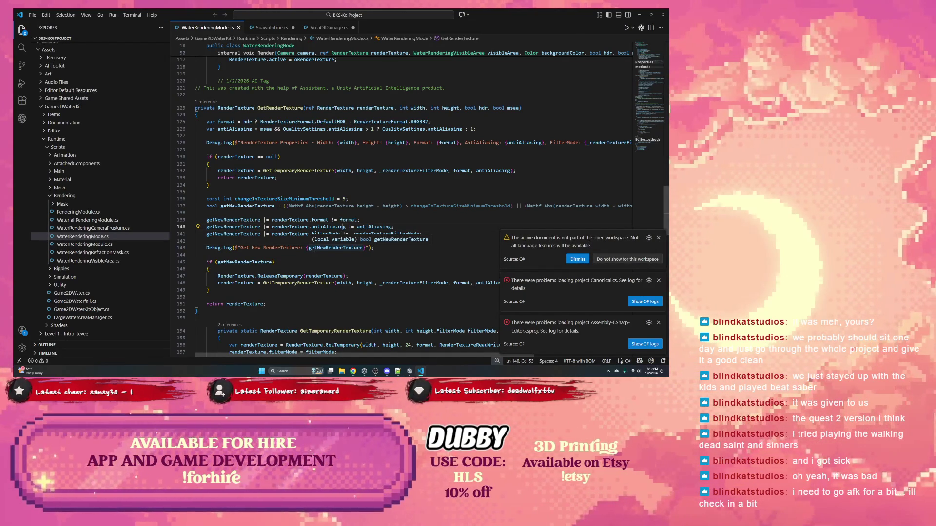
{"action": "left_click", "coordinate": [269, 254]}
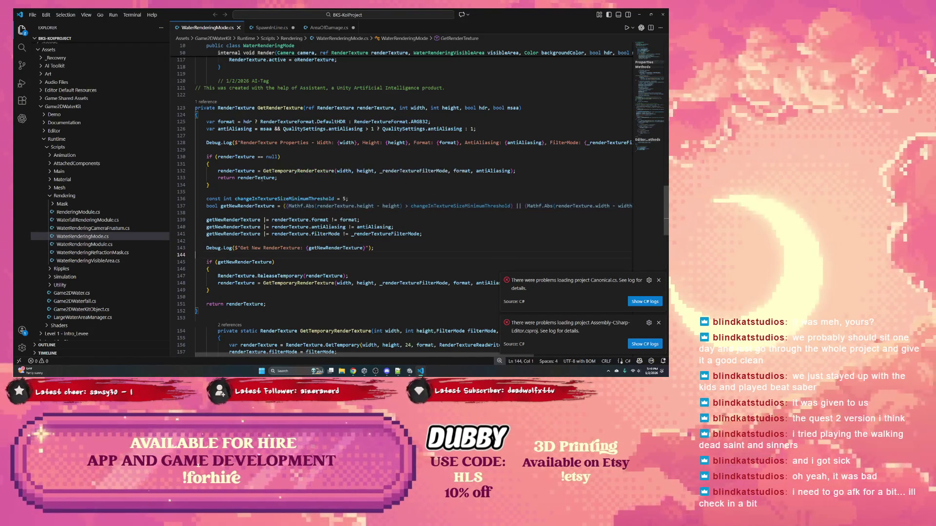
{"action": "double_click", "coordinate": [281, 170]}
{"action": "scroll", "coordinate": [281, 171], "scroll_direction": "down", "scroll_amount": 5}
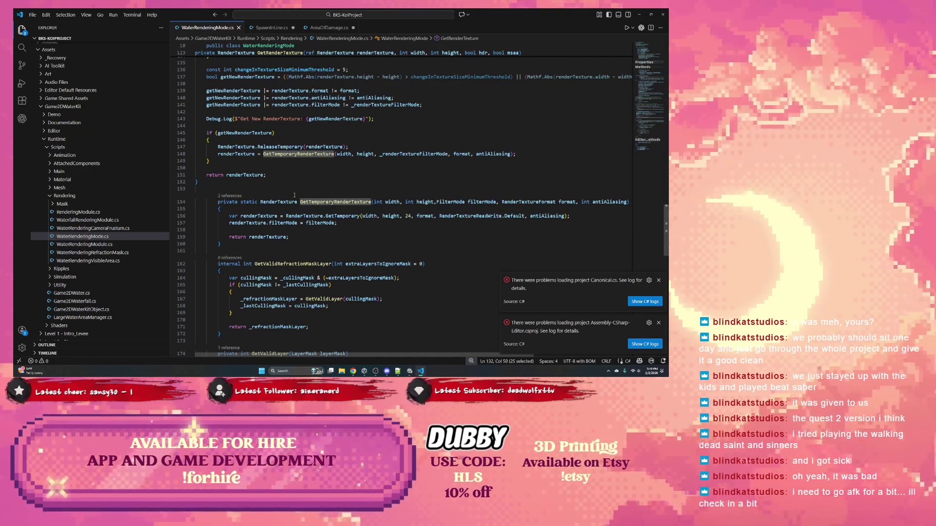
{"action": "scroll", "coordinate": [294, 196], "scroll_direction": "up", "scroll_amount": 4}
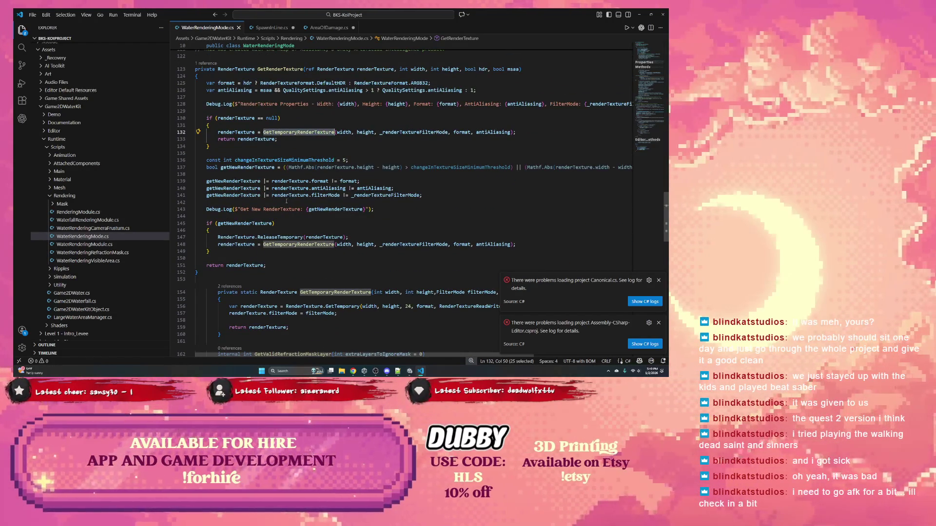
Step: Delete the GetTemporaryRenderTexture line in the null check and close VS Code
{"action": "left_click", "coordinate": [382, 211]}
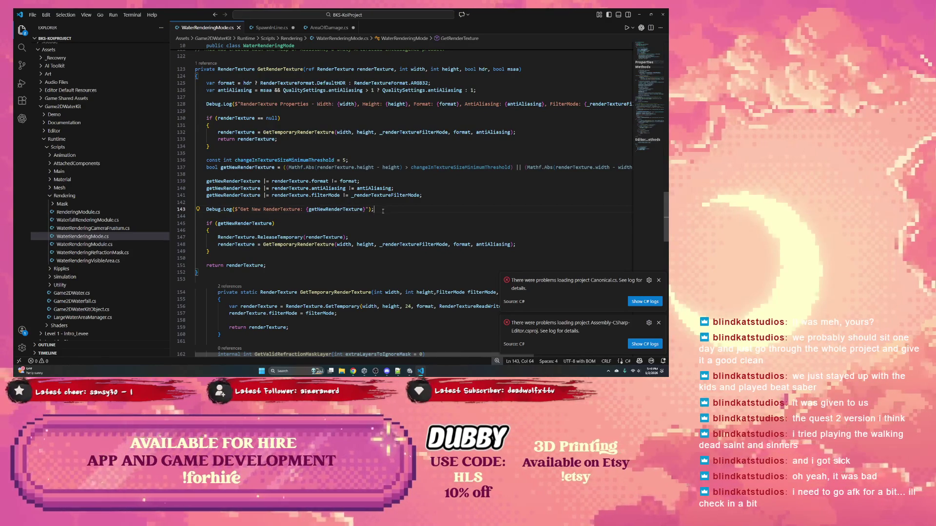
{"action": "scroll", "coordinate": [378, 208], "scroll_direction": "up", "scroll_amount": 1}
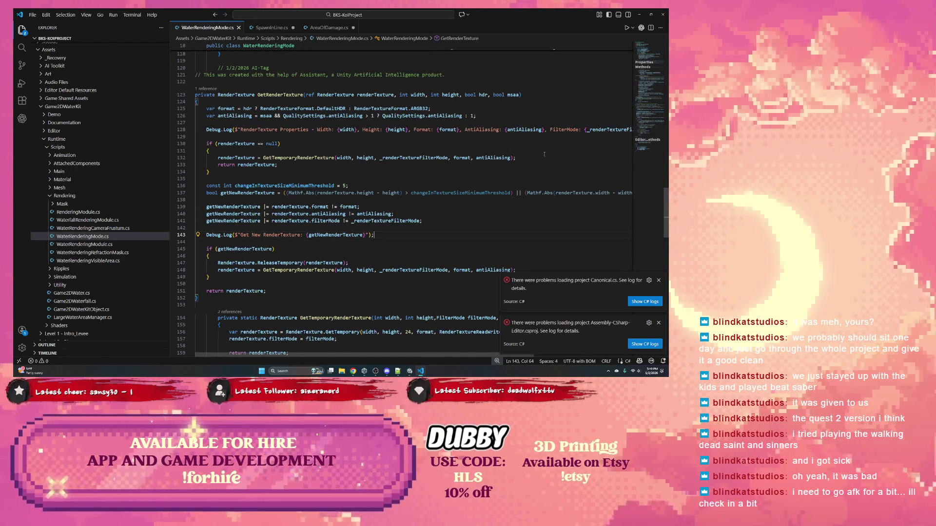
{"action": "left_click_drag", "start_coordinate": [544, 152], "coordinate": [526, 158]}
{"action": "key", "text": "Delete"}
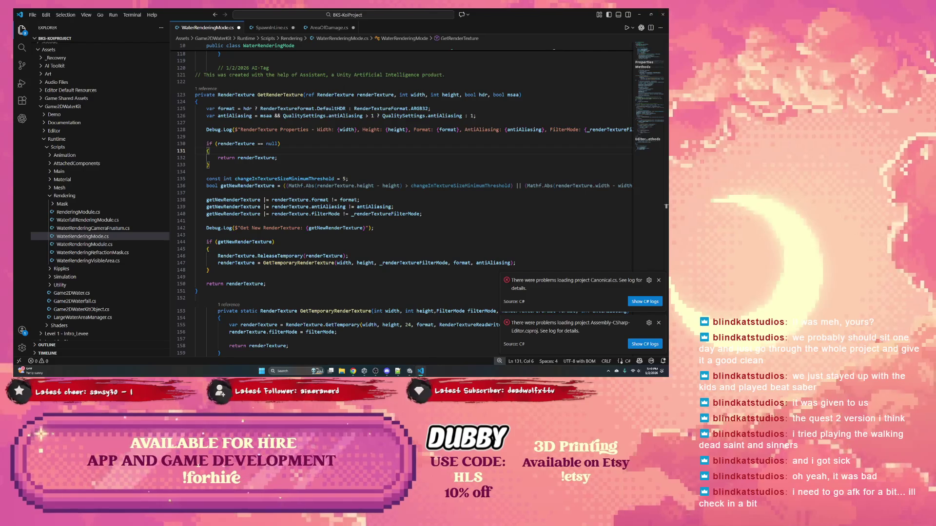
{"action": "left_click", "coordinate": [663, 15]}
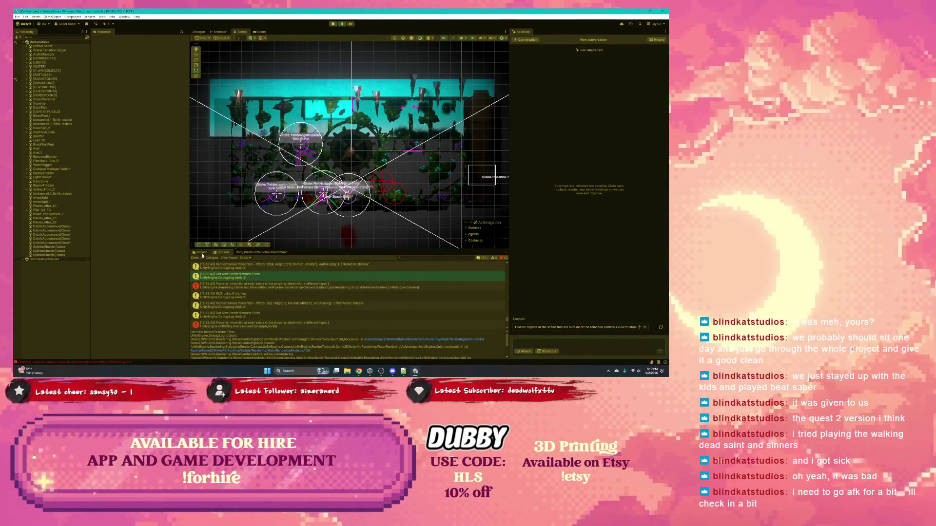
Step: Stop the game and undo the pending changes to WaterRenderingMode.cs in version control
{"action": "left_click", "coordinate": [260, 252]}
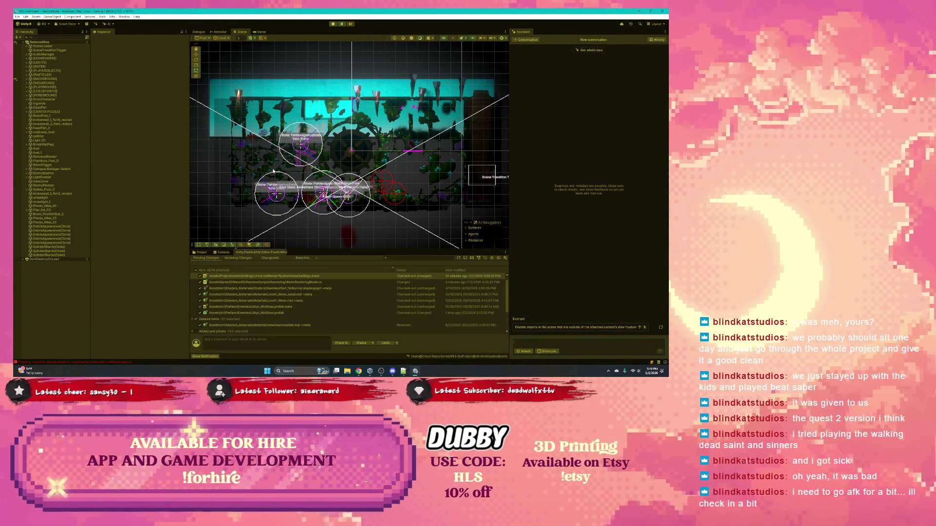
{"action": "left_click", "coordinate": [333, 24]}
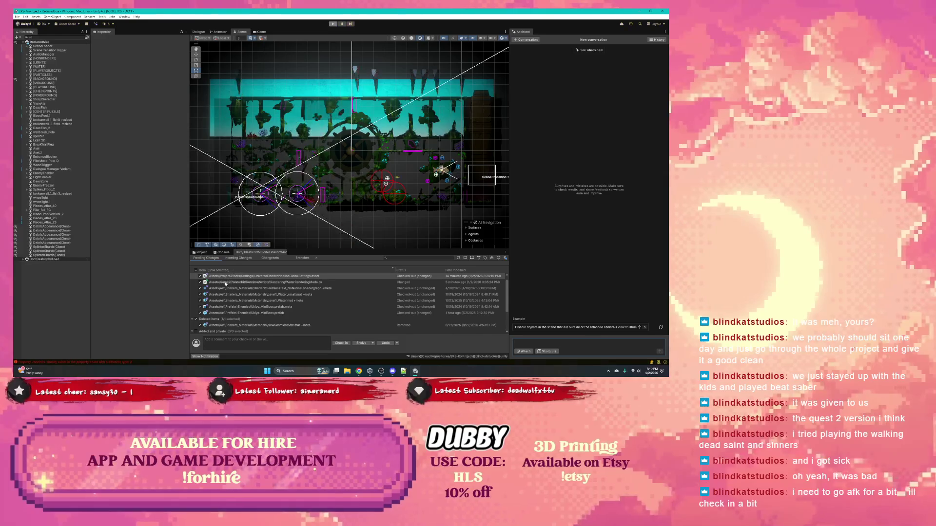
{"action": "left_click", "coordinate": [260, 282]}
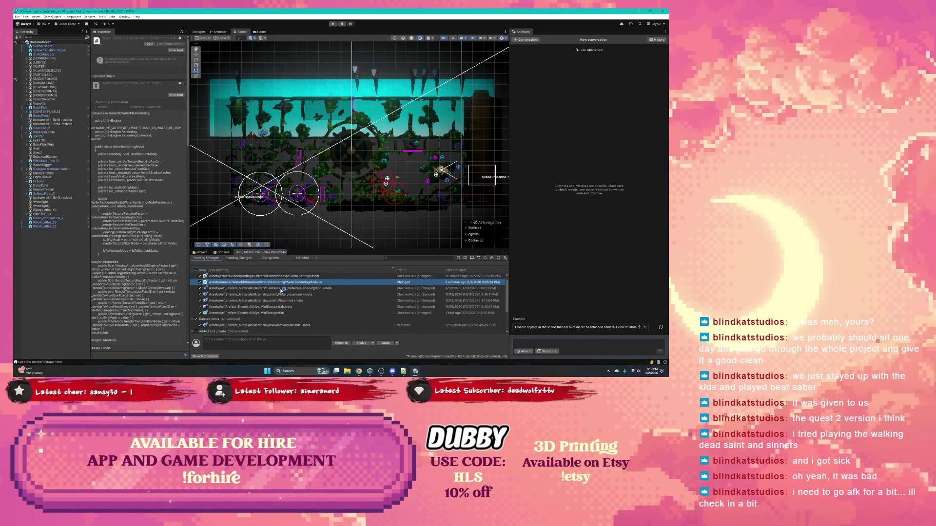
{"action": "right_click", "coordinate": [275, 283]}
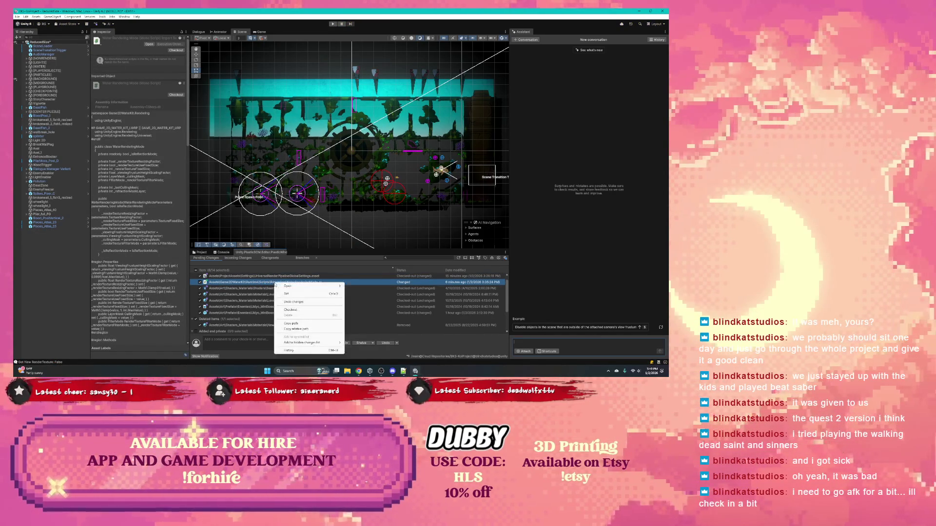
{"action": "left_click", "coordinate": [295, 302]}
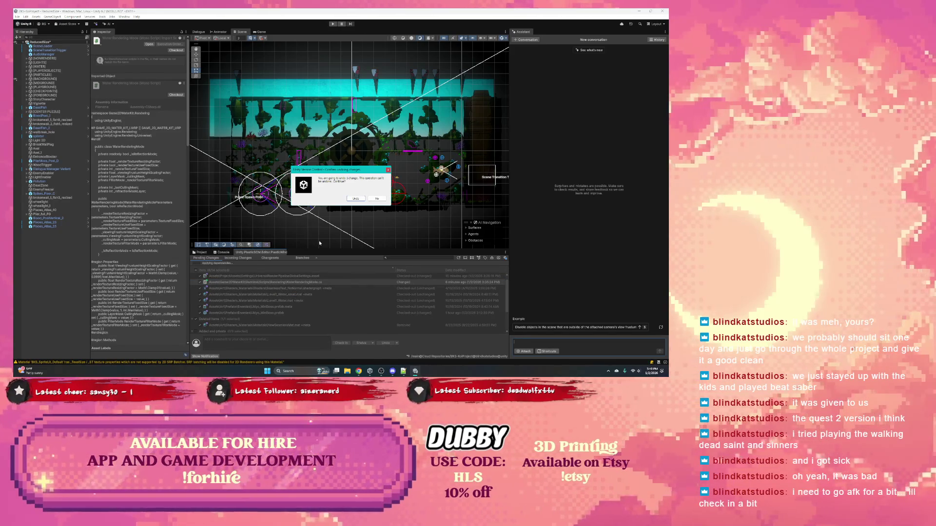
{"action": "left_click", "coordinate": [355, 199]}
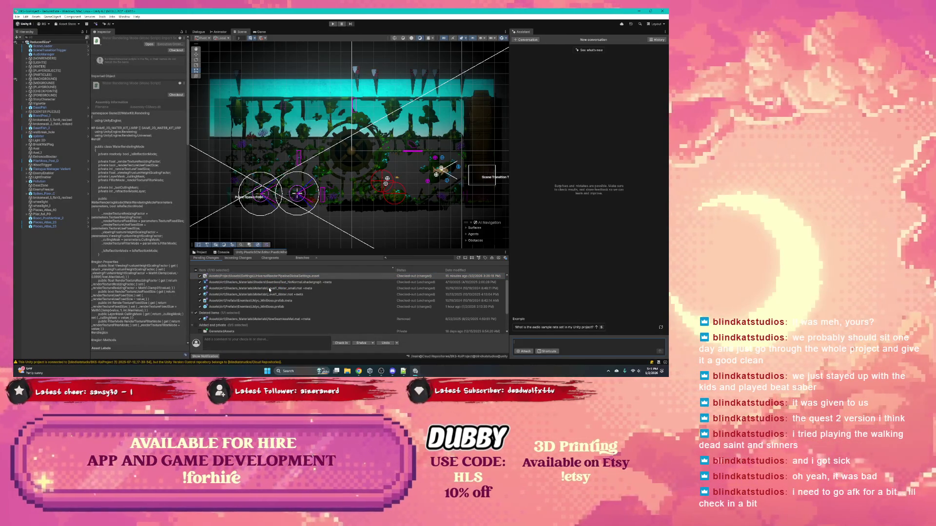
Step: Inspect the water shader graph, Level1_Water_small and Level1_Water materials, then start playing
{"action": "scroll", "coordinate": [267, 291], "scroll_direction": "down", "scroll_amount": 3}
{"action": "scroll", "coordinate": [269, 290], "scroll_direction": "up", "scroll_amount": 3}
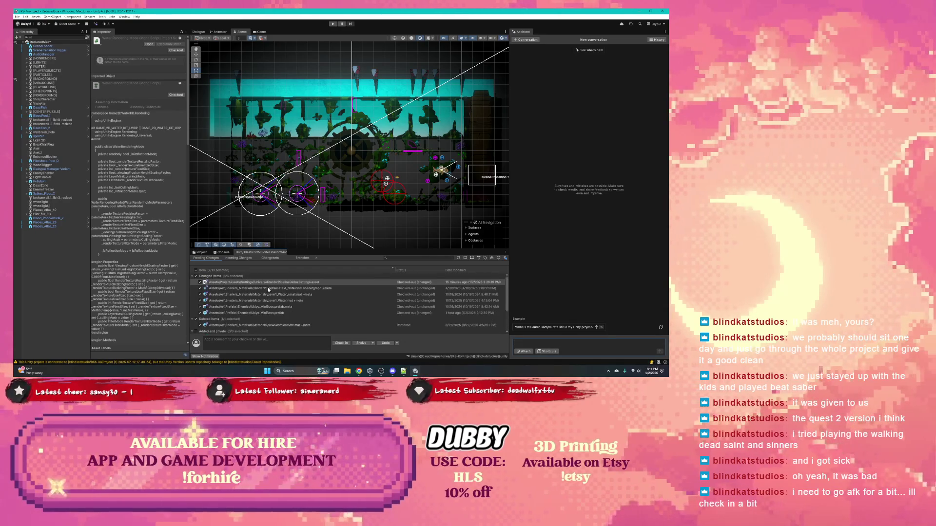
{"action": "left_click", "coordinate": [267, 288]}
{"action": "left_click", "coordinate": [265, 296]}
{"action": "left_click", "coordinate": [263, 301]}
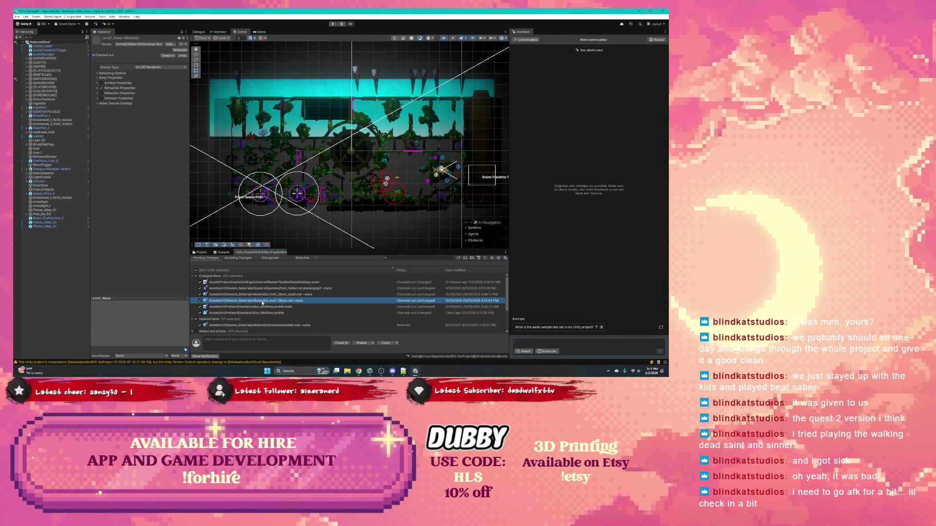
{"action": "key", "text": "ctrl+p"}
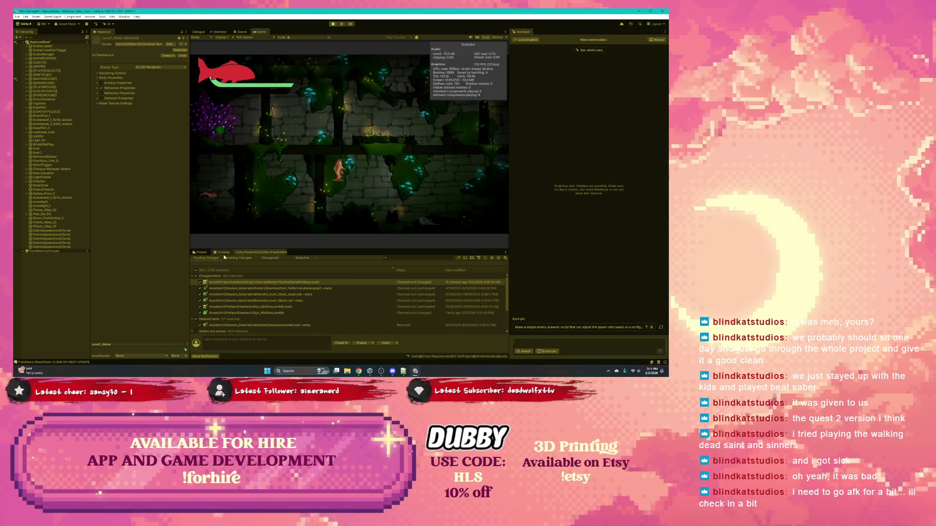
Step: Bring up the Console and continue through the Trapped Koi and Kaida dialogue
{"action": "left_click", "coordinate": [222, 252]}
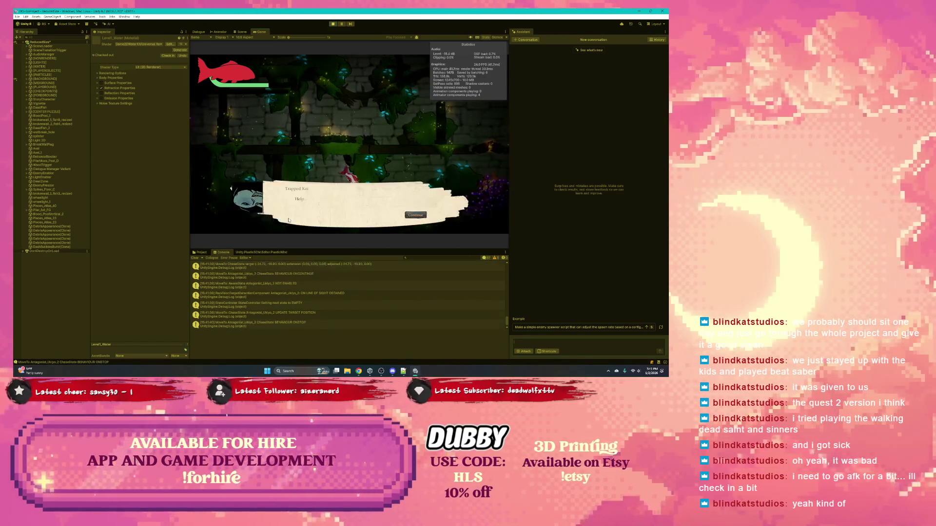
{"action": "left_click", "coordinate": [416, 215]}
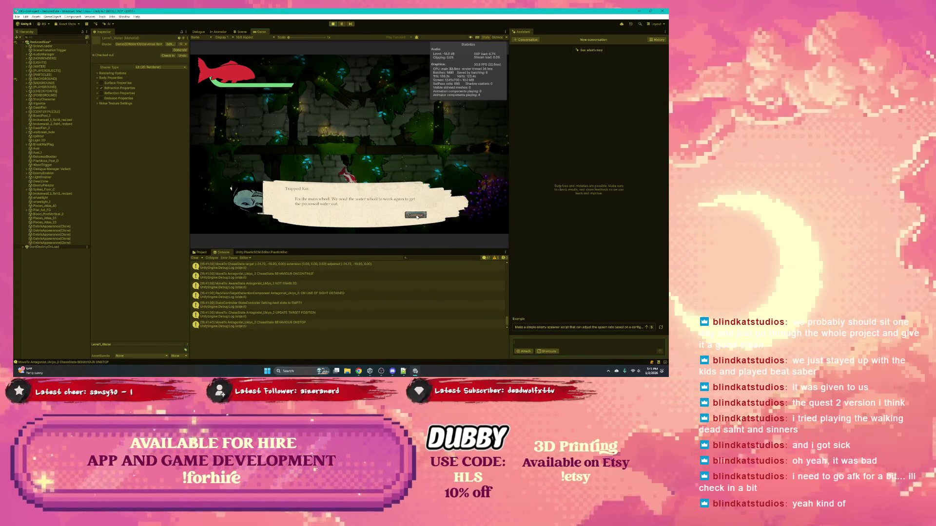
{"action": "left_click", "coordinate": [416, 216]}
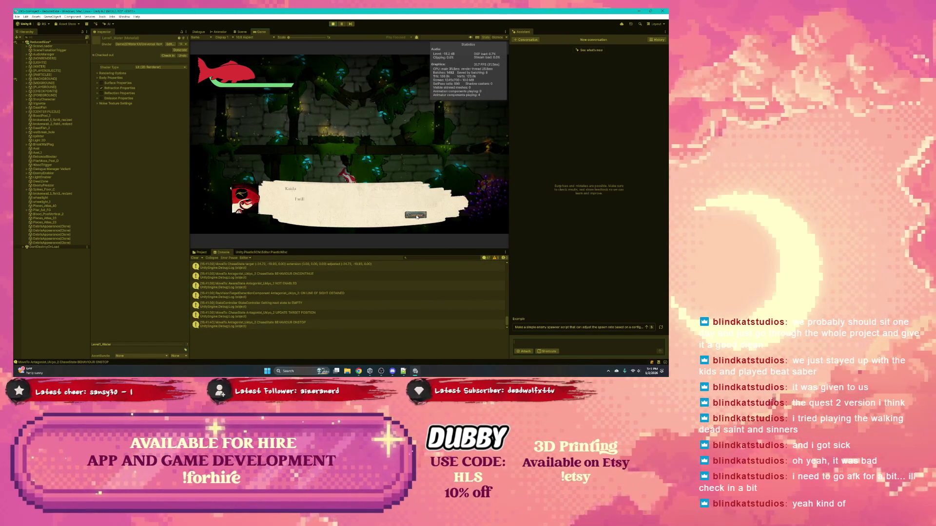
{"action": "left_click", "coordinate": [416, 215]}
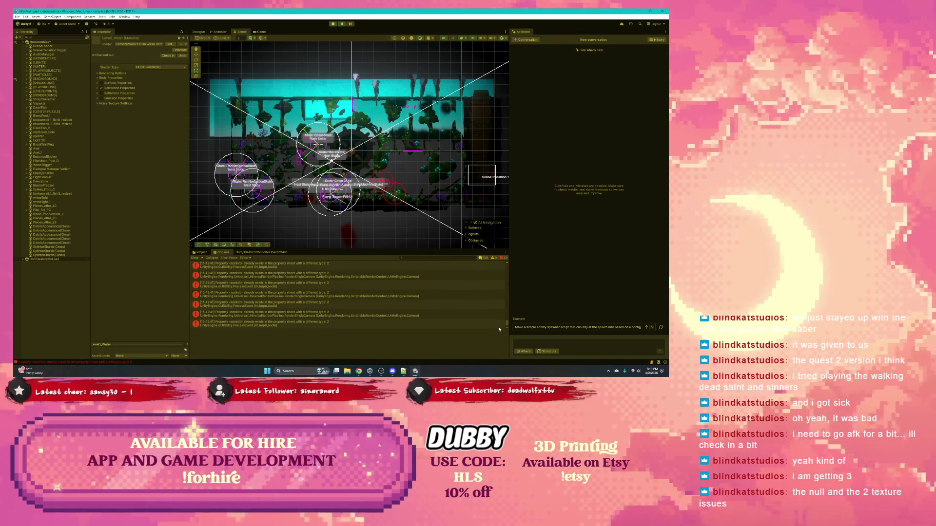
Step: Filter the Console to errors, read the 'Property already exists' stack traces, then hide errors again
{"action": "left_click_drag", "start_coordinate": [499, 329], "coordinate": [498, 266]}
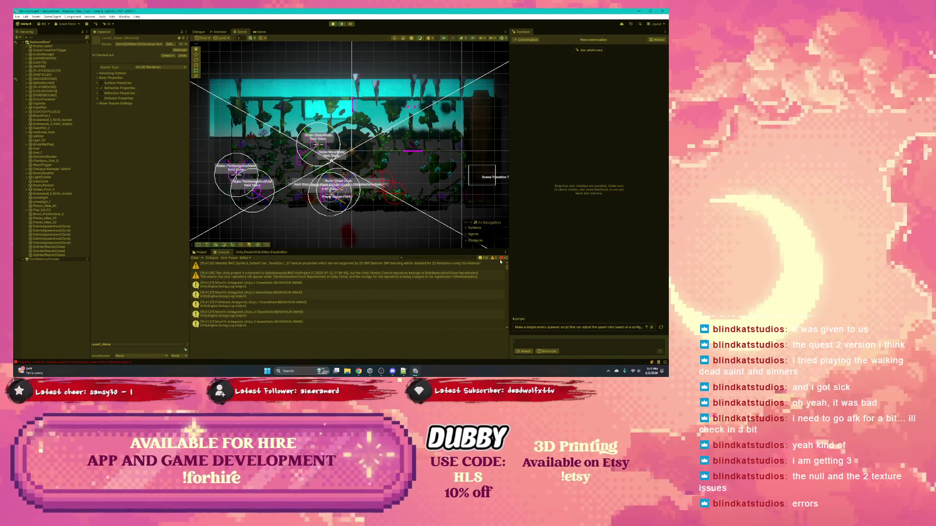
{"action": "left_click", "coordinate": [485, 258]}
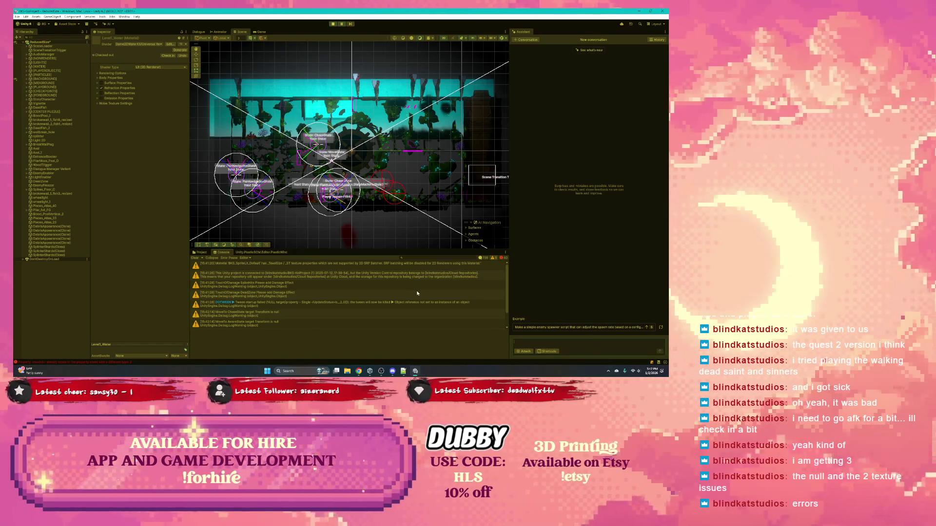
{"action": "left_click", "coordinate": [502, 259]}
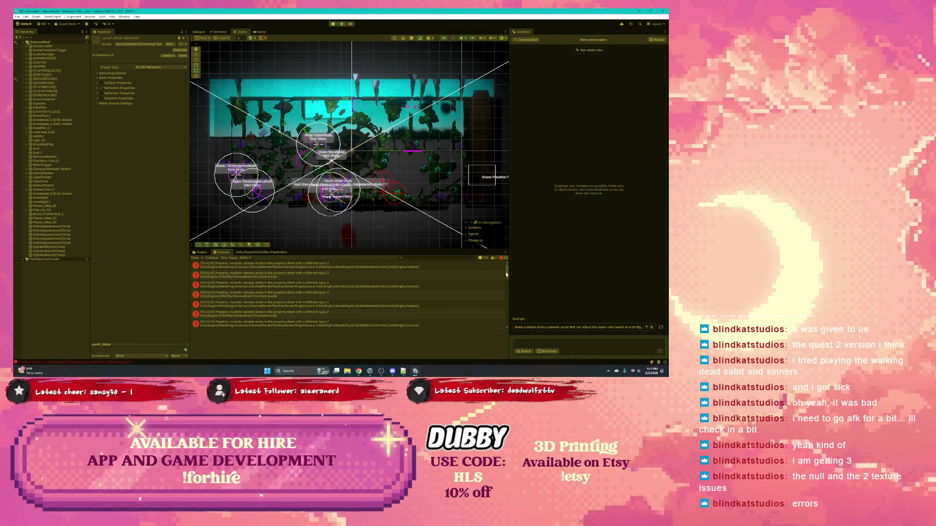
{"action": "left_click", "coordinate": [239, 267]}
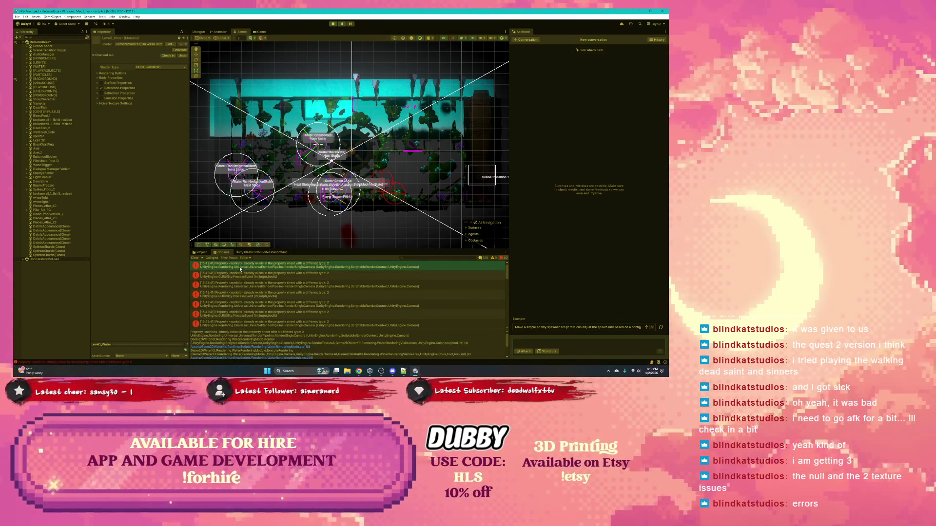
{"action": "scroll", "coordinate": [243, 278], "scroll_direction": "down", "scroll_amount": 10}
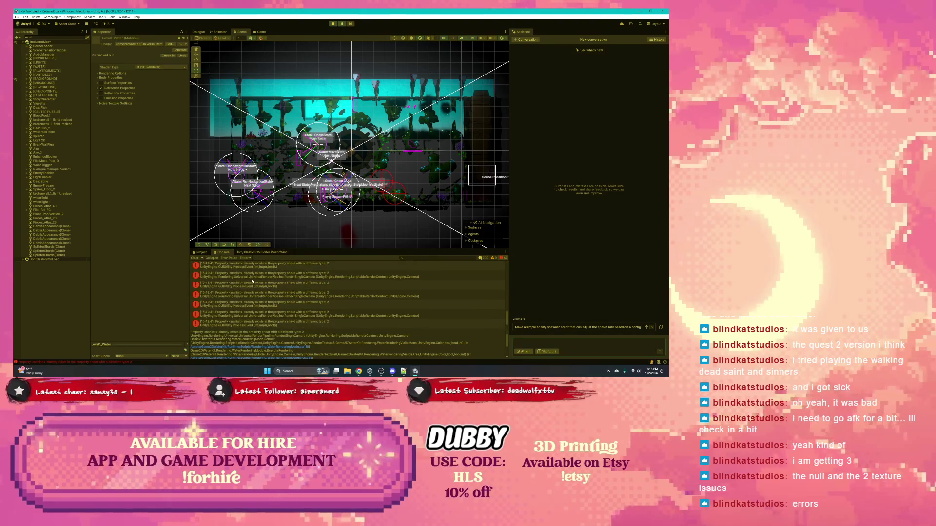
{"action": "scroll", "coordinate": [251, 280], "scroll_direction": "up", "scroll_amount": 10}
{"action": "left_click", "coordinate": [220, 280]}
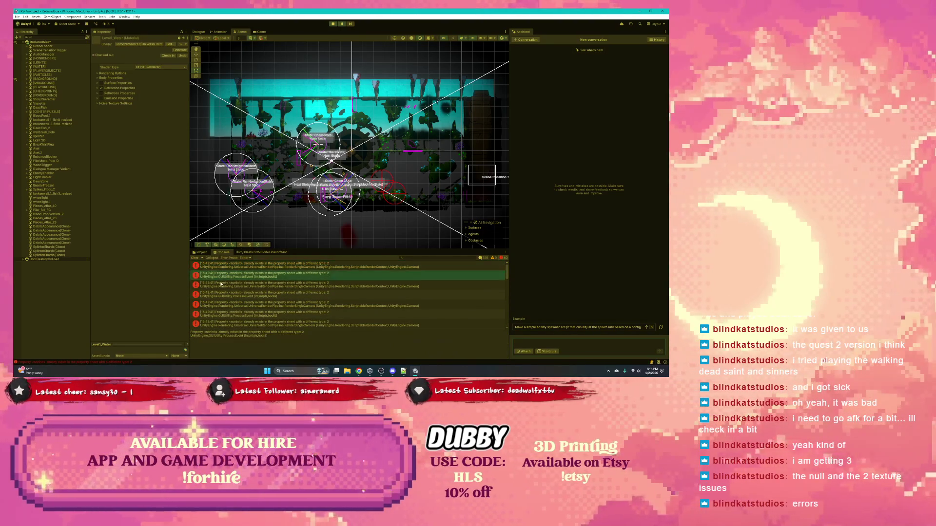
{"action": "key", "text": "Down"}
{"action": "key", "text": "Down"}
{"action": "key", "text": "Down"}
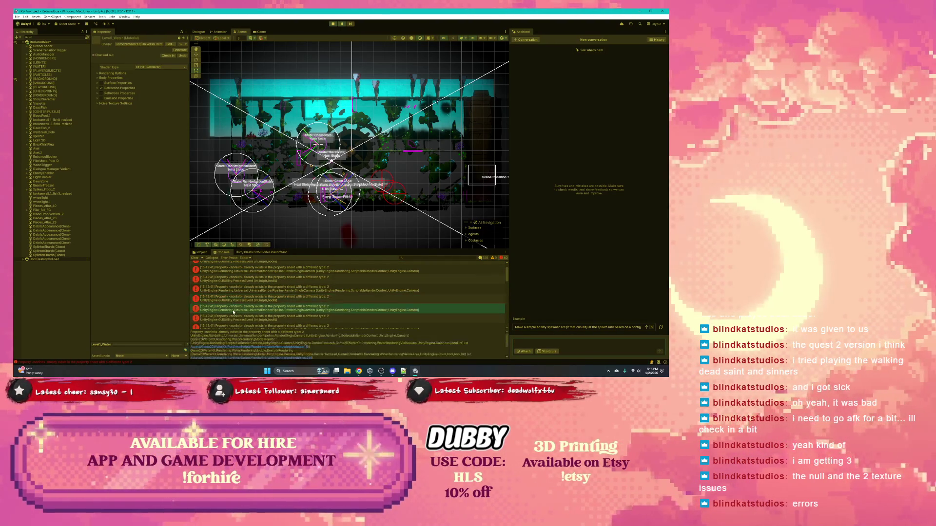
{"action": "key", "text": "Down"}
{"action": "key", "text": "Down"}
{"action": "key", "text": "Down"}
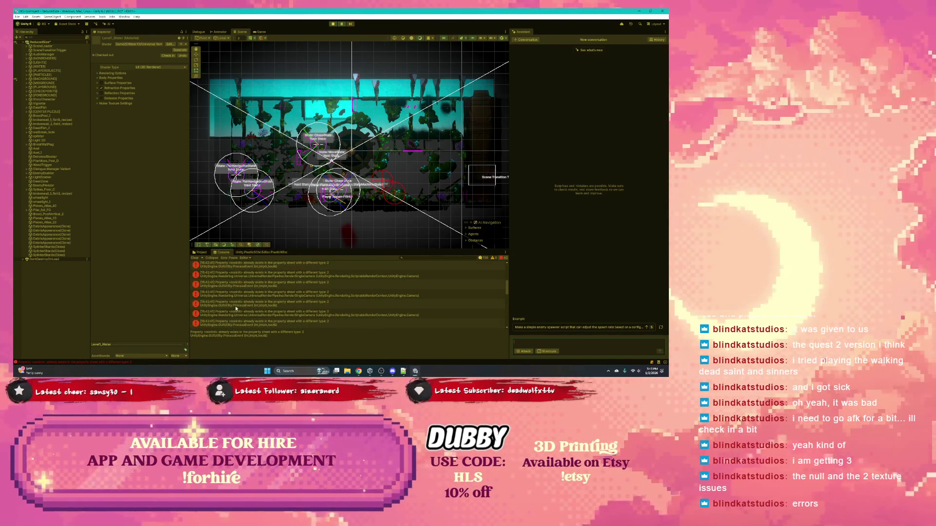
{"action": "scroll", "coordinate": [236, 308], "scroll_direction": "down", "scroll_amount": 5}
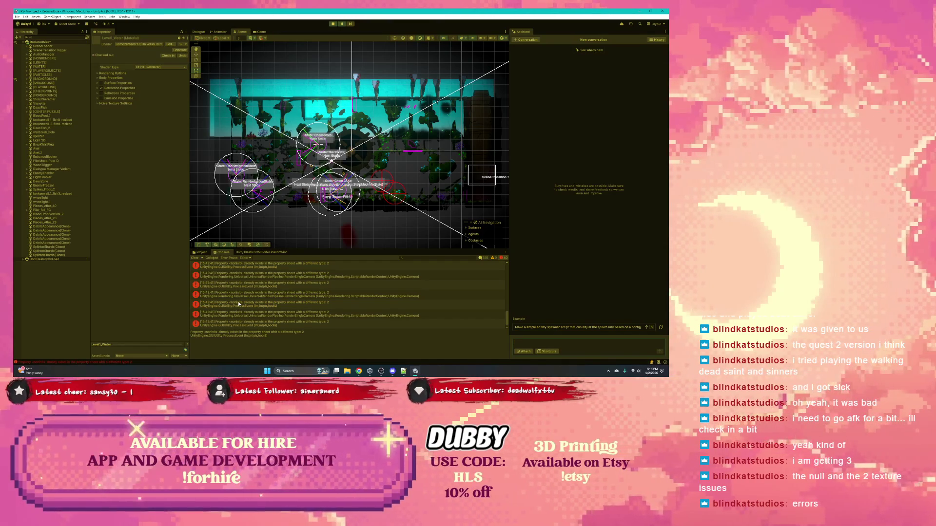
{"action": "left_click", "coordinate": [502, 259]}
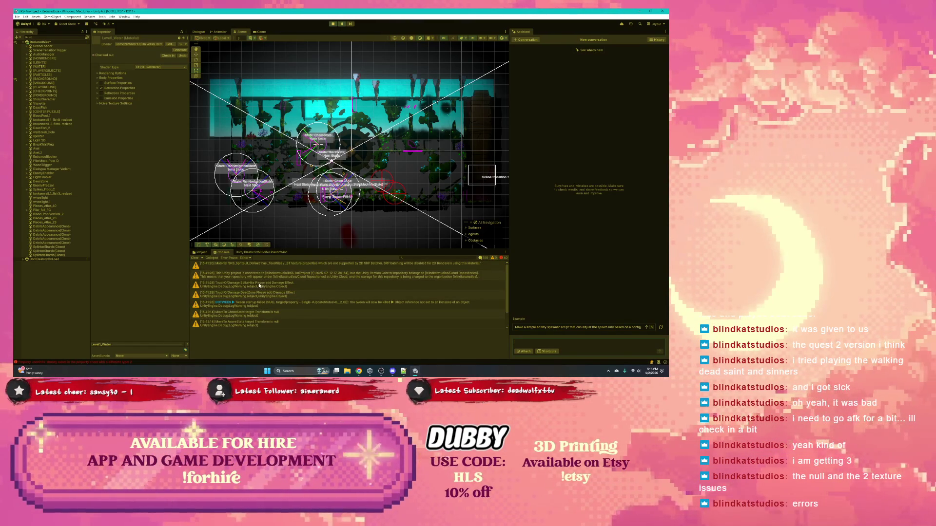
Step: Inspect the SpikeHits warning and select the SpikeHits object in the Hierarchy
{"action": "left_click", "coordinate": [258, 282]}
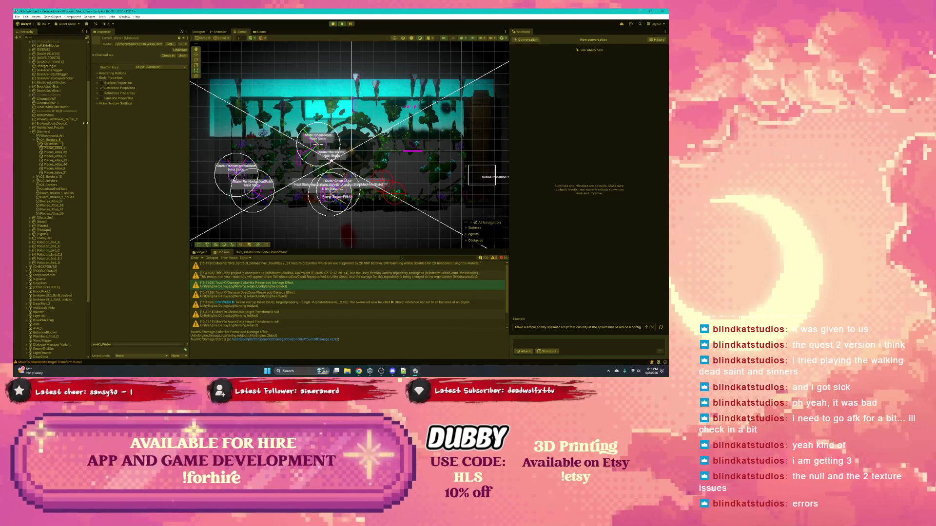
{"action": "left_click", "coordinate": [52, 144]}
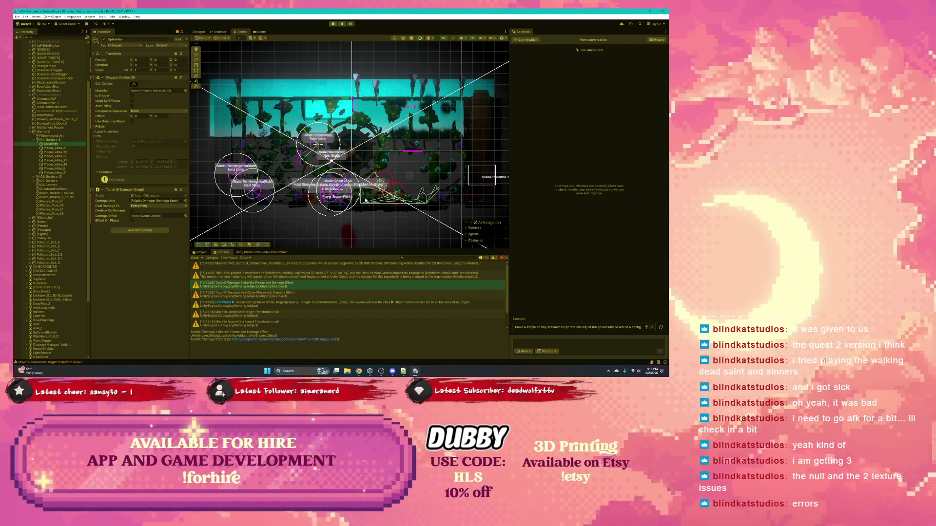
{"action": "scroll", "coordinate": [363, 197], "scroll_direction": "up", "scroll_amount": 10}
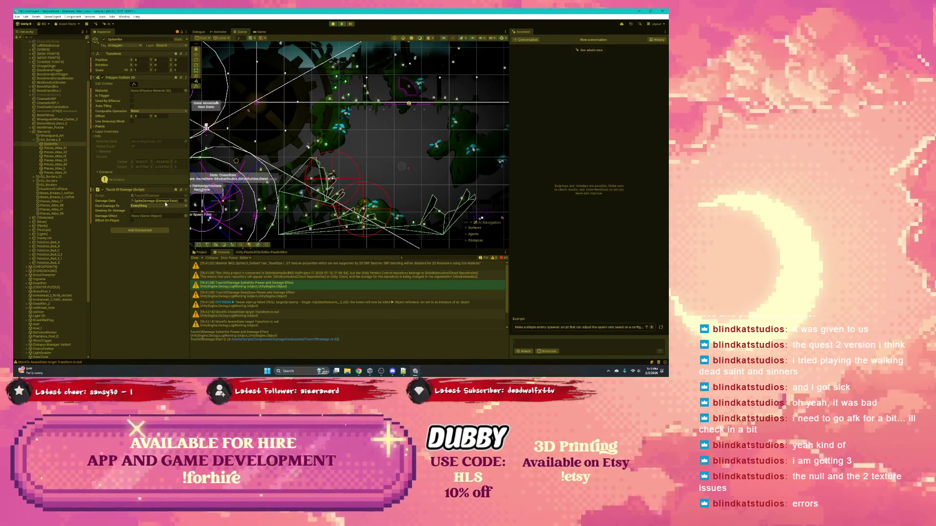
{"action": "left_click", "coordinate": [265, 276]}
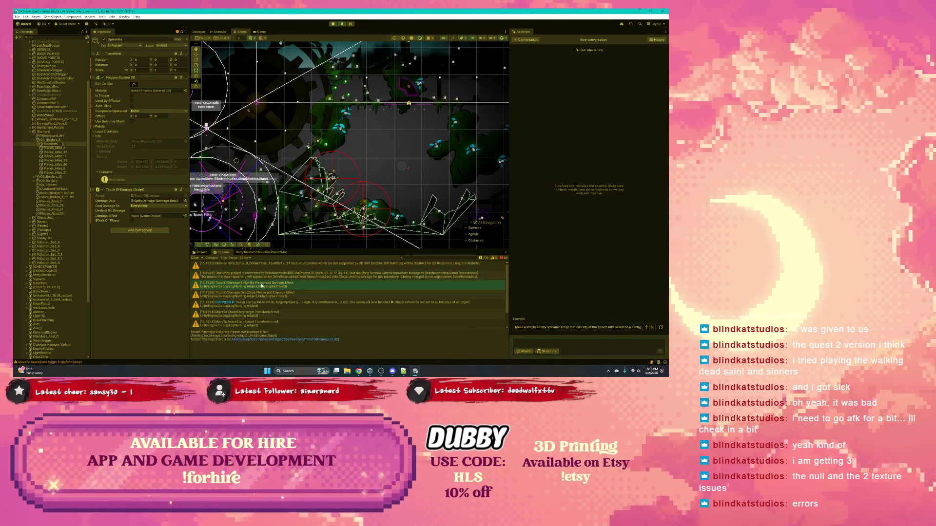
{"action": "left_click", "coordinate": [263, 287]}
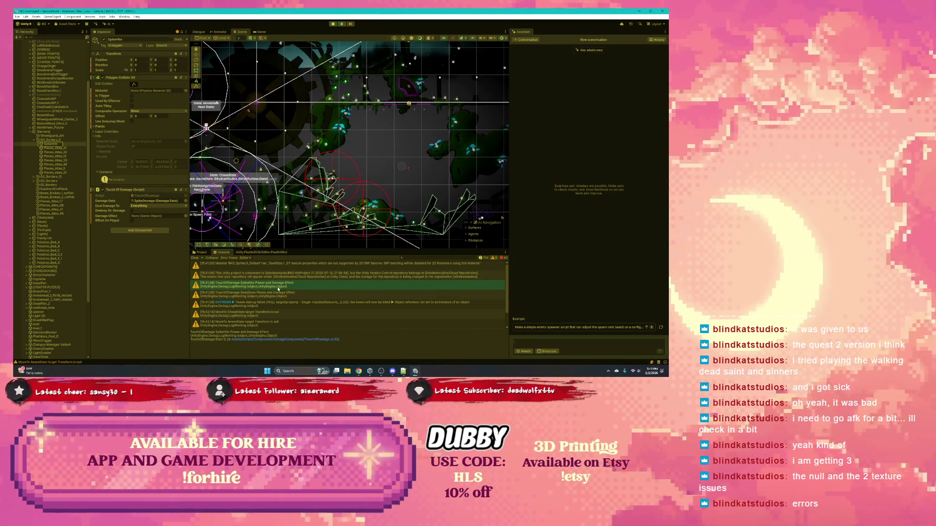
Step: Read the DeadZone, ChaseState and AwareState warnings, then switch the filter back to errors
{"action": "left_click", "coordinate": [273, 293]}
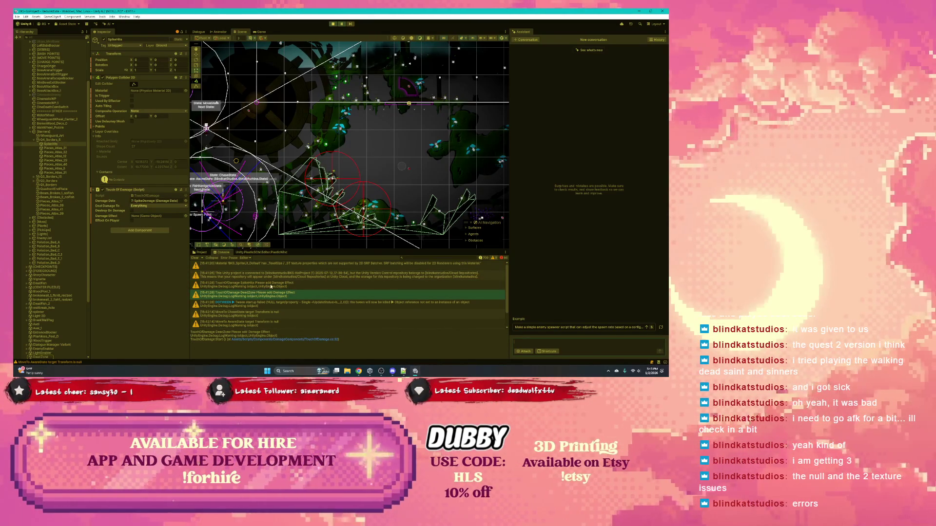
{"action": "left_click", "coordinate": [261, 298]}
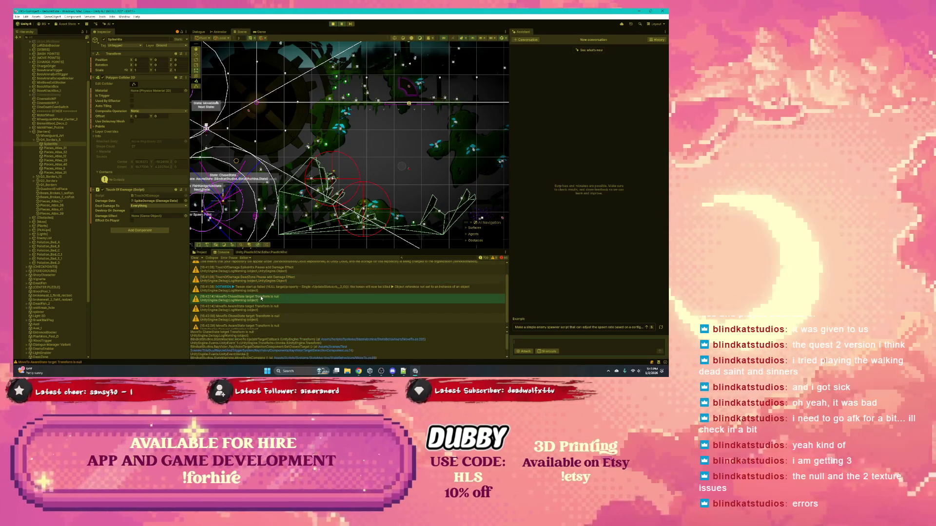
{"action": "scroll", "coordinate": [259, 304], "scroll_direction": "down", "scroll_amount": 1}
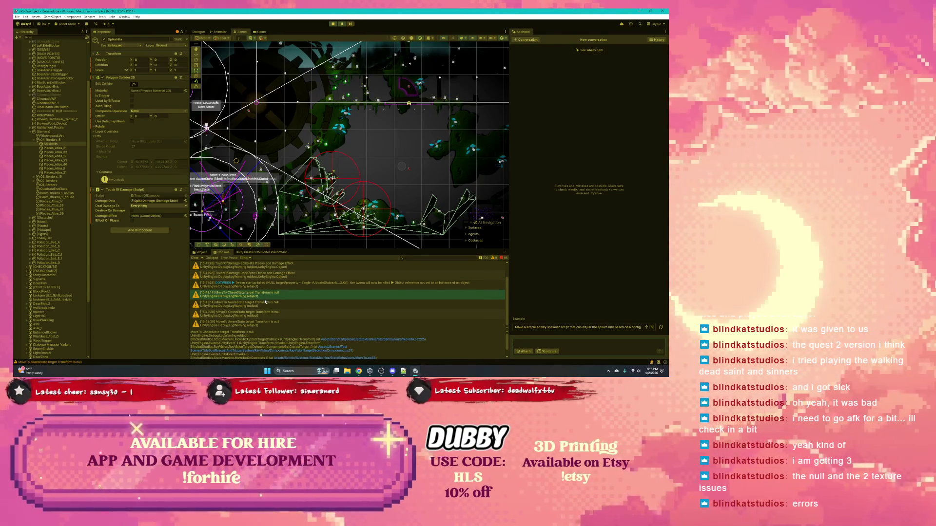
{"action": "left_click", "coordinate": [265, 304]}
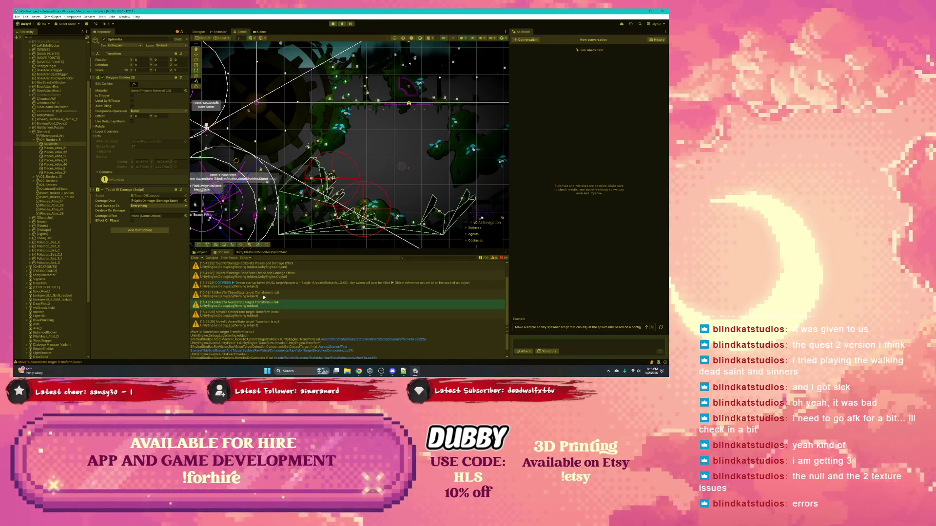
{"action": "left_click", "coordinate": [271, 298]}
{"action": "left_click", "coordinate": [269, 306]}
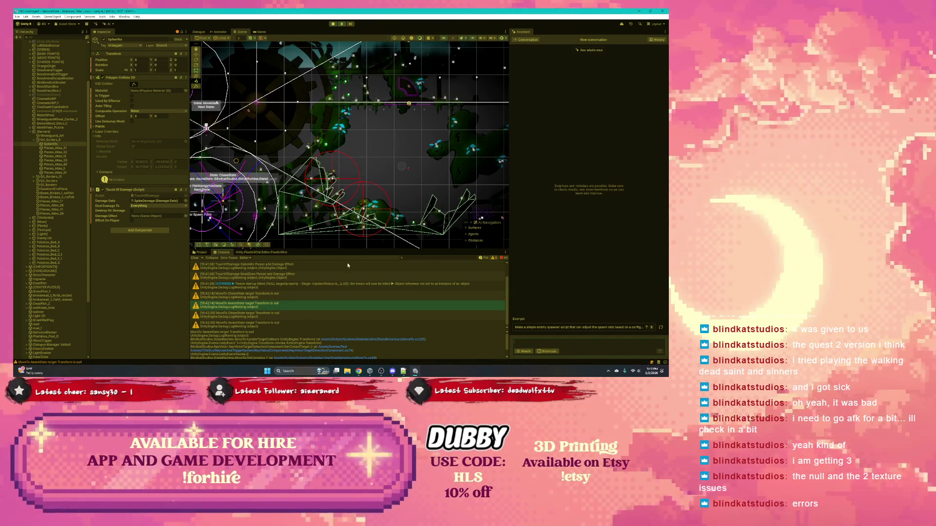
{"action": "left_click", "coordinate": [493, 257]}
{"action": "scroll", "coordinate": [326, 314], "scroll_direction": "down", "scroll_amount": 3}
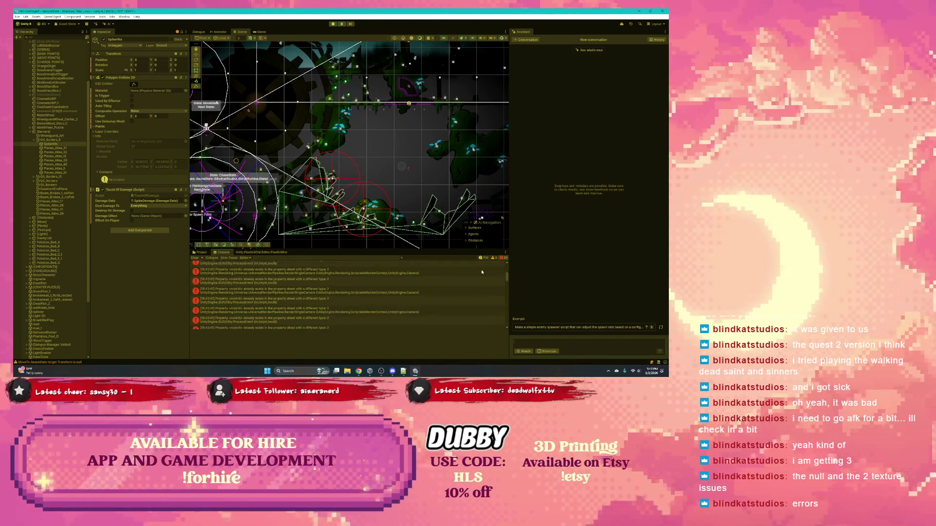
Step: Read two more error stack traces, exit Play mode, and clear the Console
{"action": "scroll", "coordinate": [326, 314], "scroll_direction": "up", "scroll_amount": 3}
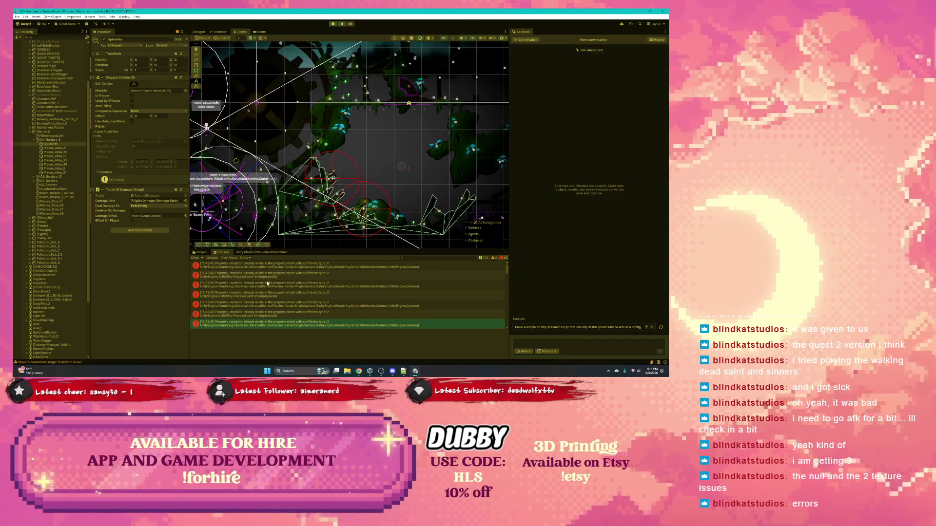
{"action": "left_click", "coordinate": [267, 287]}
{"action": "left_click", "coordinate": [267, 295]}
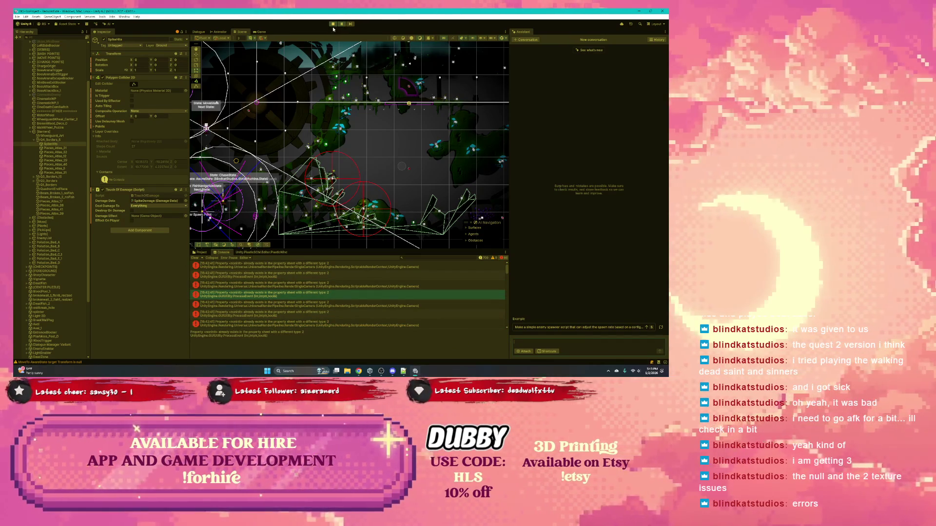
{"action": "left_click", "coordinate": [333, 24]}
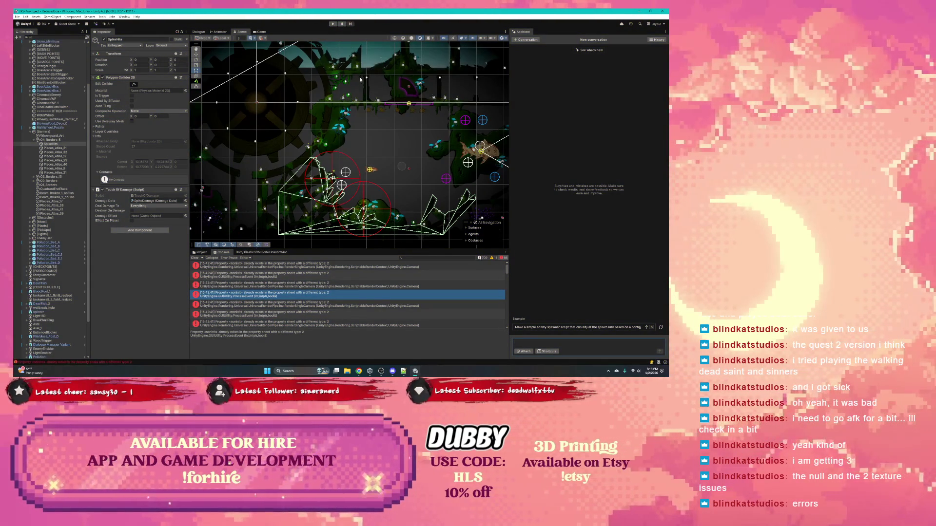
{"action": "left_click", "coordinate": [195, 258]}
Step: Expand [PLAYEROBJECTS] in the Hierarchy and select SpawnPoint
{"action": "scroll", "coordinate": [349, 147], "scroll_direction": "left", "scroll_amount": 10}
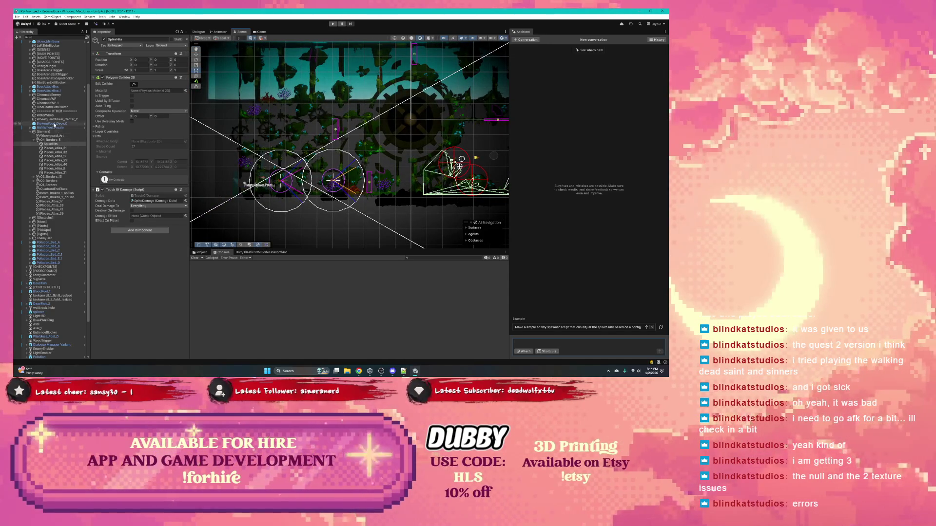
{"action": "scroll", "coordinate": [53, 136], "scroll_direction": "up", "scroll_amount": 3}
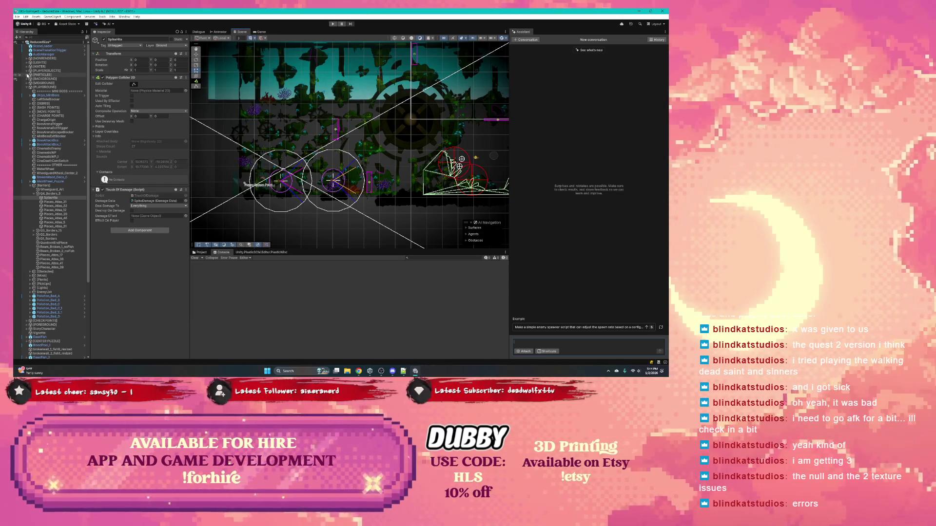
{"action": "left_click", "coordinate": [27, 71]}
Step: Move the SpawnPoint under PLAYEROBJECTS to the upper right, then start Play mode
{"action": "left_click", "coordinate": [46, 91]}
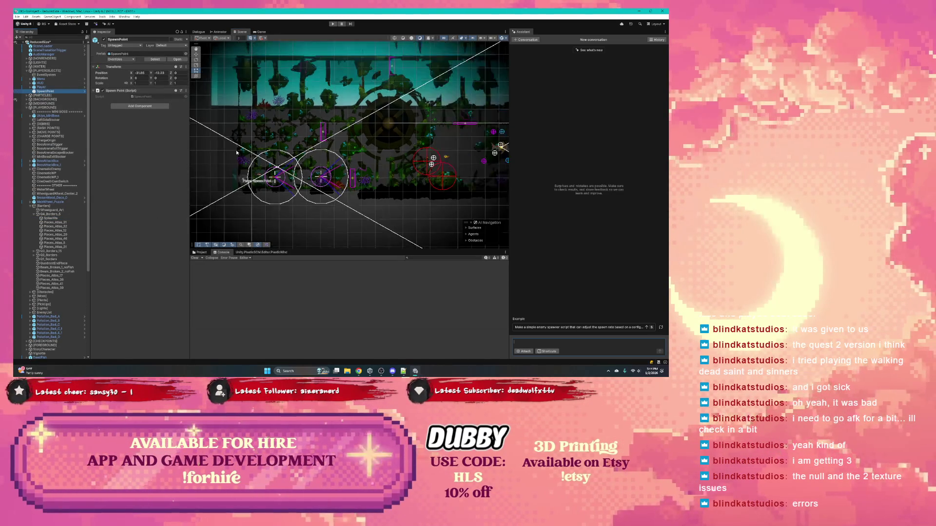
{"action": "scroll", "coordinate": [312, 179], "scroll_direction": "down", "scroll_amount": 2}
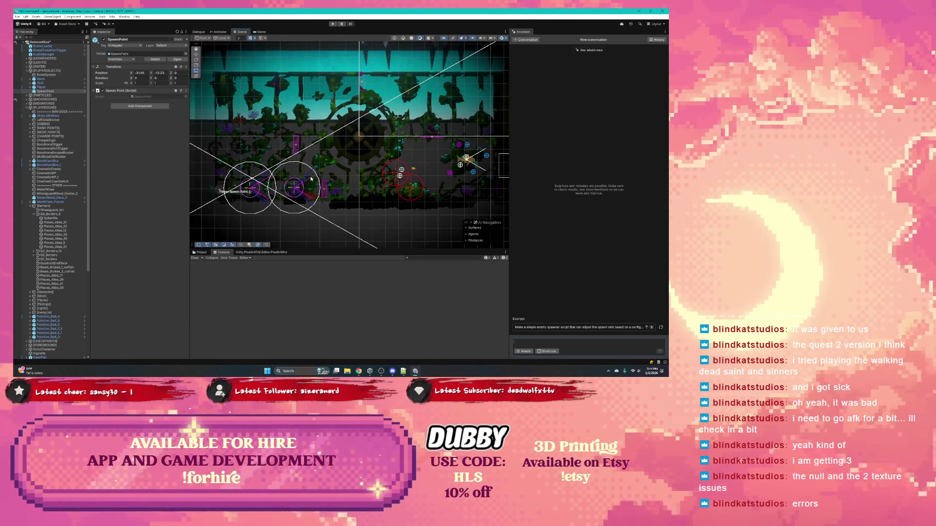
{"action": "key", "text": "w"}
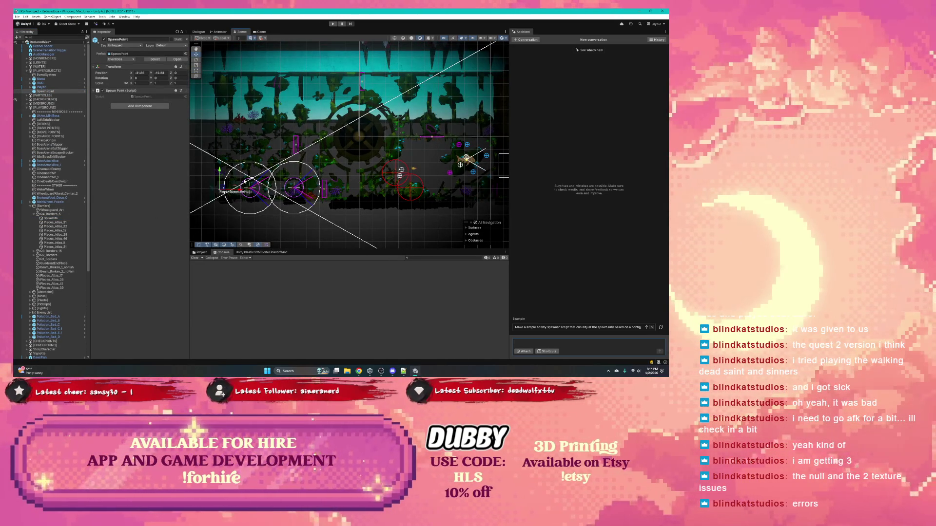
{"action": "left_click_drag", "start_coordinate": [223, 189], "coordinate": [476, 128]}
{"action": "left_click", "coordinate": [333, 24]}
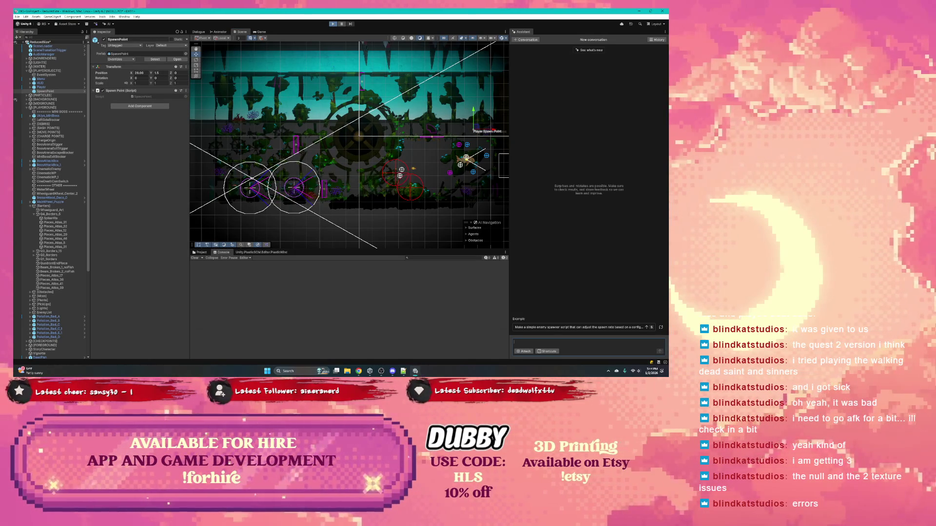
{"action": "key", "text": "alt+Tab"}
{"action": "key", "text": "alt+Tab"}
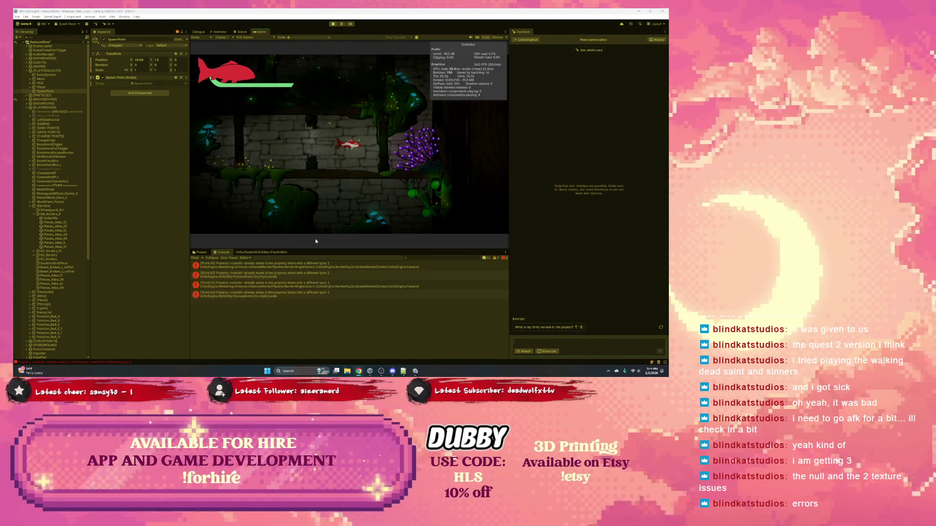
Step: Swim the fish left in the Game view, review the Console errors, then stop Play mode
{"action": "left_click", "coordinate": [349, 140]}
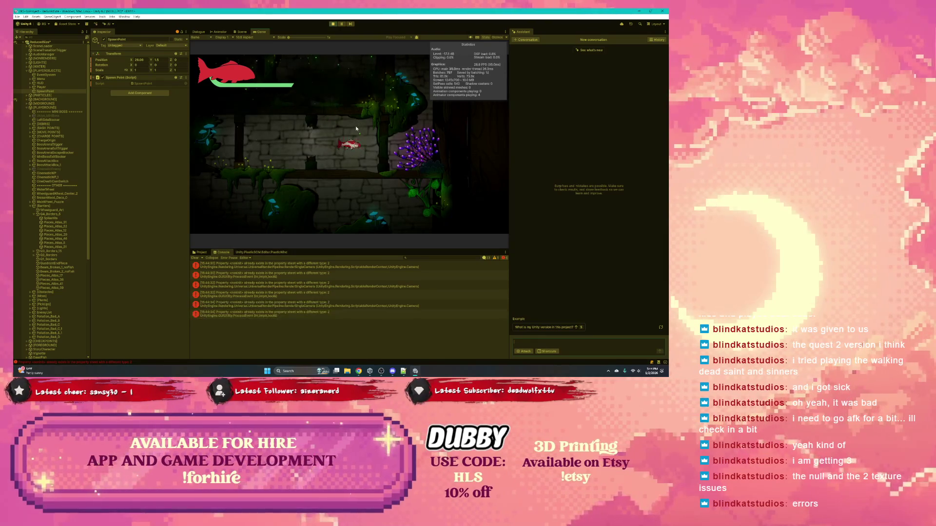
{"action": "key", "text": "a"}
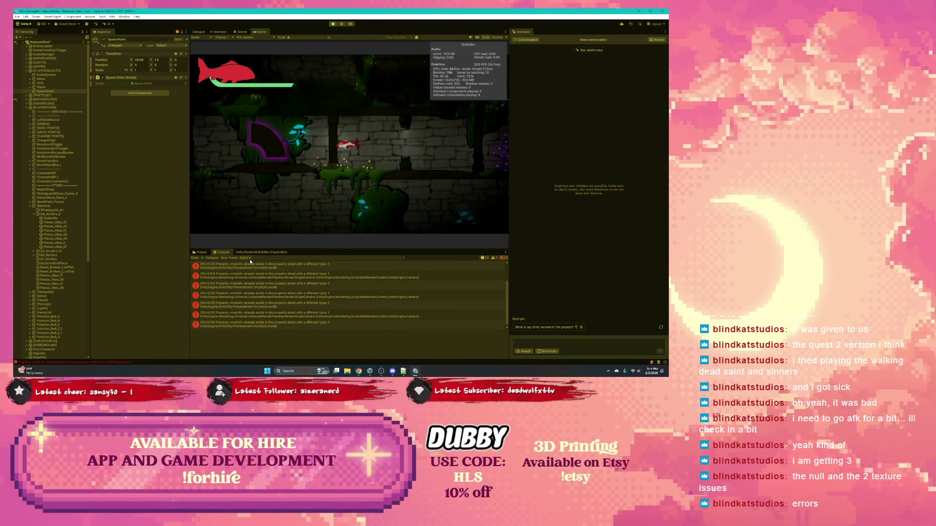
{"action": "scroll", "coordinate": [284, 281], "scroll_direction": "up", "scroll_amount": 3}
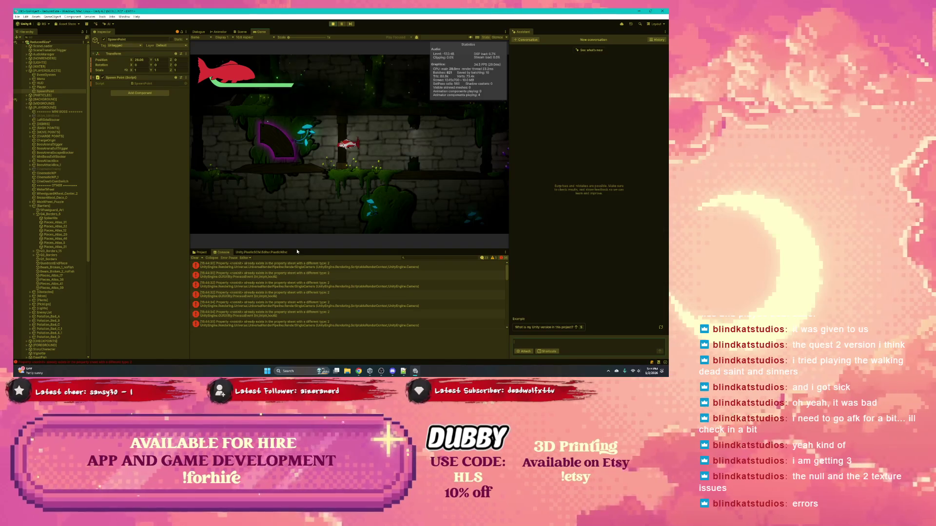
{"action": "left_click", "coordinate": [332, 24]}
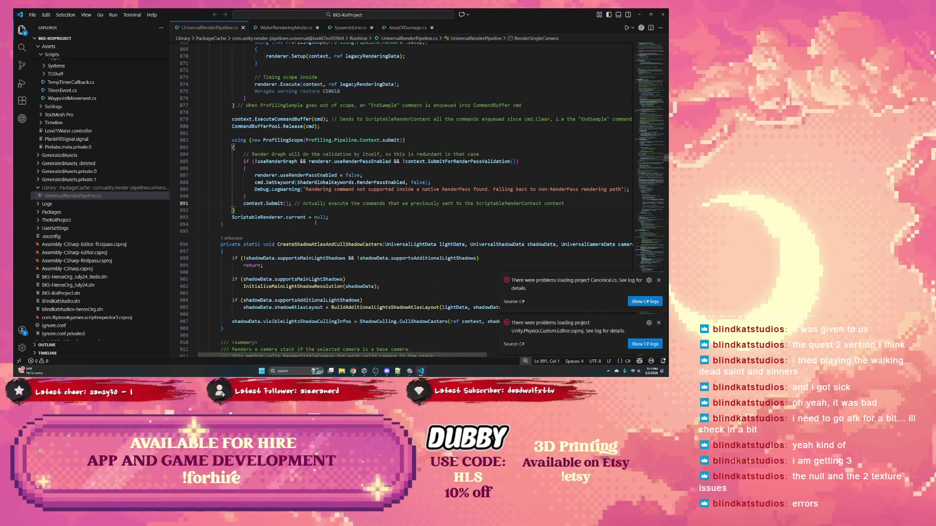
Step: Open a Console error's source line in UniversalRenderPipeline.cs in VS Code
{"action": "left_click", "coordinate": [408, 357]}
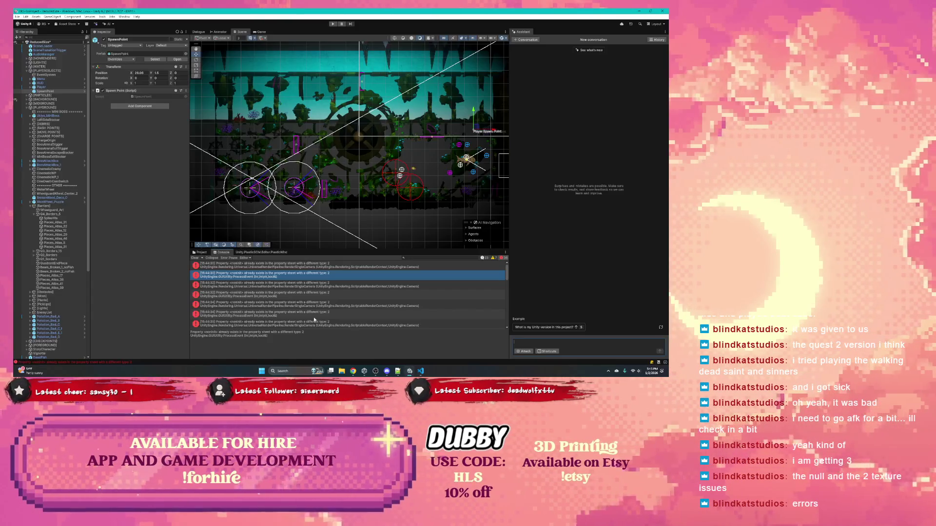
{"action": "left_click", "coordinate": [289, 286]}
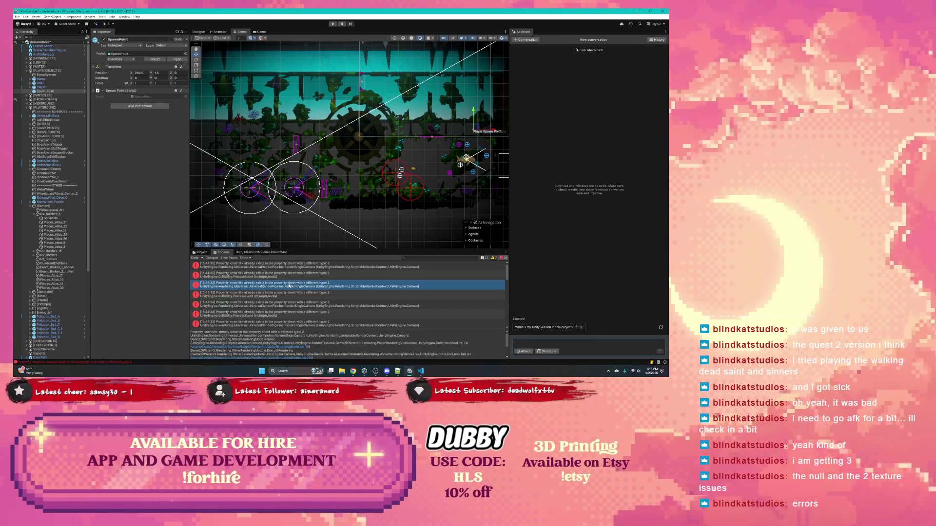
{"action": "double_click", "coordinate": [289, 286]}
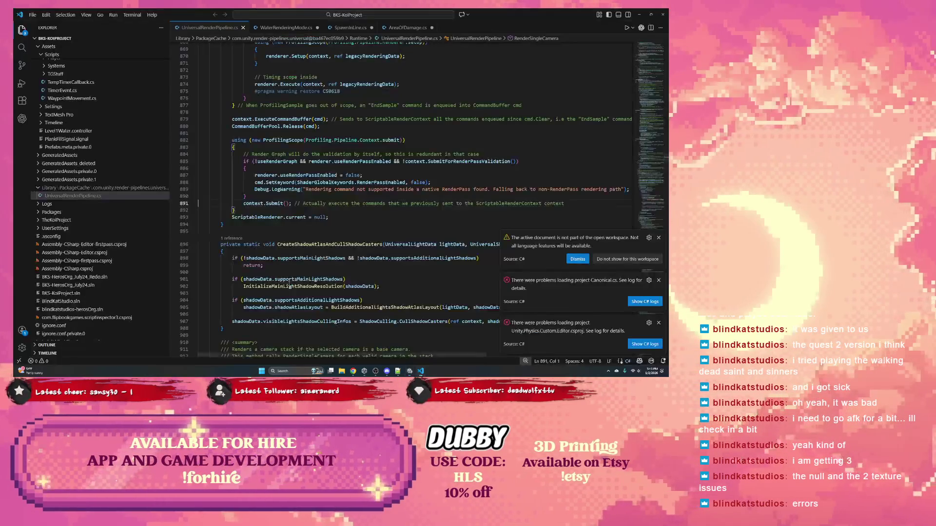
{"action": "scroll", "coordinate": [299, 227], "scroll_direction": "up", "scroll_amount": 3}
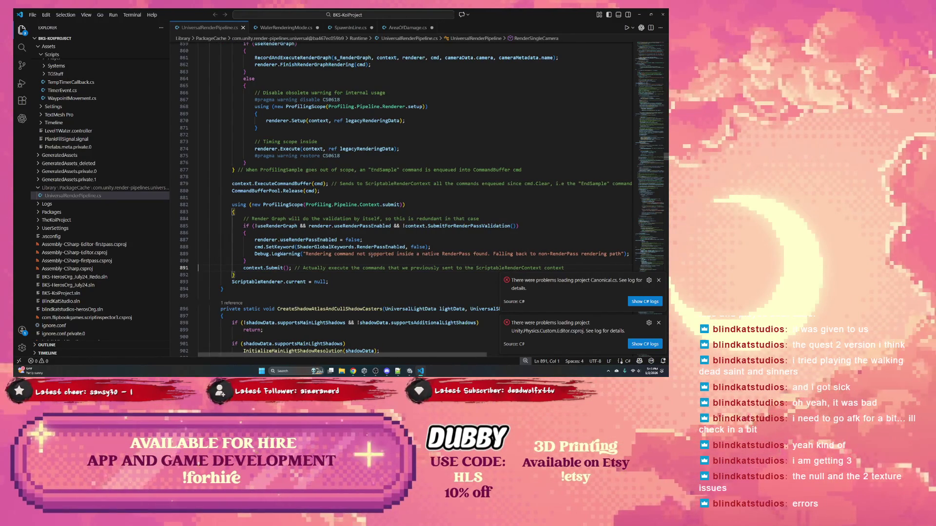
{"action": "scroll", "coordinate": [368, 255], "scroll_direction": "up", "scroll_amount": 10}
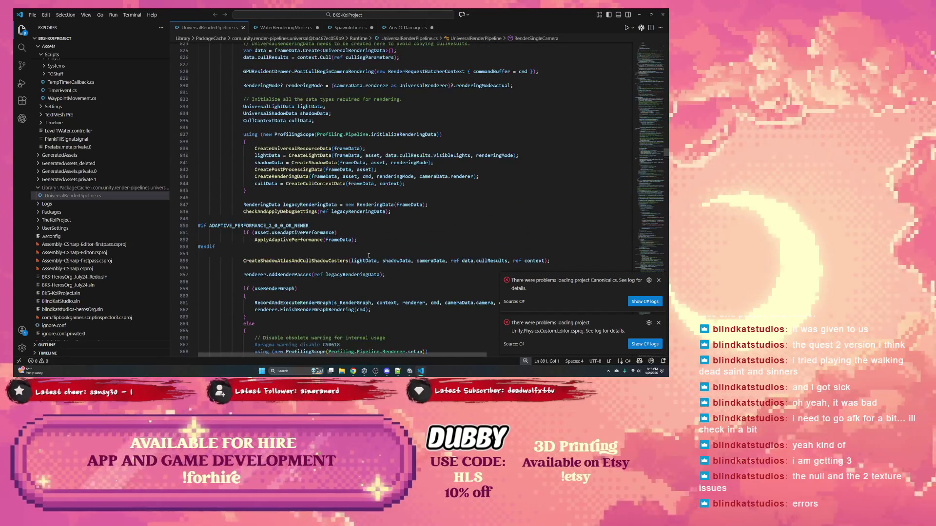
Step: Return to WaterRenderingMode.cs, dismiss the three notifications, and inspect the getNewRenderTexture log line
{"action": "left_click", "coordinate": [286, 27]}
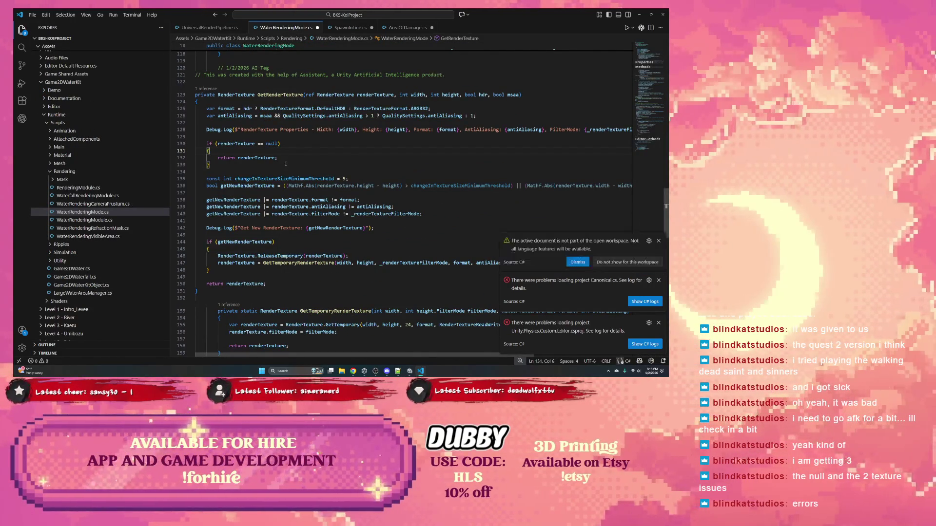
{"action": "left_click", "coordinate": [658, 238]}
{"action": "left_click", "coordinate": [658, 280]}
{"action": "left_click", "coordinate": [658, 323]}
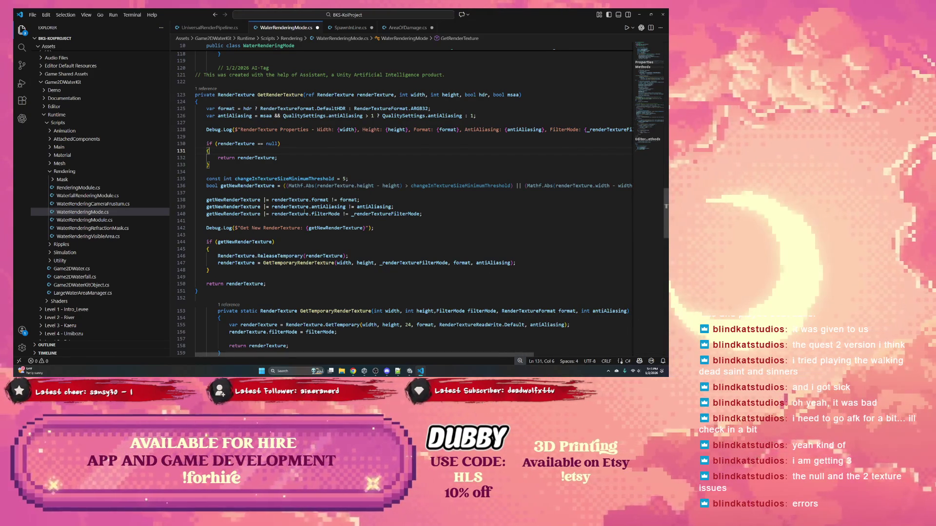
{"action": "left_click", "coordinate": [323, 228]}
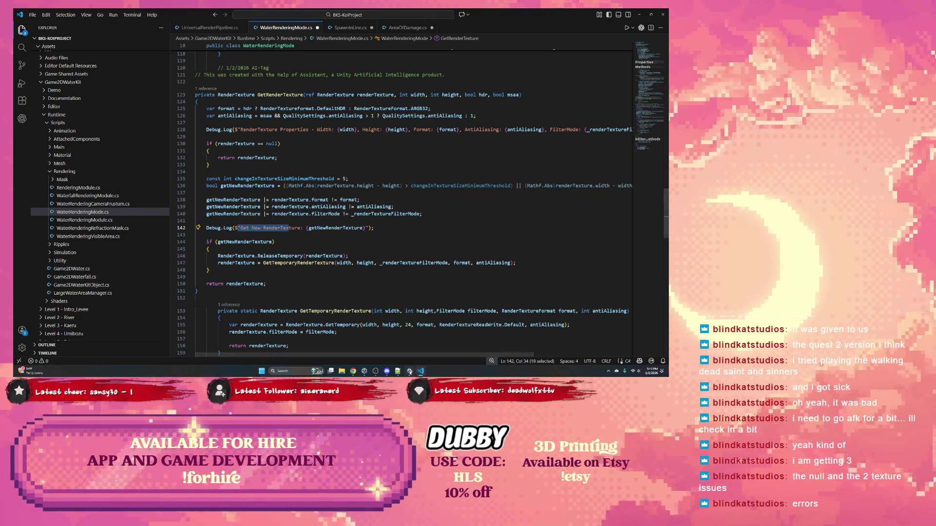
{"action": "key", "text": "alt+Tab"}
Step: Check Pending Changes in the Unity Plastic SCM tab, then go back to VS Code
{"action": "left_click", "coordinate": [244, 253]}
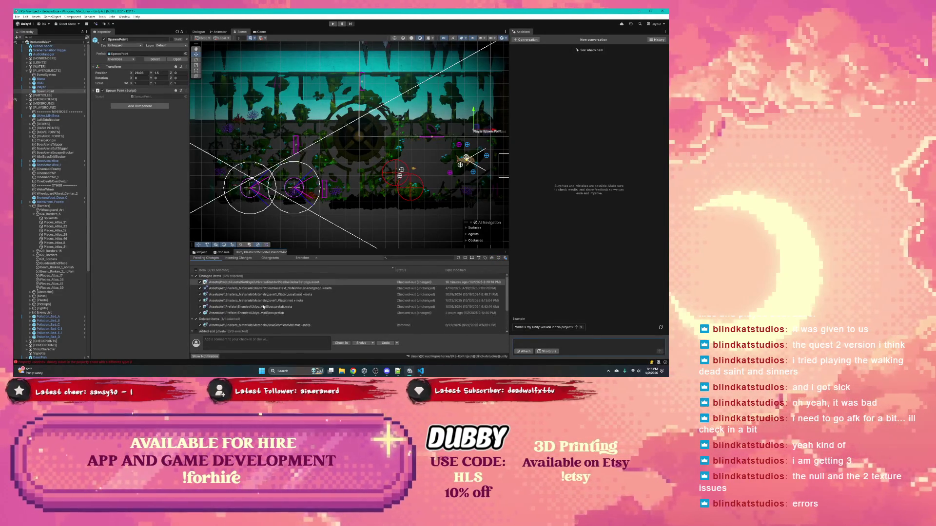
{"action": "key", "text": "alt+Tab"}
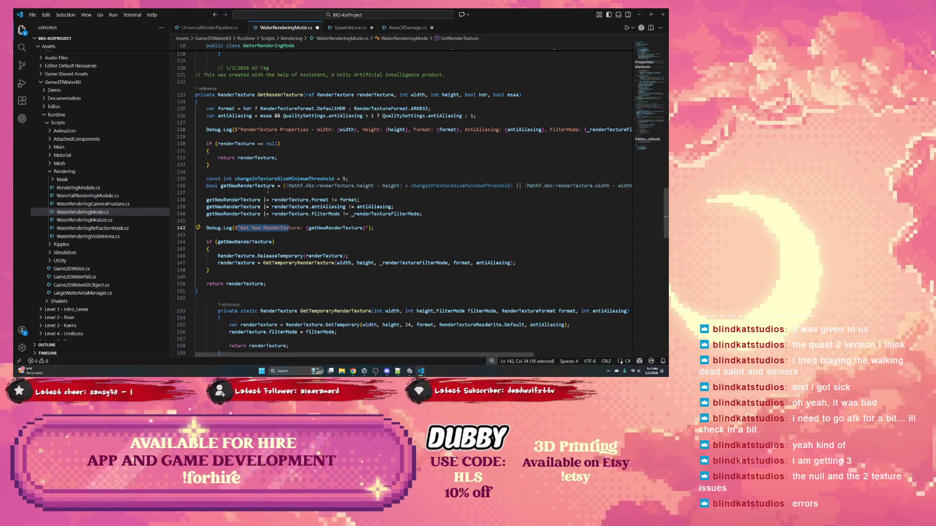
Step: Select the 1/2/2026 AI-Tag comment line in WaterRenderingMode.cs
{"action": "scroll", "coordinate": [266, 190], "scroll_direction": "up", "scroll_amount": 2}
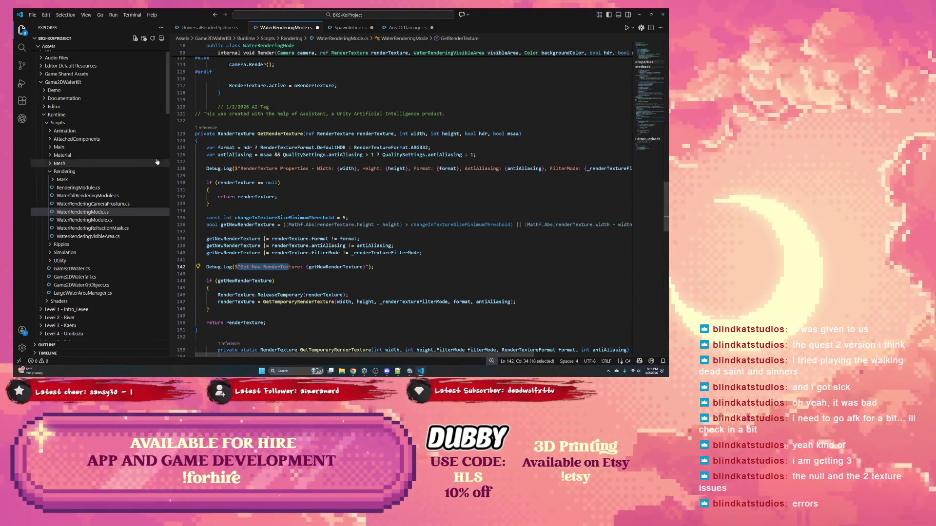
{"action": "scroll", "coordinate": [237, 156], "scroll_direction": "down", "scroll_amount": 1}
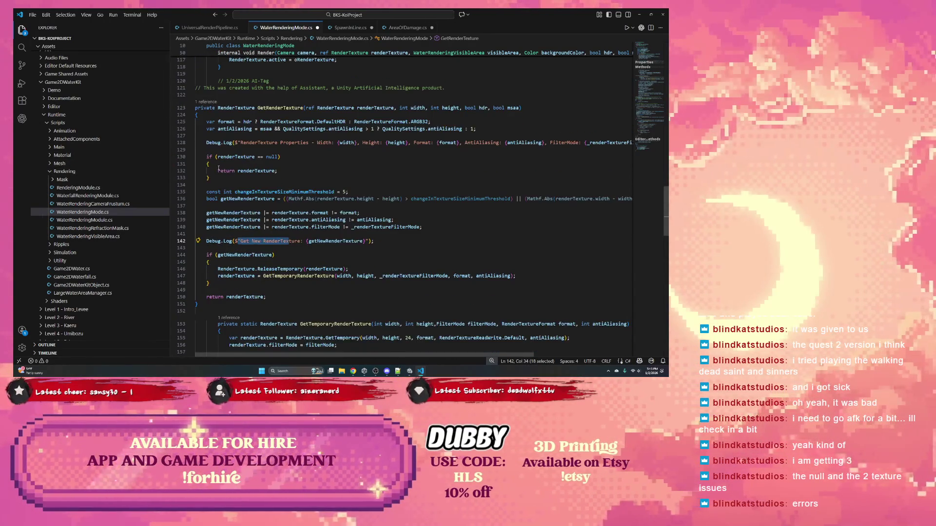
{"action": "scroll", "coordinate": [230, 167], "scroll_direction": "up", "scroll_amount": 3}
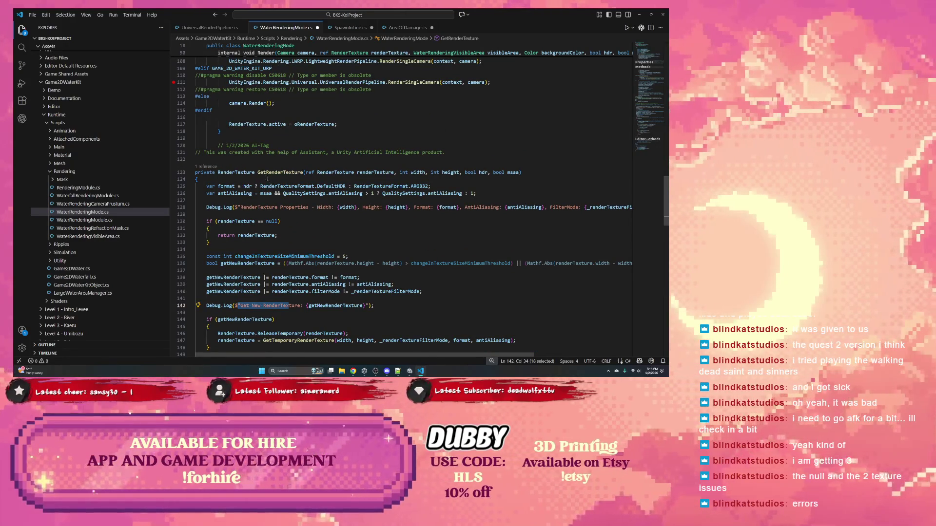
{"action": "left_click", "coordinate": [246, 145]}
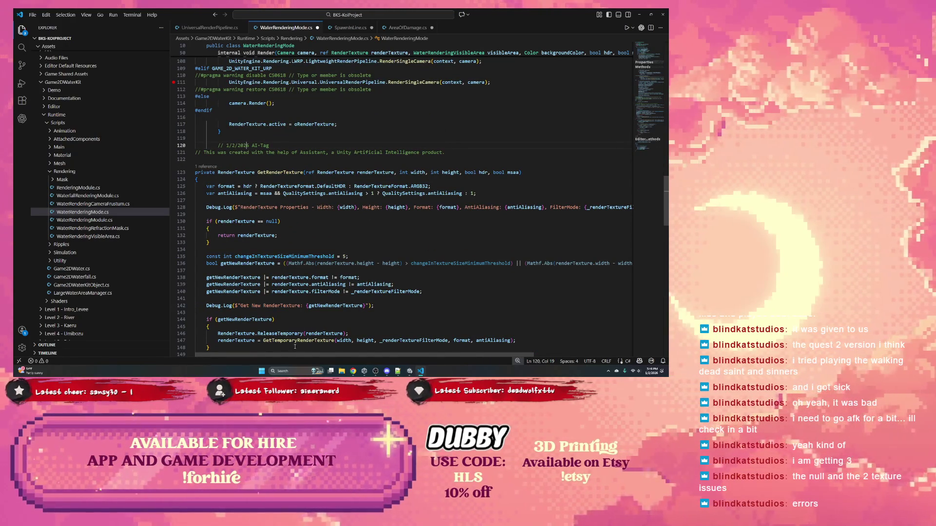
{"action": "left_click", "coordinate": [262, 125]}
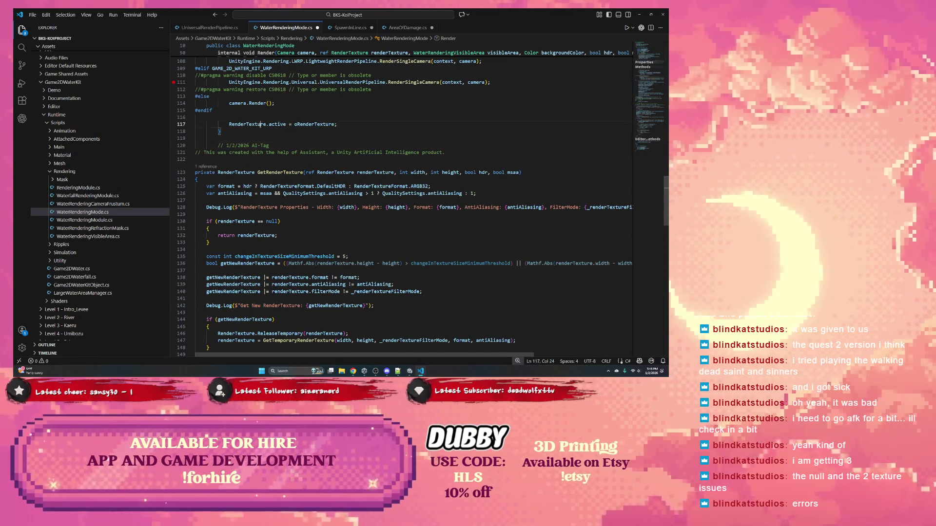
{"action": "triple_click", "coordinate": [244, 145]}
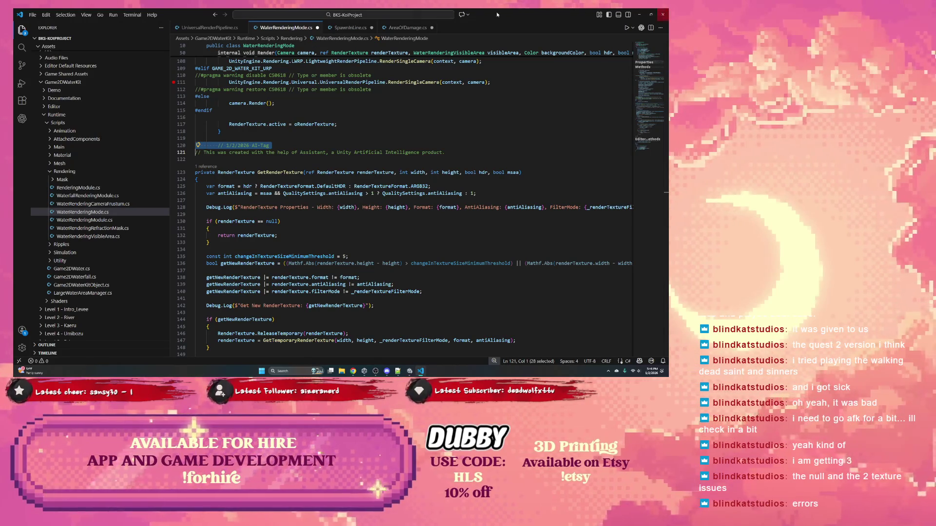
Step: Close WaterRenderingMode.cs, UniversalRenderPipeline.cs, AreaOfDamage.cs and SpawnInLine.cs without saving
{"action": "left_click", "coordinate": [315, 28]}
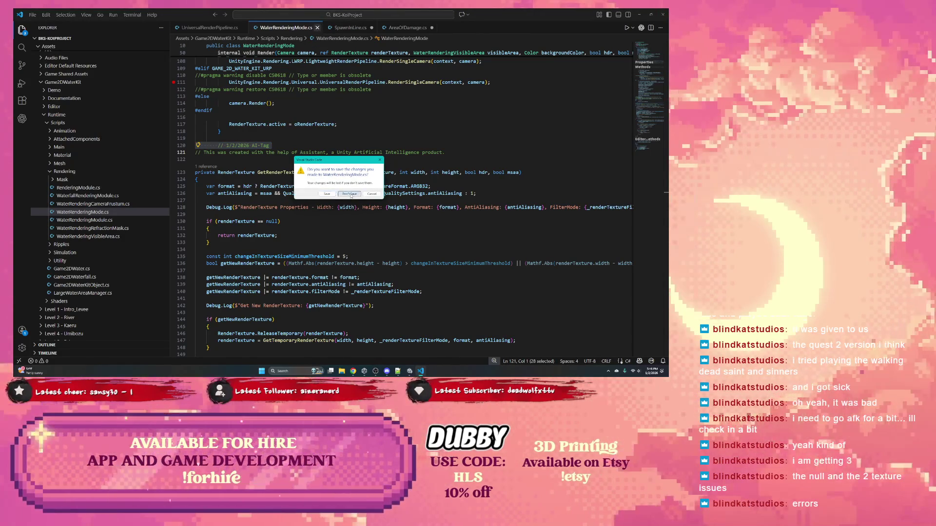
{"action": "left_click", "coordinate": [351, 194]}
{"action": "left_click", "coordinate": [243, 28]}
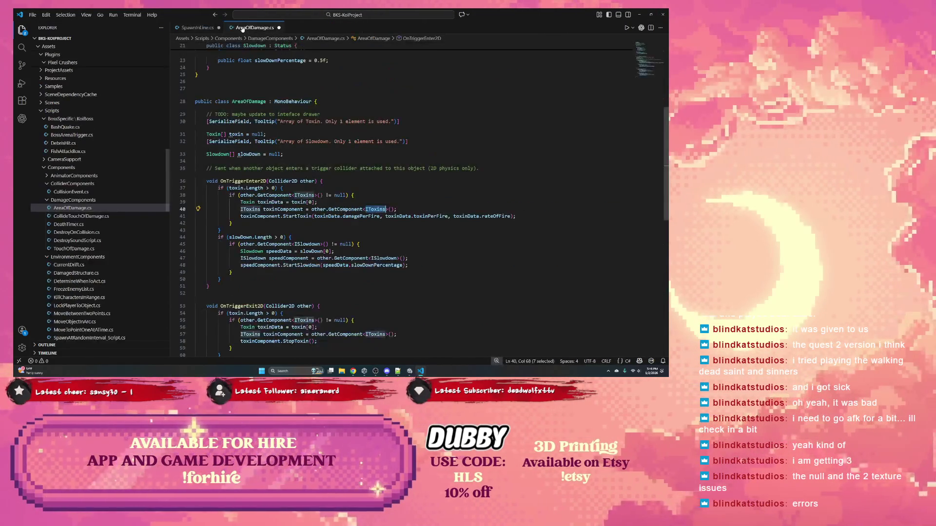
{"action": "middle_click", "coordinate": [227, 29]}
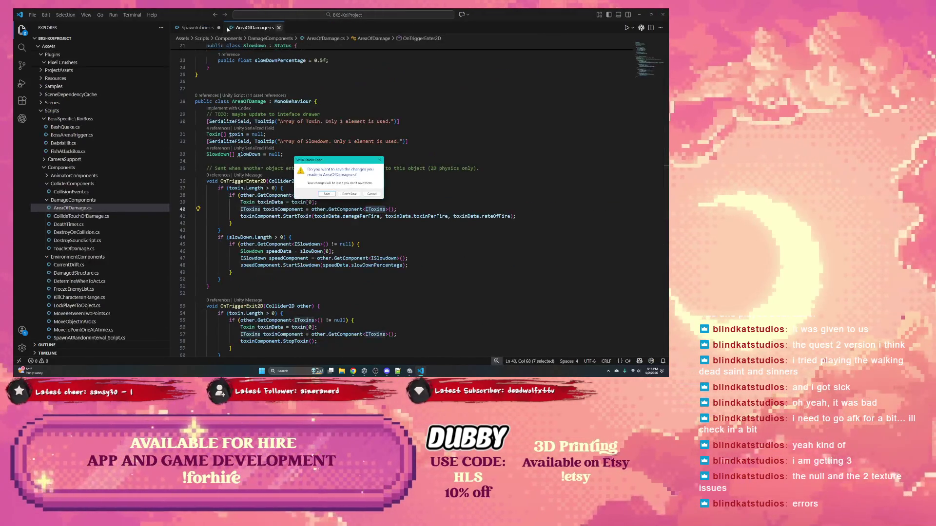
{"action": "left_click", "coordinate": [349, 194]}
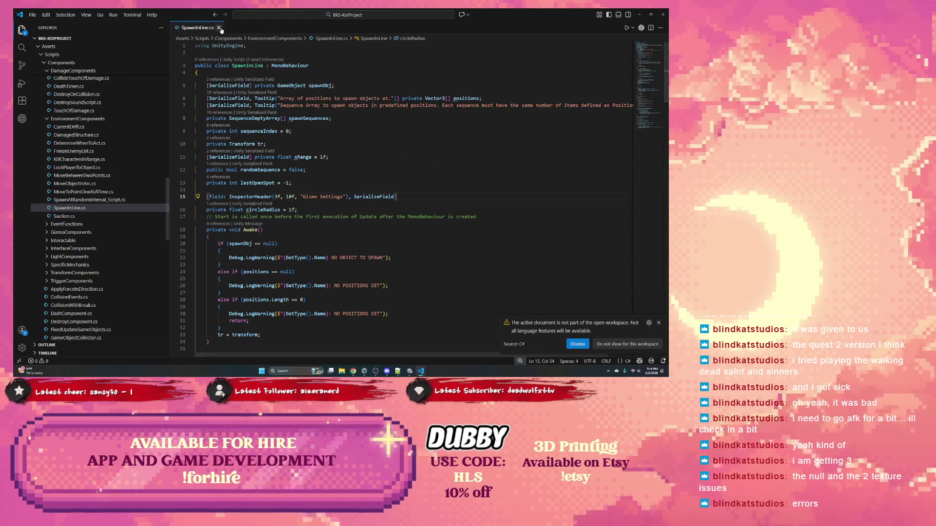
{"action": "key", "text": "ctrl+w"}
{"action": "left_click", "coordinate": [344, 194]}
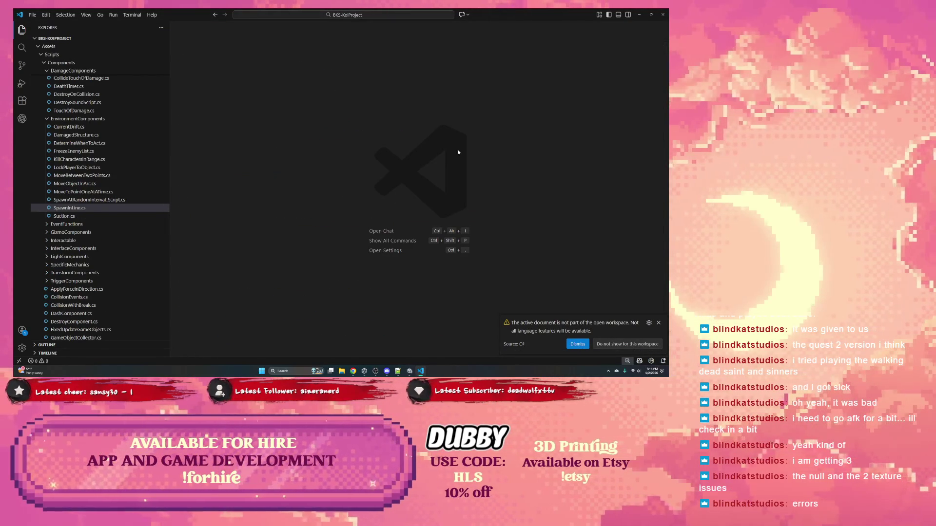